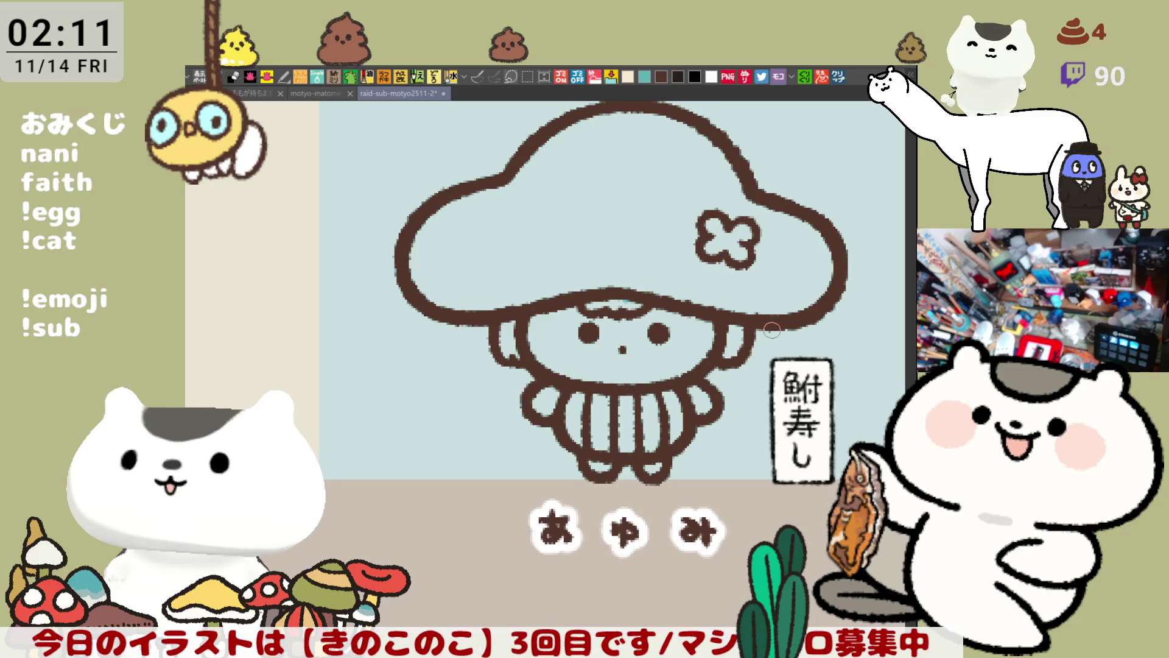
scroll(585, 324, down, 1)
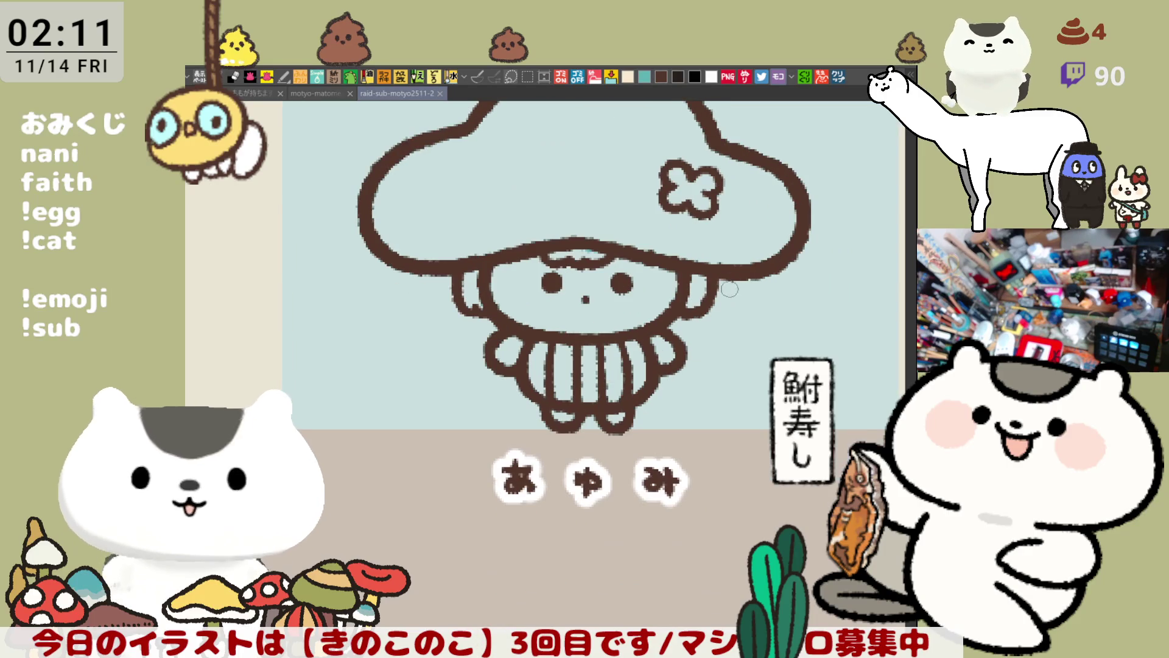
Trial a line down from the cap's right edge beside the face, undoing each attempt.
click(725, 320)
drag(731, 279, 734, 370)
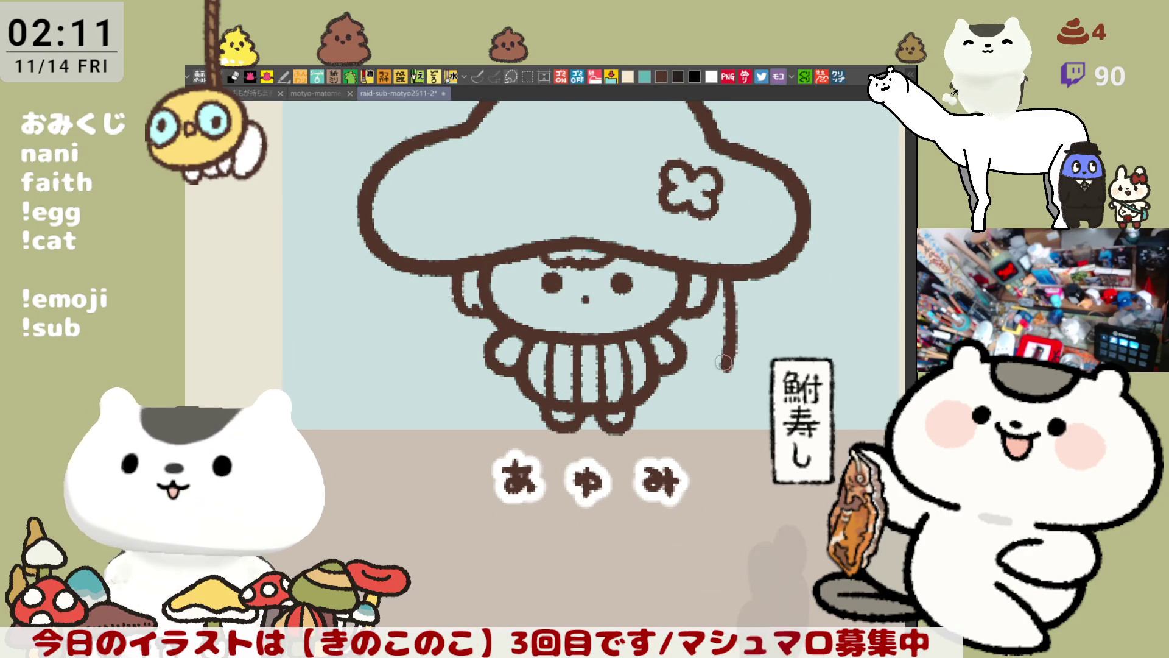
key(ctrl+z)
drag(732, 277, 733, 335)
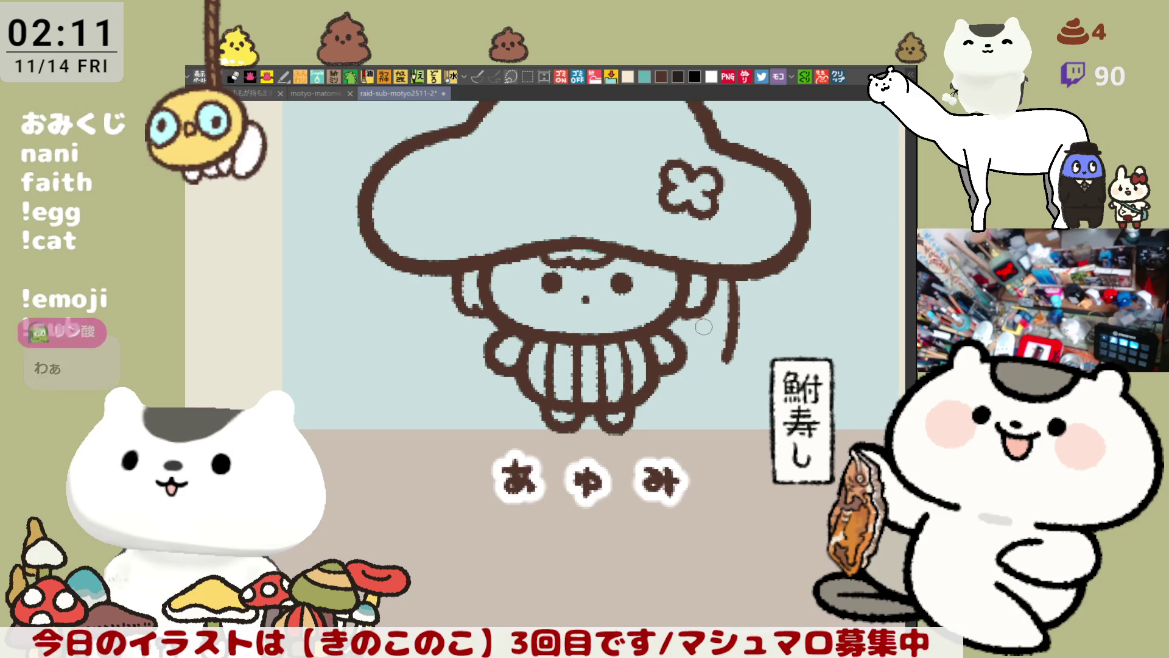
key(ctrl+z)
drag(687, 314, 703, 366)
key(ctrl+z)
drag(681, 315, 701, 364)
key(ctrl+z)
drag(731, 278, 734, 362)
key(ctrl+z)
drag(729, 273, 723, 362)
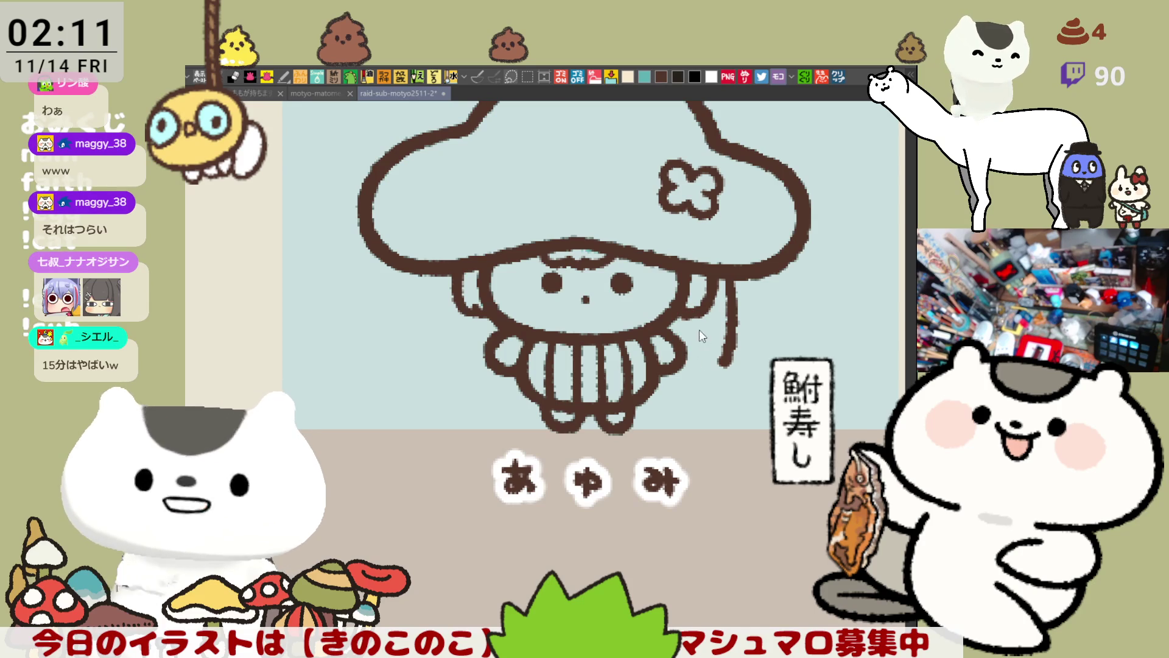
Redraw the right-side line curving left at the bottom and touch up its lower end.
key(ctrl+z)
drag(676, 306, 696, 359)
key(ctrl+z)
drag(681, 302, 697, 359)
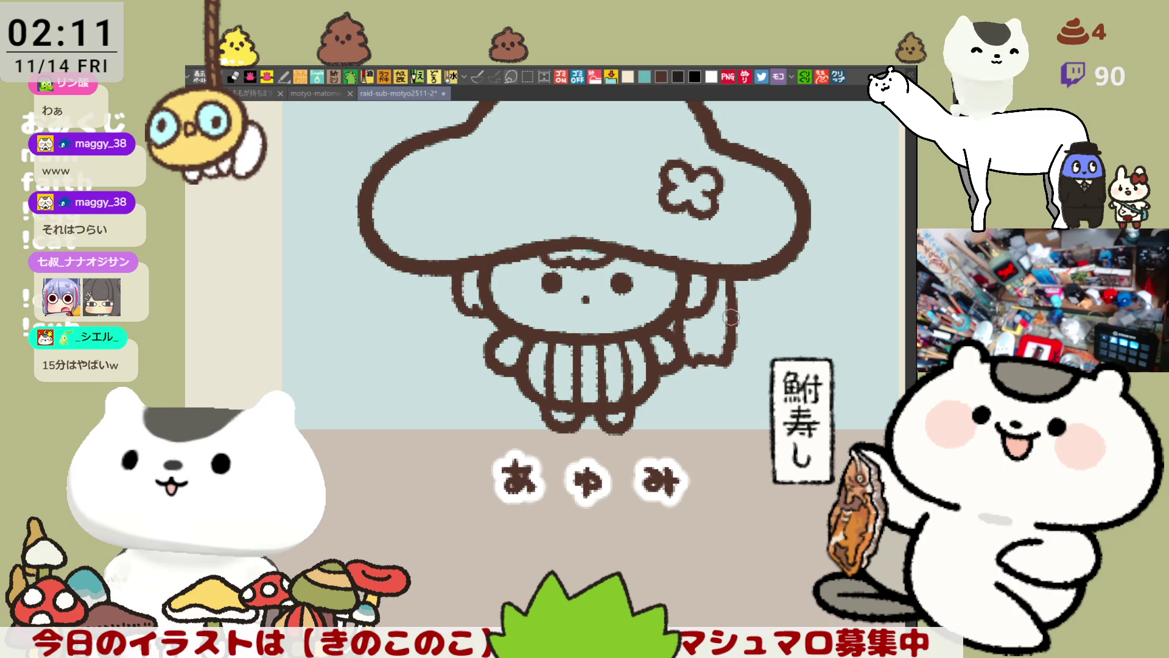
drag(734, 285, 725, 364)
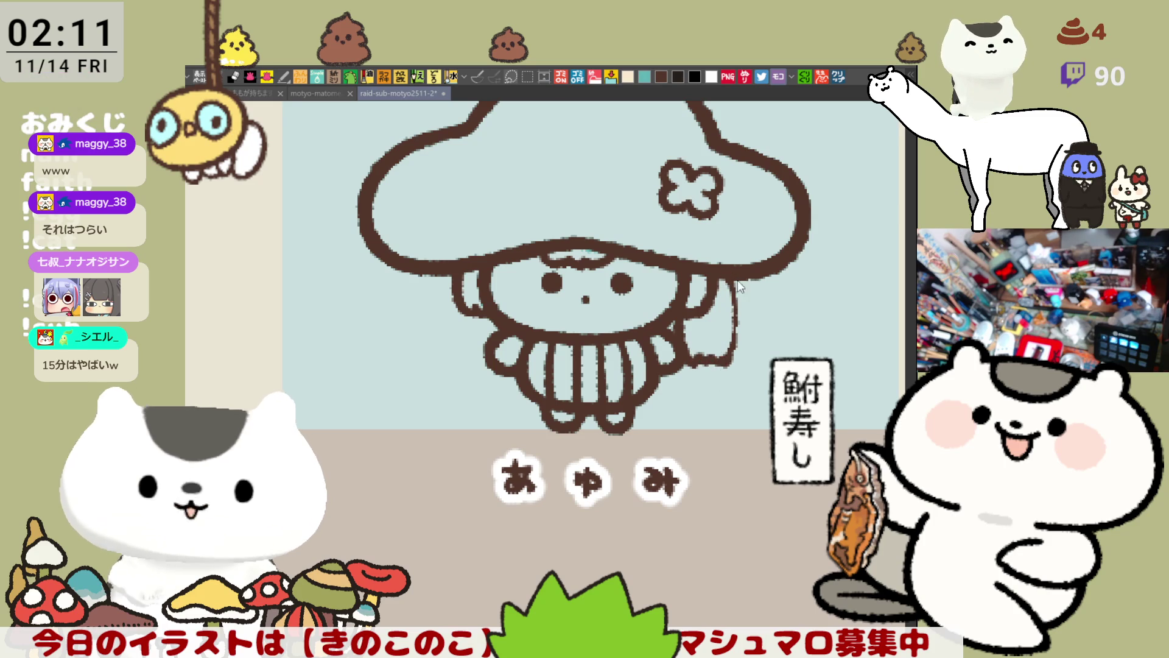
key(ctrl+z)
drag(731, 283, 708, 361)
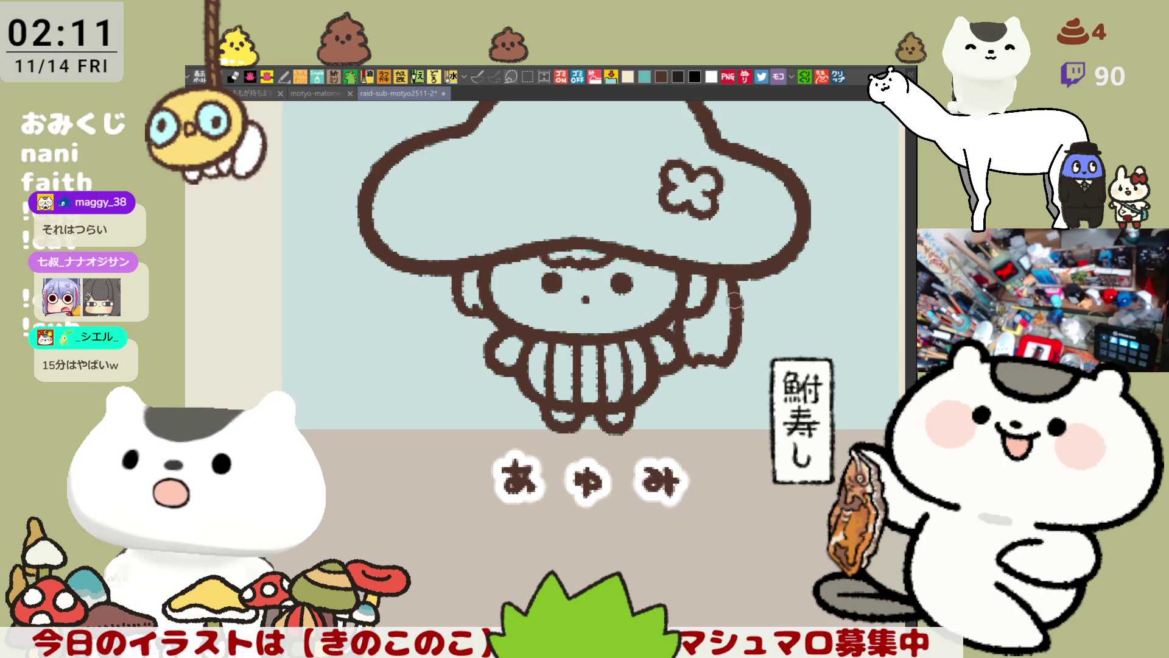
scroll(745, 348, down, 2)
scroll(718, 338, up, 2)
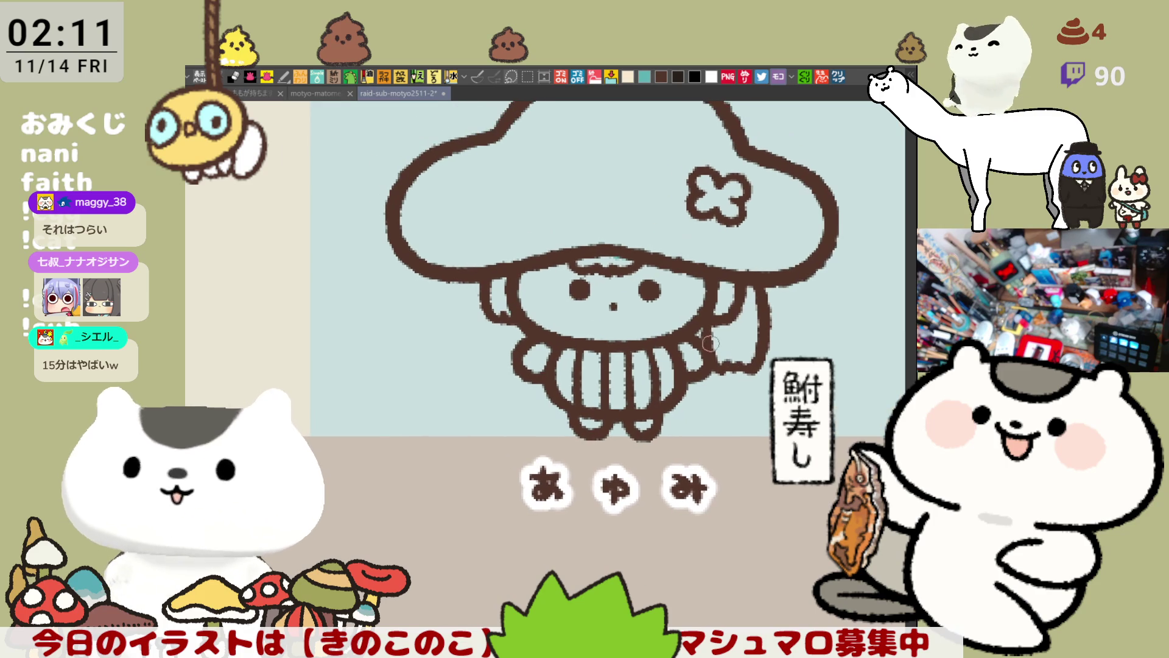
drag(707, 347, 720, 366)
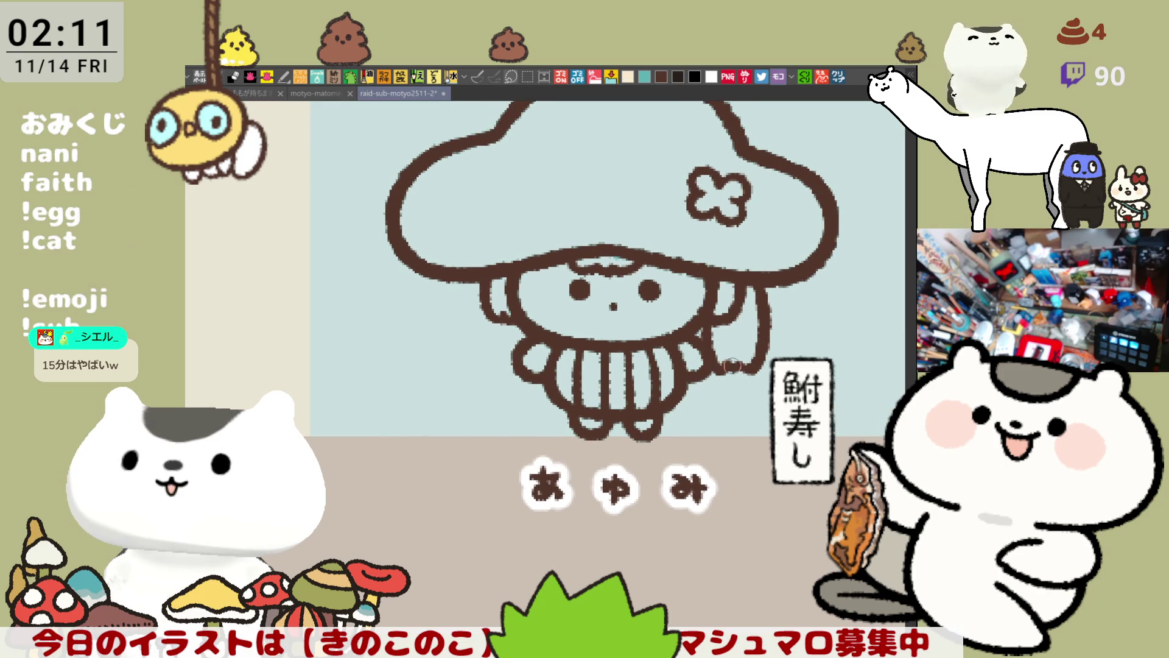
drag(734, 359, 750, 368)
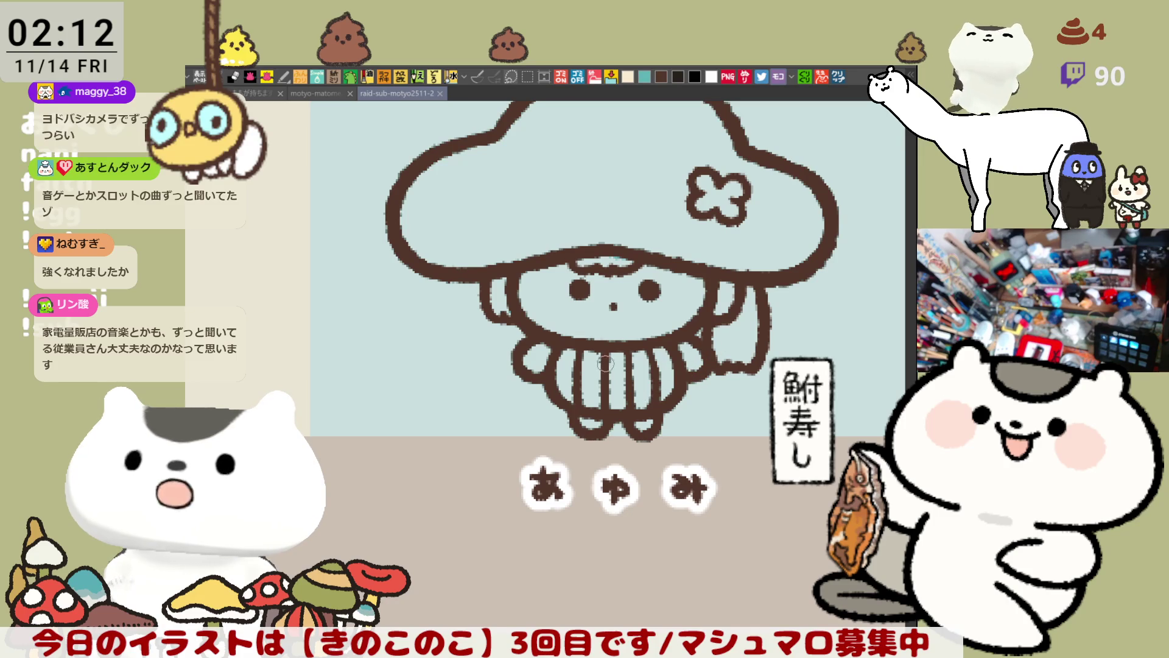
drag(633, 349, 665, 392)
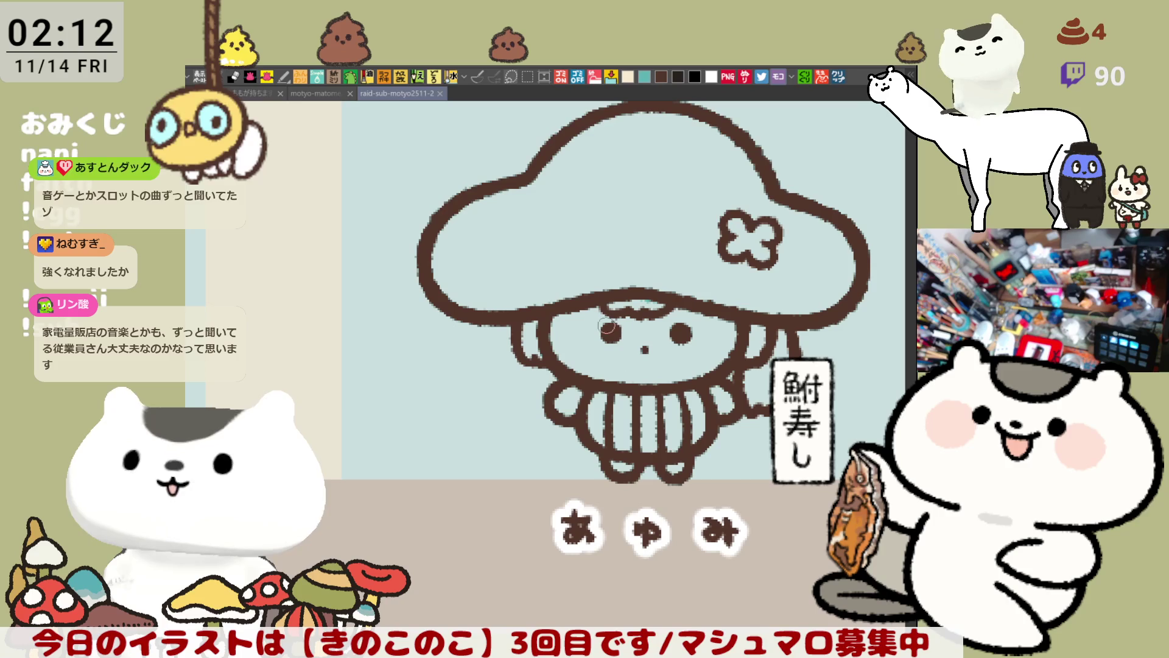
drag(510, 269, 539, 233)
Draw a thin C-shaped curl on the left of the mushroom cap, retrying until it sits right.
key(ctrl+z)
drag(500, 269, 526, 231)
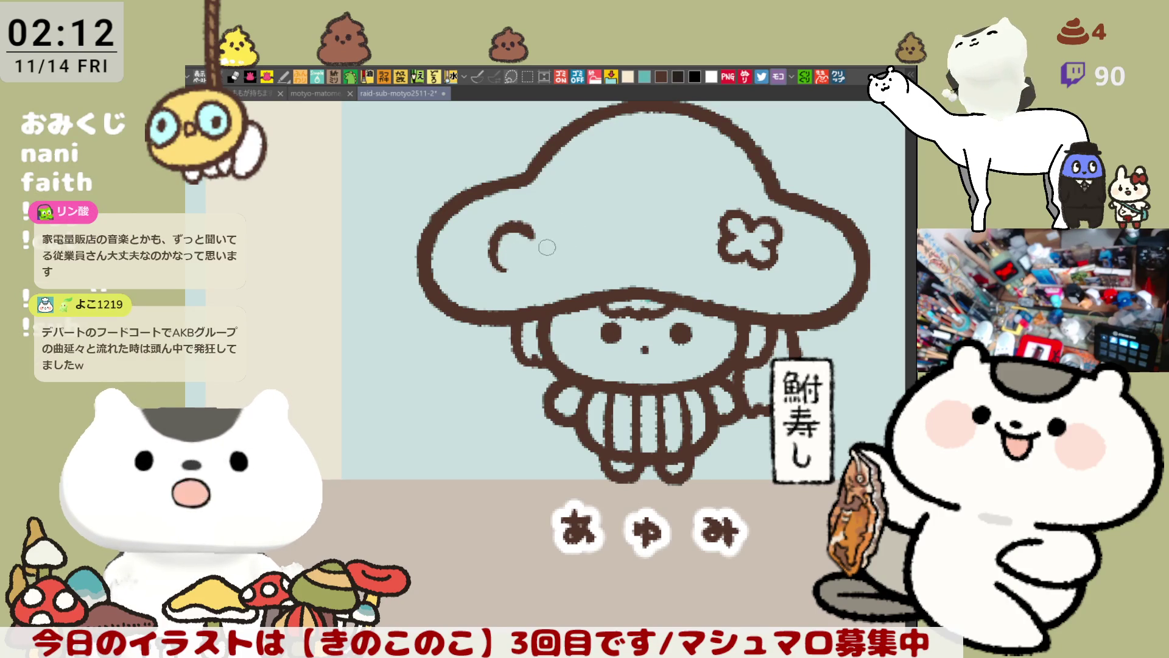
drag(498, 257, 534, 270)
key(ctrl+z)
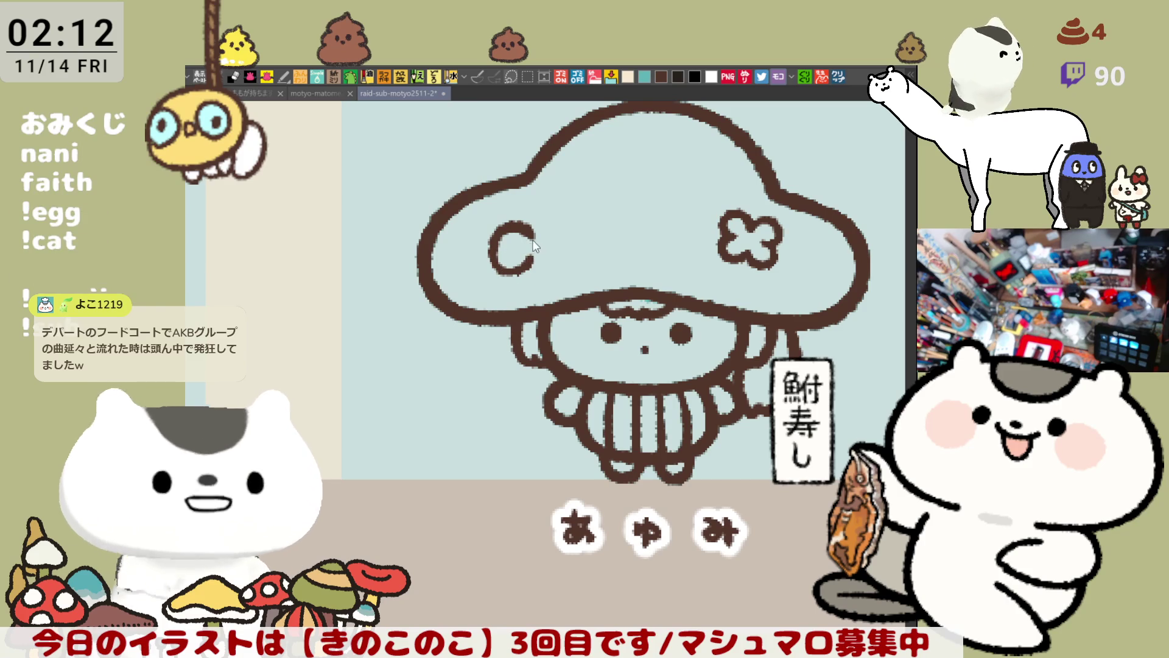
key(ctrl+z)
mouse_move(537, 223)
mouse_down()
mouse_move(535, 269)
mouse_move(514, 210)
mouse_move(540, 253)
mouse_up()
key(ctrl+z)
key(ctrl+z)
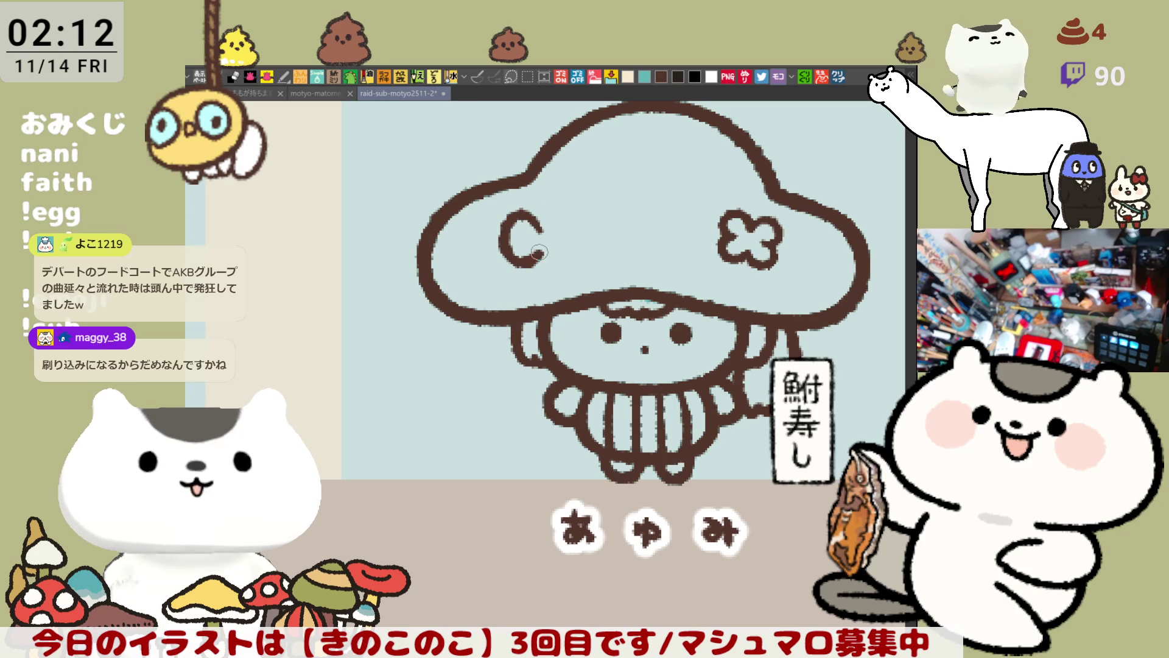
key(ctrl+z)
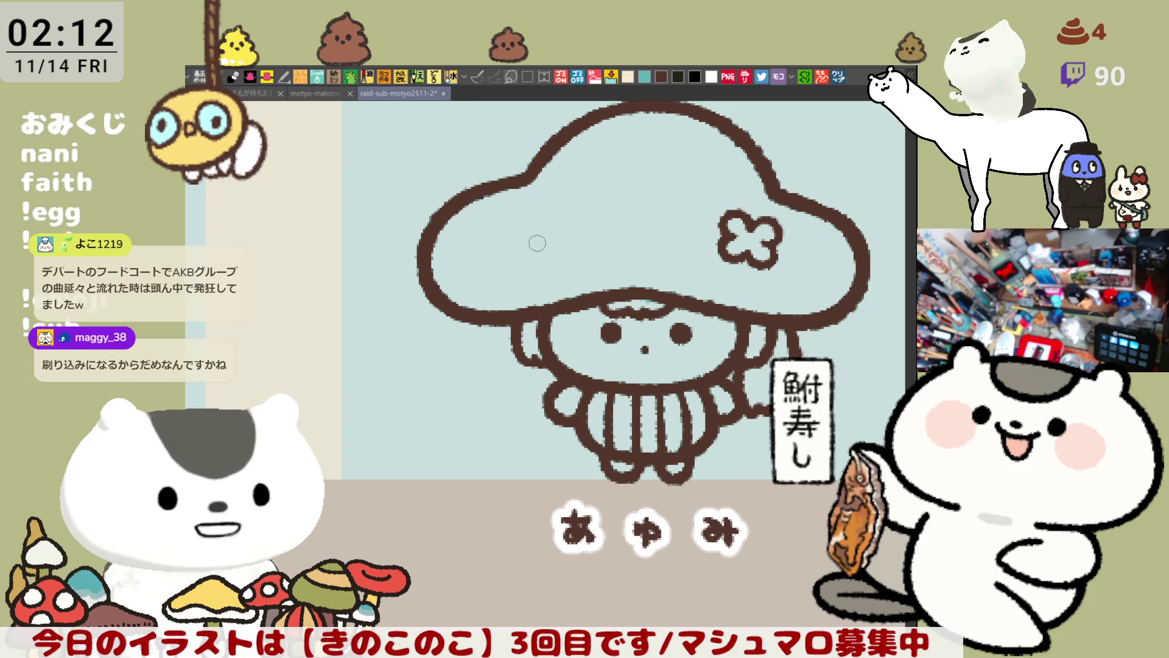
drag(534, 219, 539, 251)
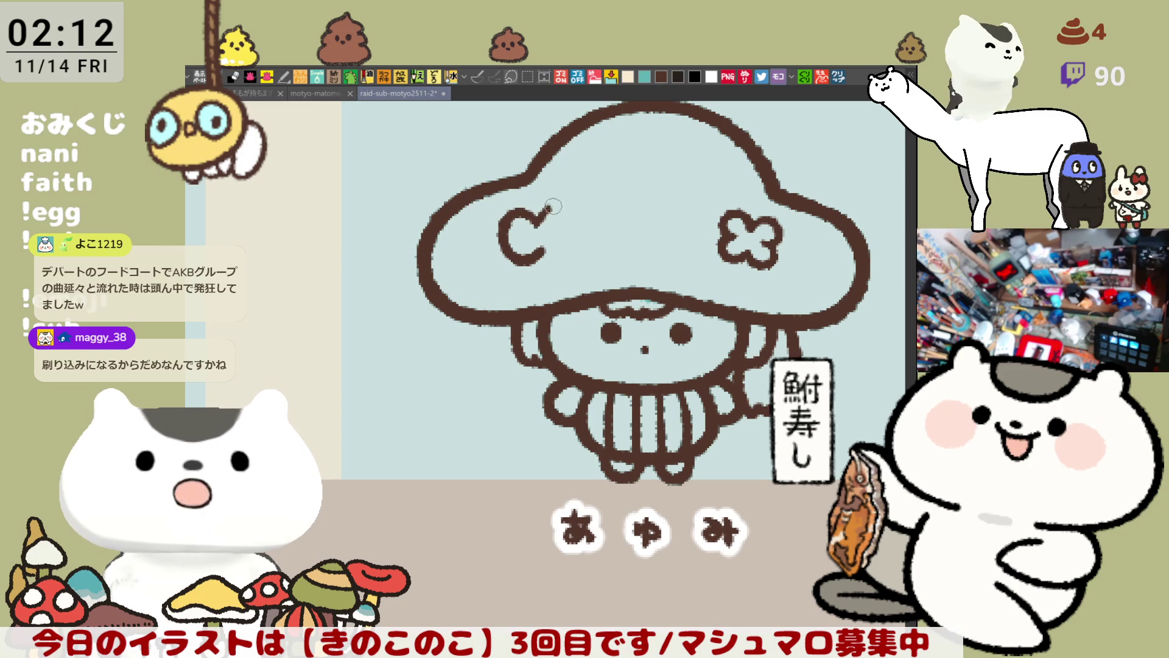
Try closing the C into a loop with a stroke from its top, undoing each attempt.
key(ctrl+z)
drag(564, 206, 544, 249)
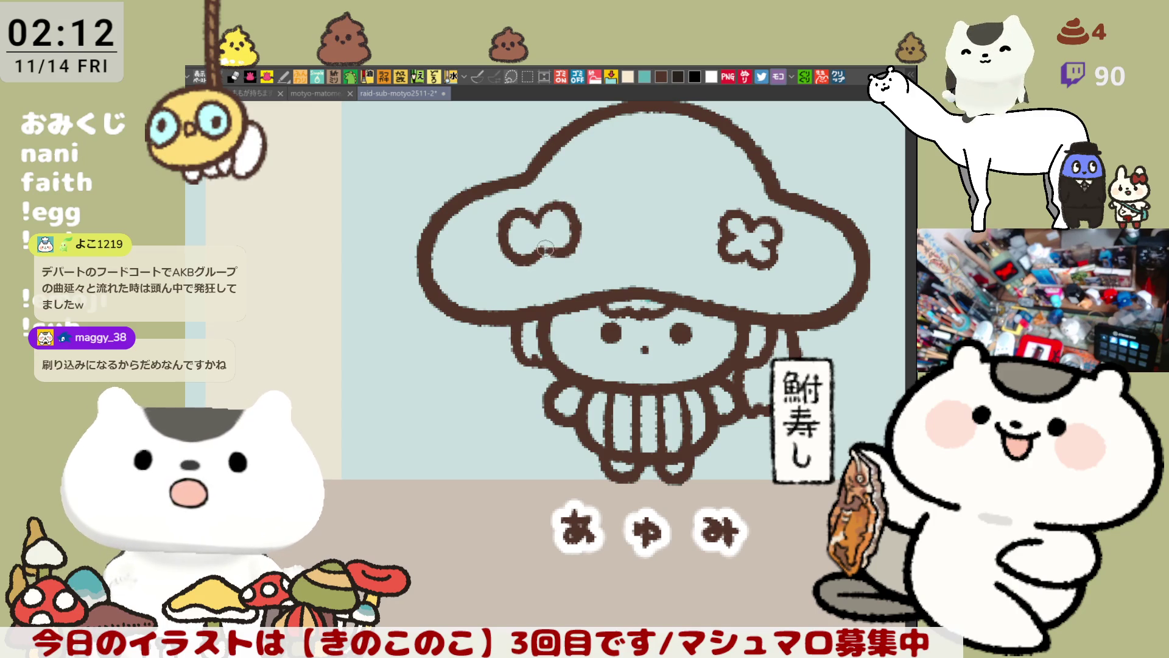
key(ctrl+z)
drag(564, 206, 547, 254)
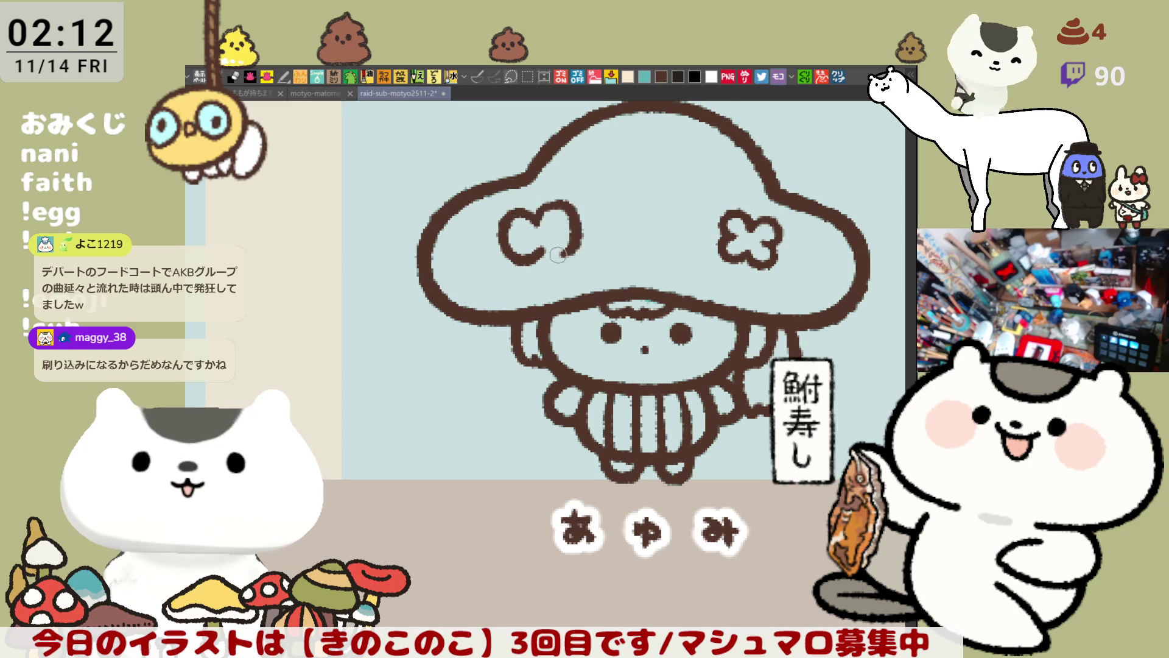
key(ctrl+z)
drag(544, 203, 548, 255)
key(ctrl+z)
drag(545, 203, 572, 221)
key(ctrl+z)
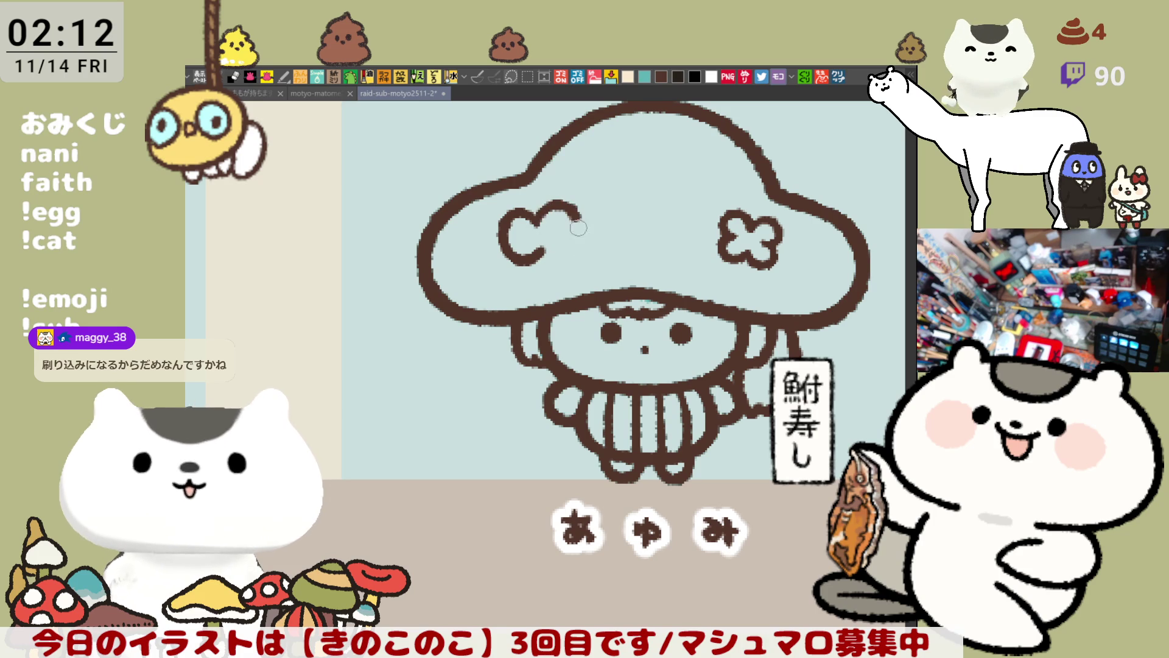
key(ctrl+z)
key(ctrl+z)
key(ctrl+z)
drag(539, 201, 546, 258)
key(ctrl+z)
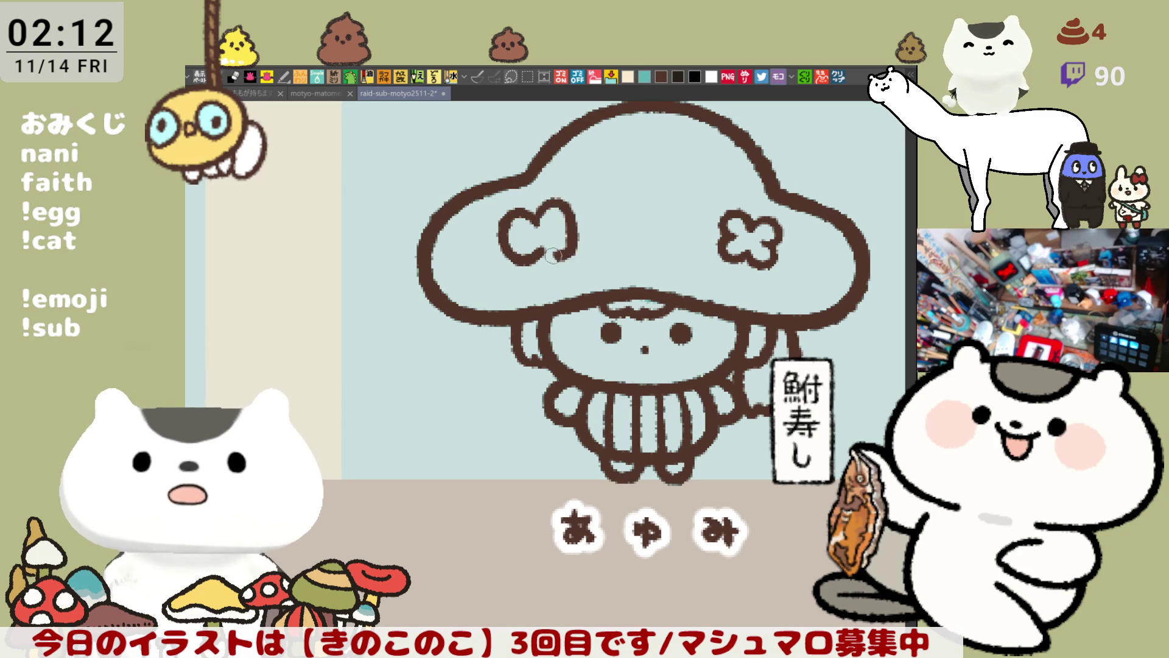
key(ctrl+z)
Test closing curves round the C's right side, then flip the canvas view to check it.
key(ctrl+z)
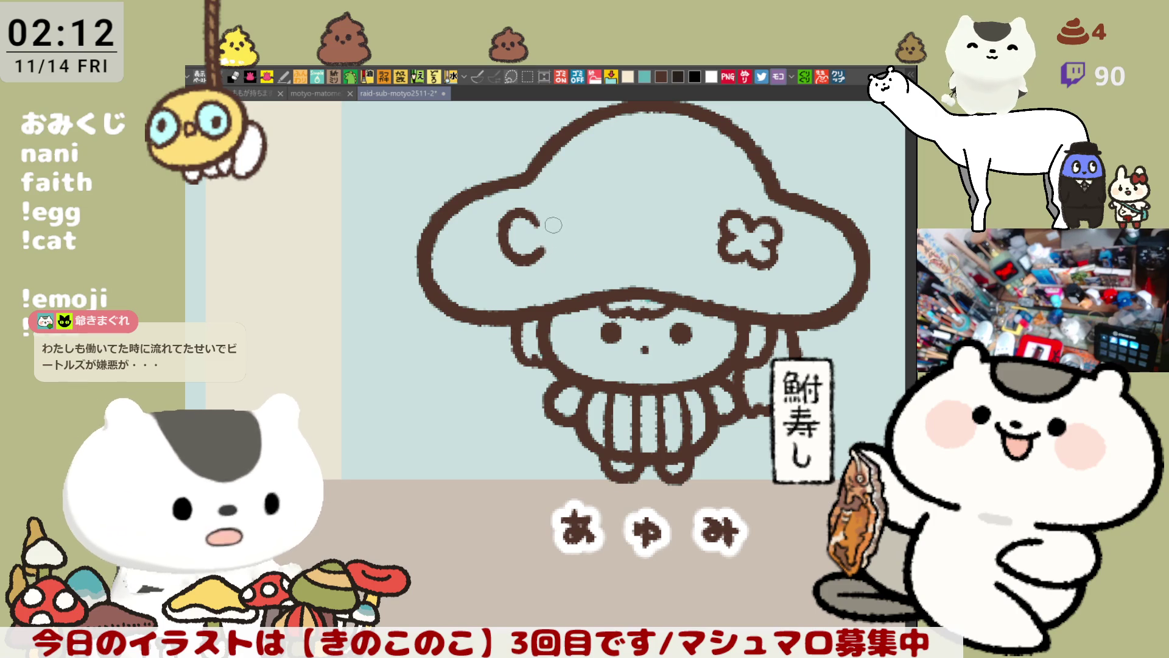
drag(542, 198, 565, 253)
key(ctrl+z)
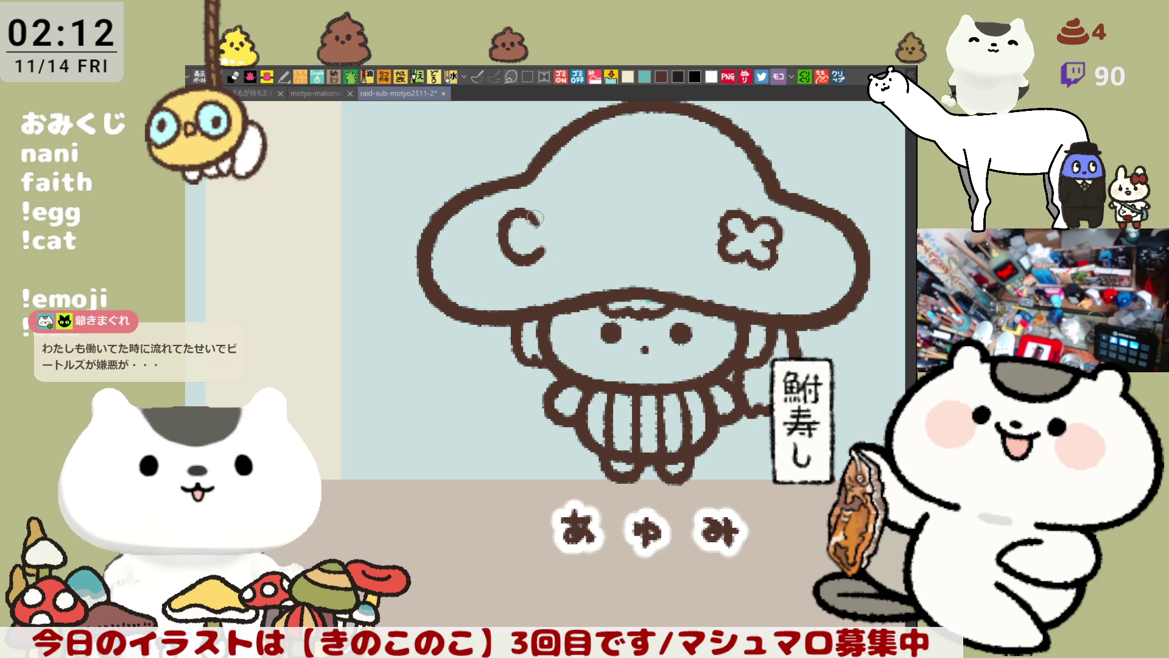
key(ctrl+z)
drag(541, 195, 537, 260)
key(ctrl+z)
key(ctrl+z)
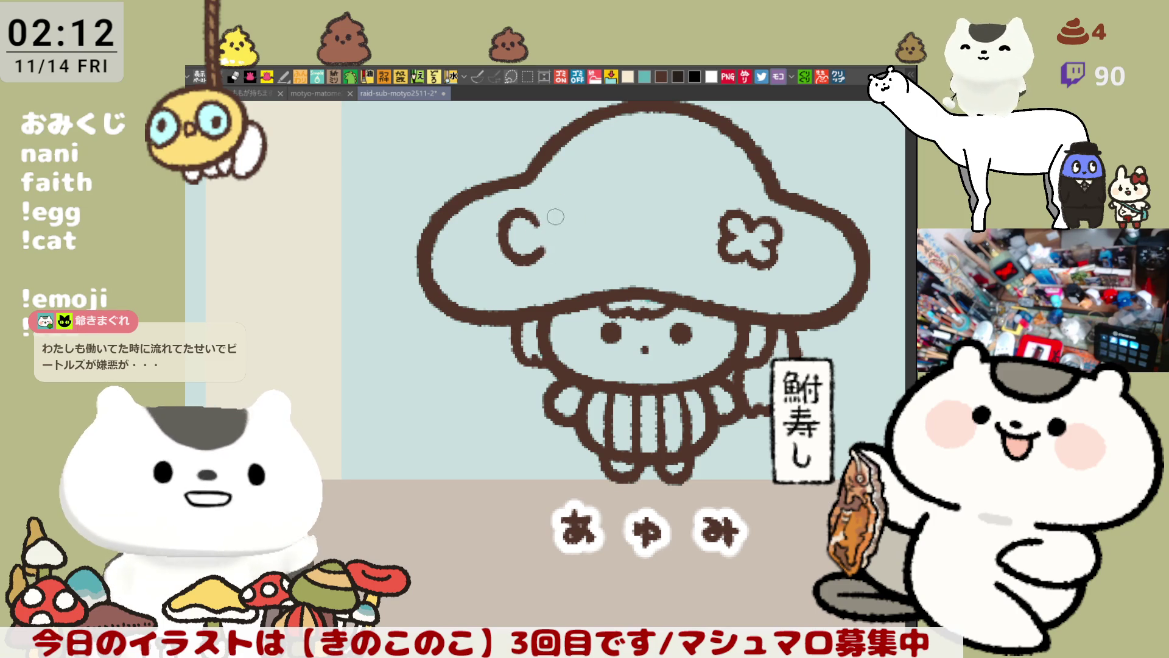
key(ctrl+z)
drag(539, 199, 575, 216)
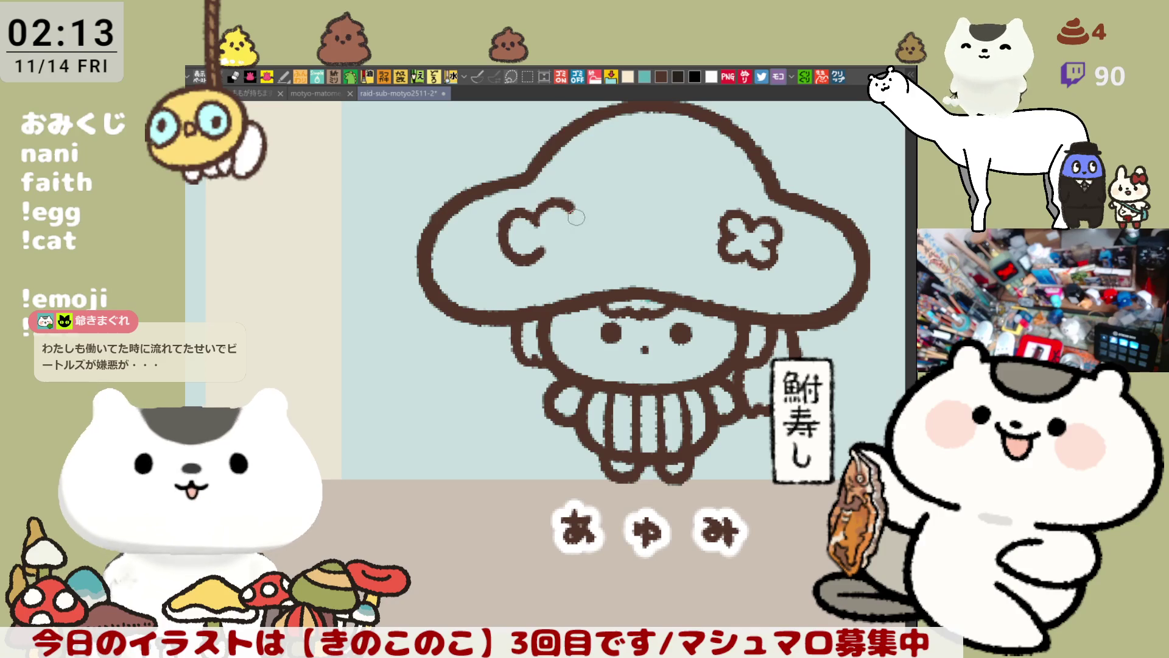
key(ctrl+z)
key(ctrl+z)
mouse_move(541, 199)
mouse_down()
mouse_move(582, 244)
mouse_move(536, 261)
mouse_up()
key(ctrl+z)
mouse_move(541, 199)
mouse_down()
mouse_move(581, 244)
mouse_move(539, 261)
mouse_up()
key(ctrl+z)
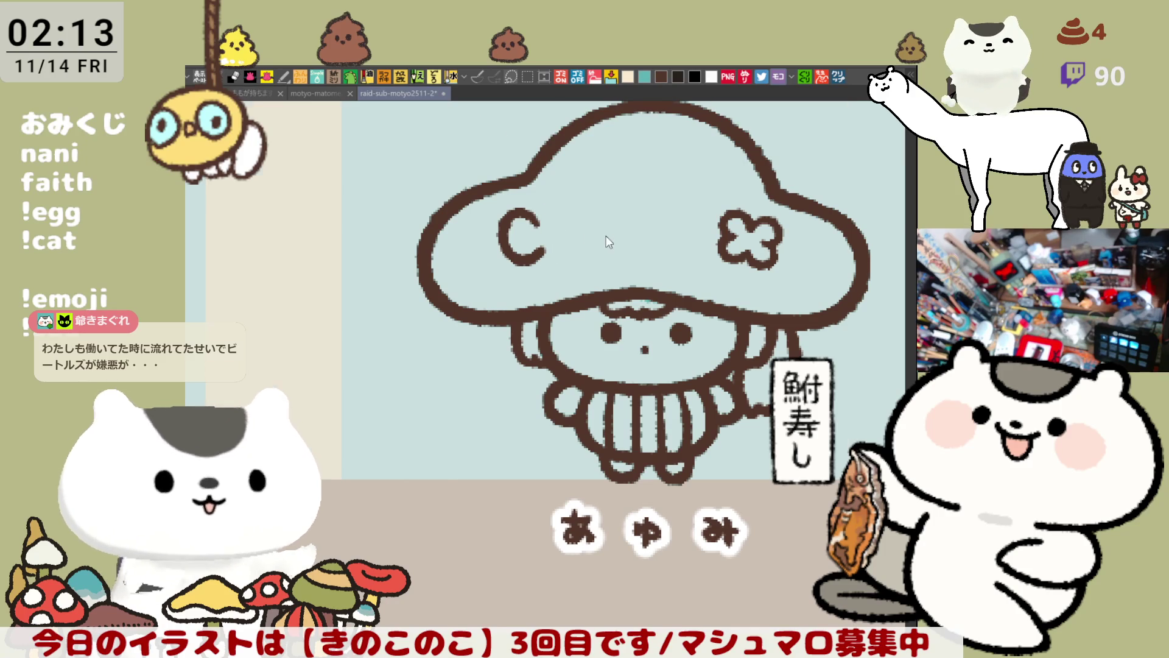
key(h)
key(h)
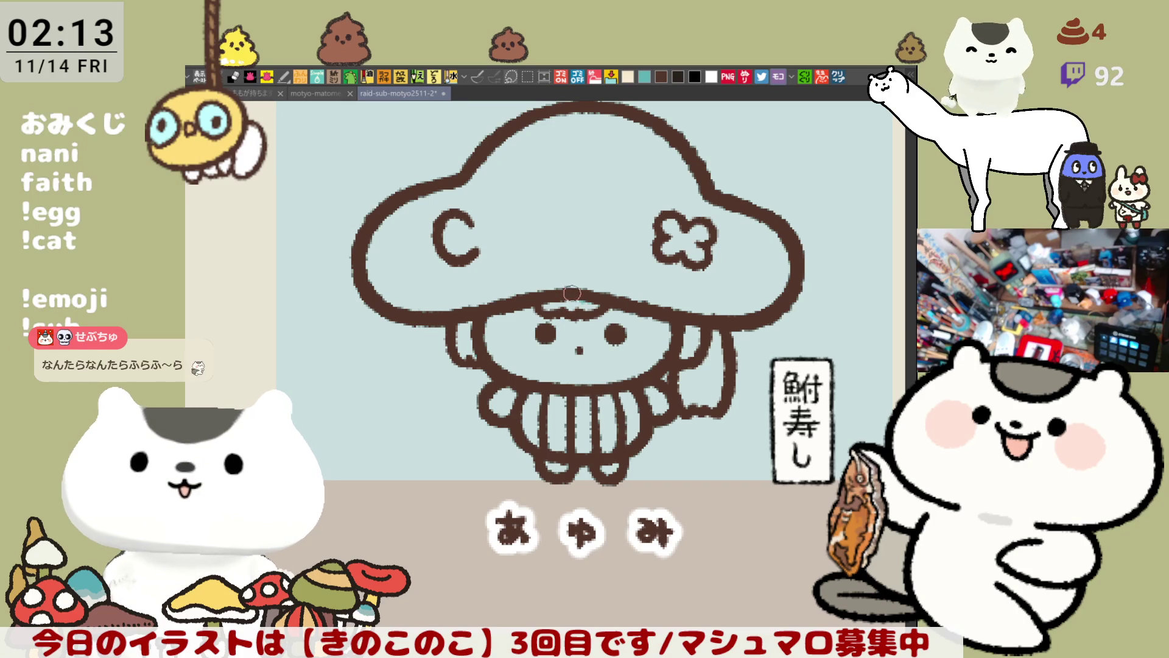
drag(570, 296, 614, 260)
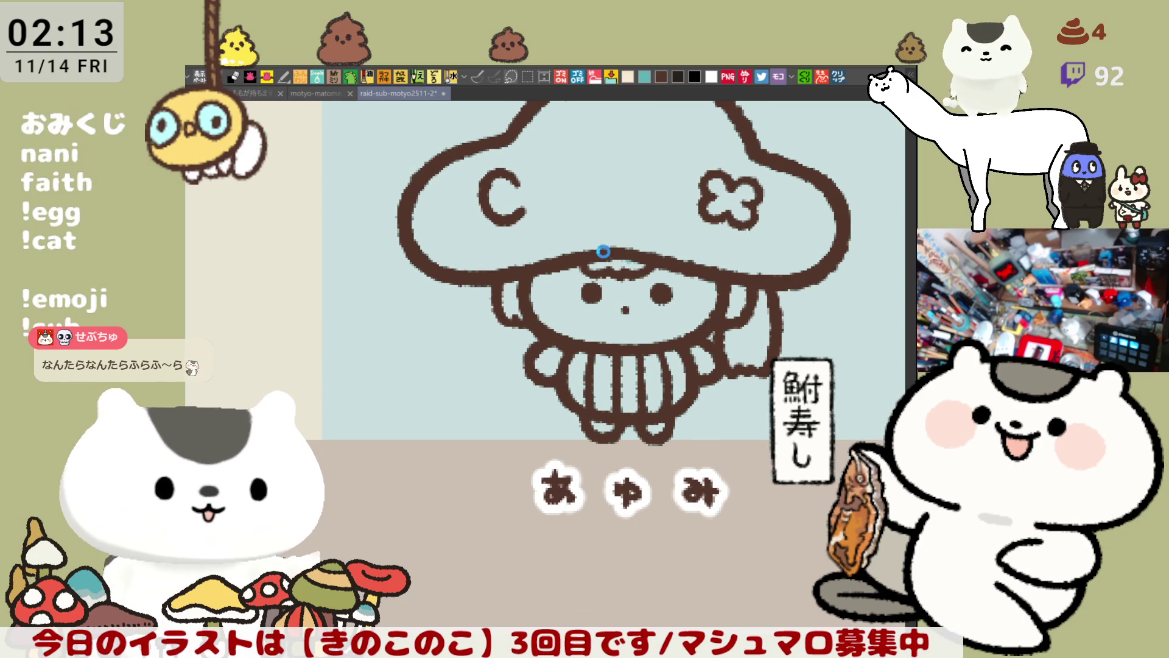
drag(614, 261, 656, 310)
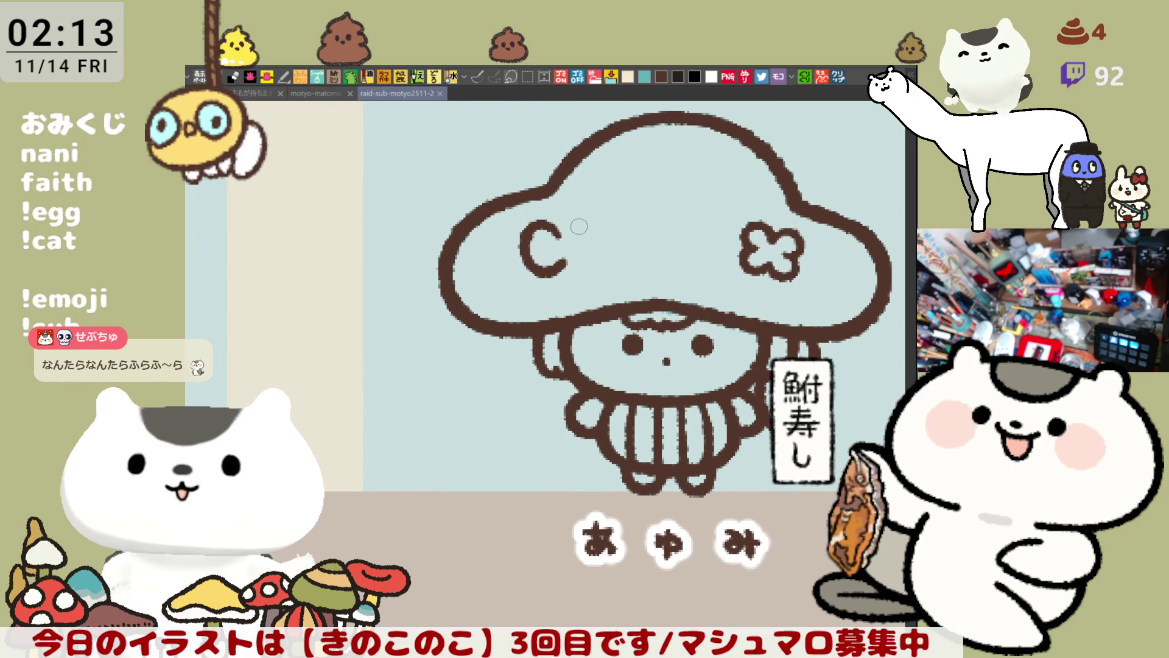
drag(589, 209, 598, 265)
key(ctrl+z)
drag(582, 217, 570, 269)
key(ctrl+z)
drag(588, 212, 576, 265)
key(ctrl+z)
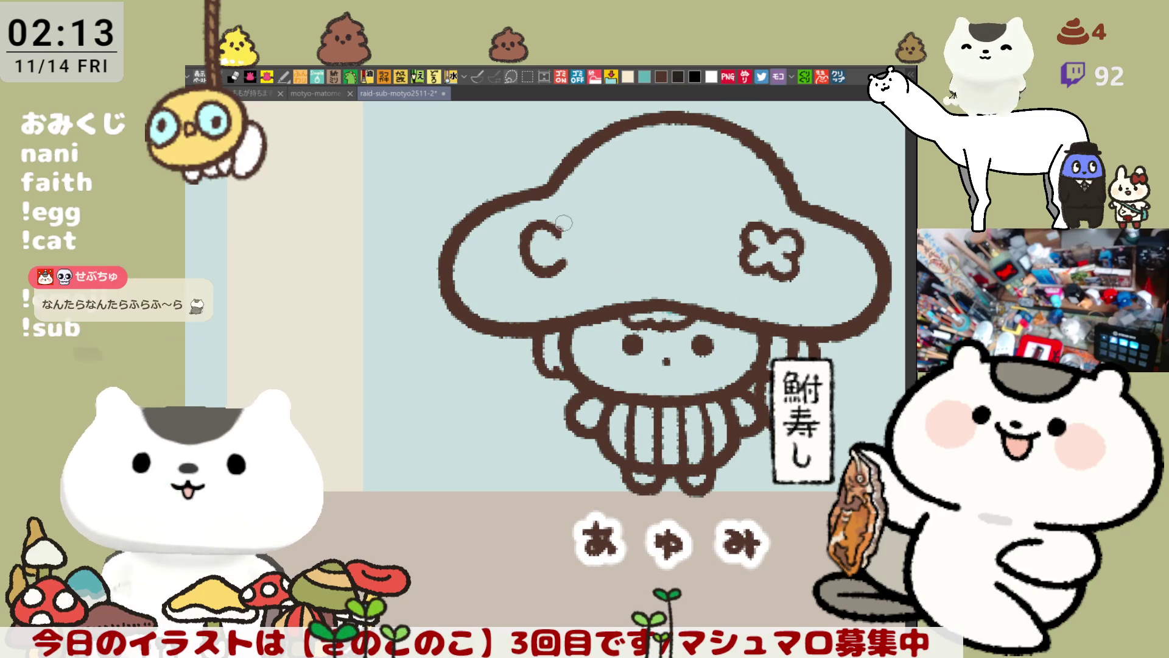
drag(585, 215, 576, 266)
key(ctrl+z)
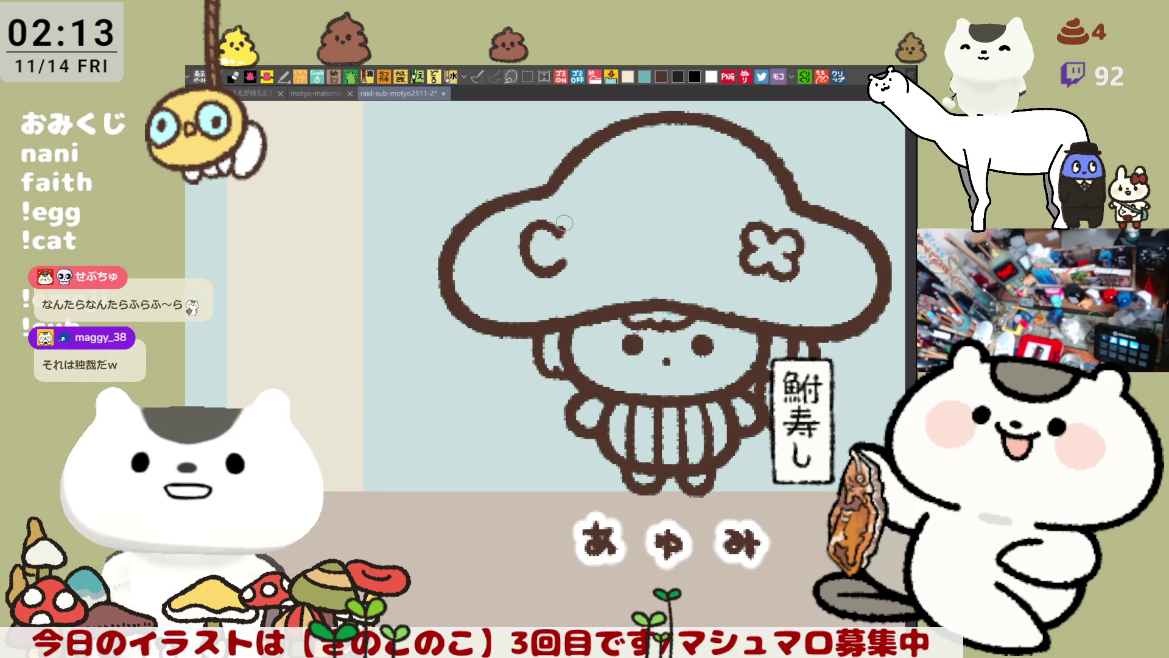
drag(590, 212, 576, 266)
key(ctrl+z)
drag(589, 212, 565, 271)
key(ctrl+z)
drag(590, 212, 566, 271)
key(ctrl+z)
mouse_move(590, 212)
mouse_down()
mouse_move(605, 240)
mouse_move(554, 274)
mouse_move(595, 261)
mouse_up()
key(ctrl+z)
key(ctrl+z)
mouse_move(589, 212)
mouse_down()
mouse_move(603, 234)
mouse_move(563, 274)
mouse_up()
key(ctrl+z)
key(ctrl+z)
drag(590, 212, 574, 267)
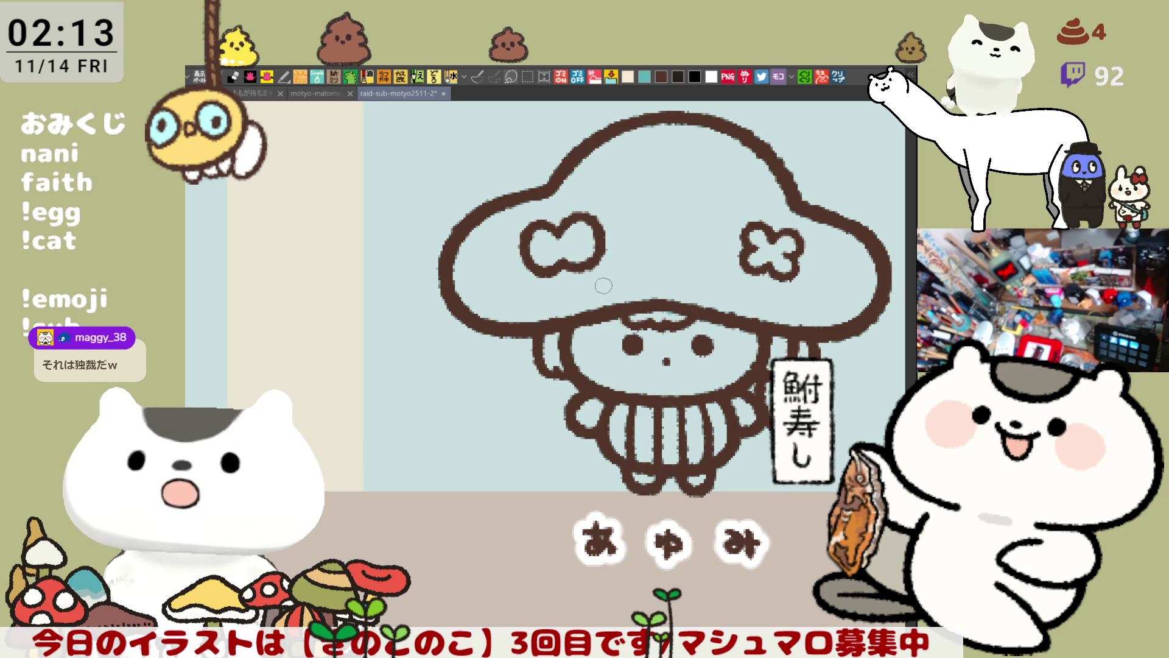
drag(677, 259, 530, 207)
mouse_move(692, 201)
mouse_down()
mouse_move(668, 187)
mouse_move(729, 192)
mouse_up()
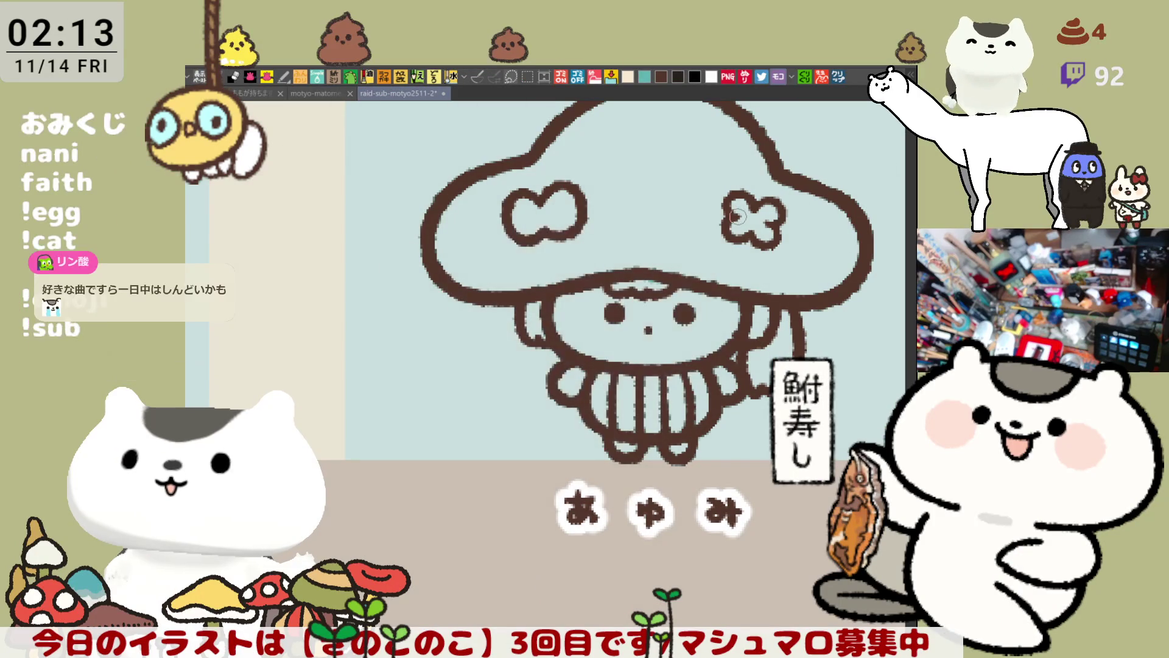
mouse_move(728, 246)
mouse_down()
mouse_move(727, 261)
mouse_move(729, 200)
mouse_up()
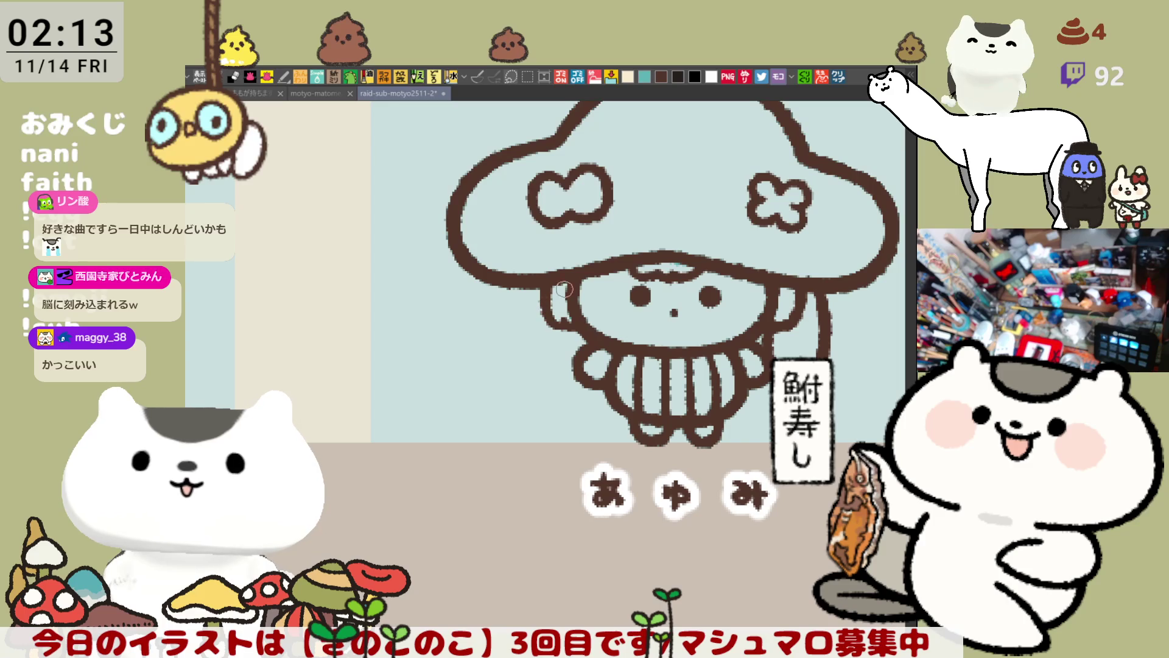
drag(595, 183, 568, 270)
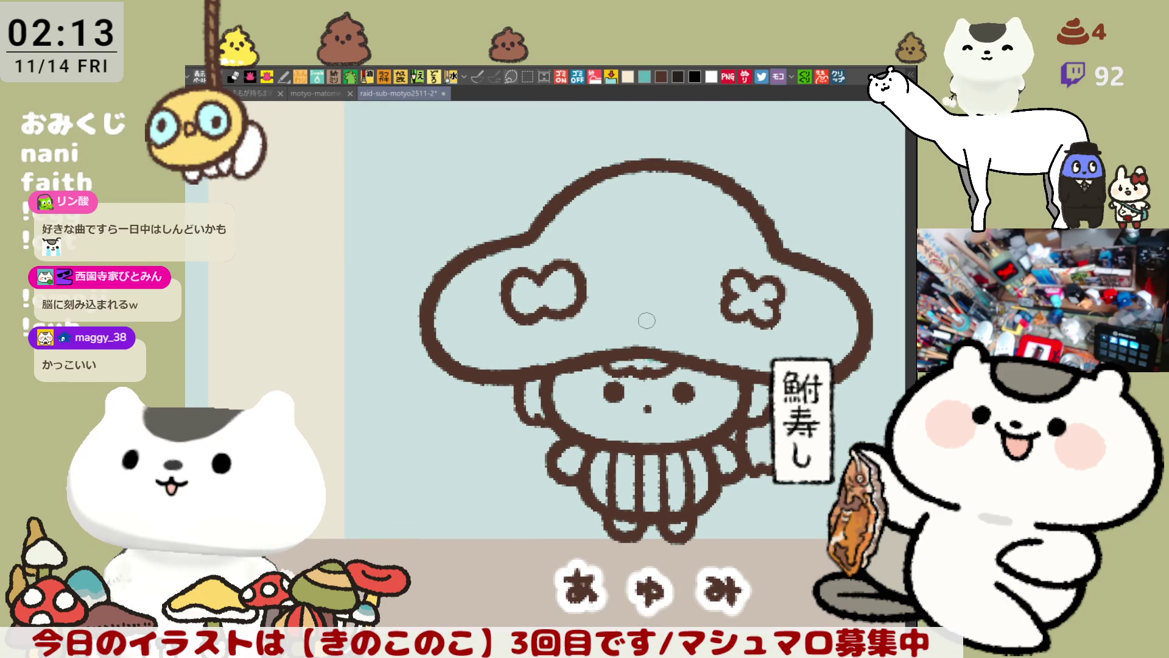
drag(691, 360, 654, 336)
scroll(656, 338, down, 2)
scroll(654, 343, down, 2)
scroll(651, 351, up, 2)
scroll(645, 362, up, 2)
scroll(646, 362, up, 1)
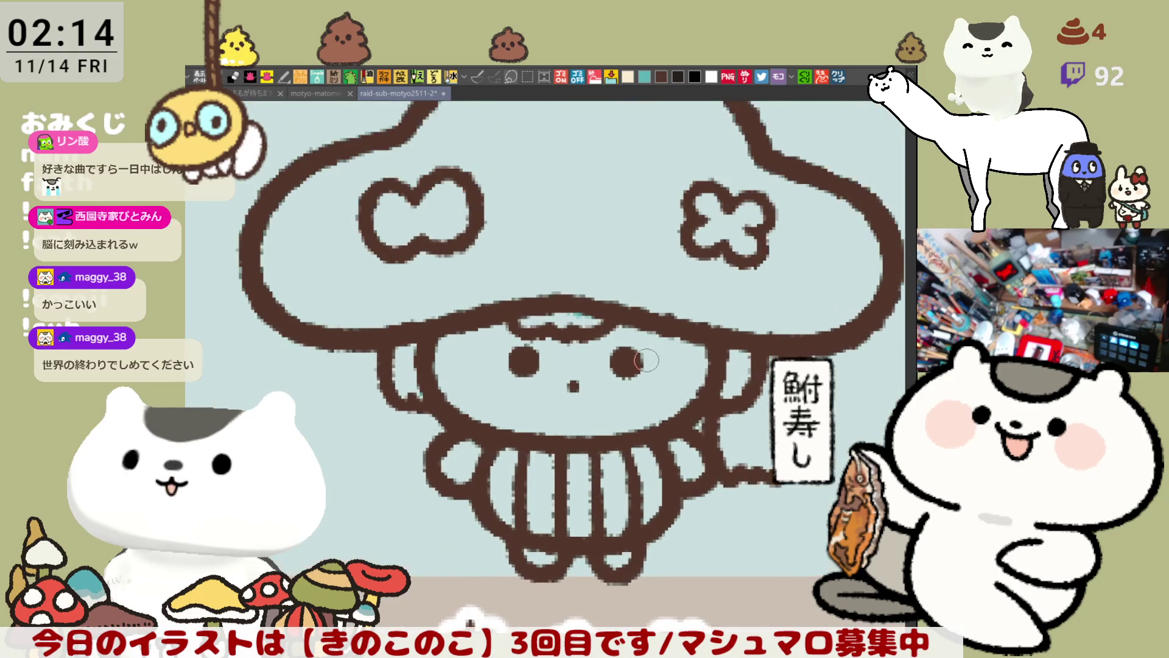
scroll(647, 362, up, 1)
Save the uncoloured drawing, then fill the mushroom with light blue.
drag(648, 356, 632, 406)
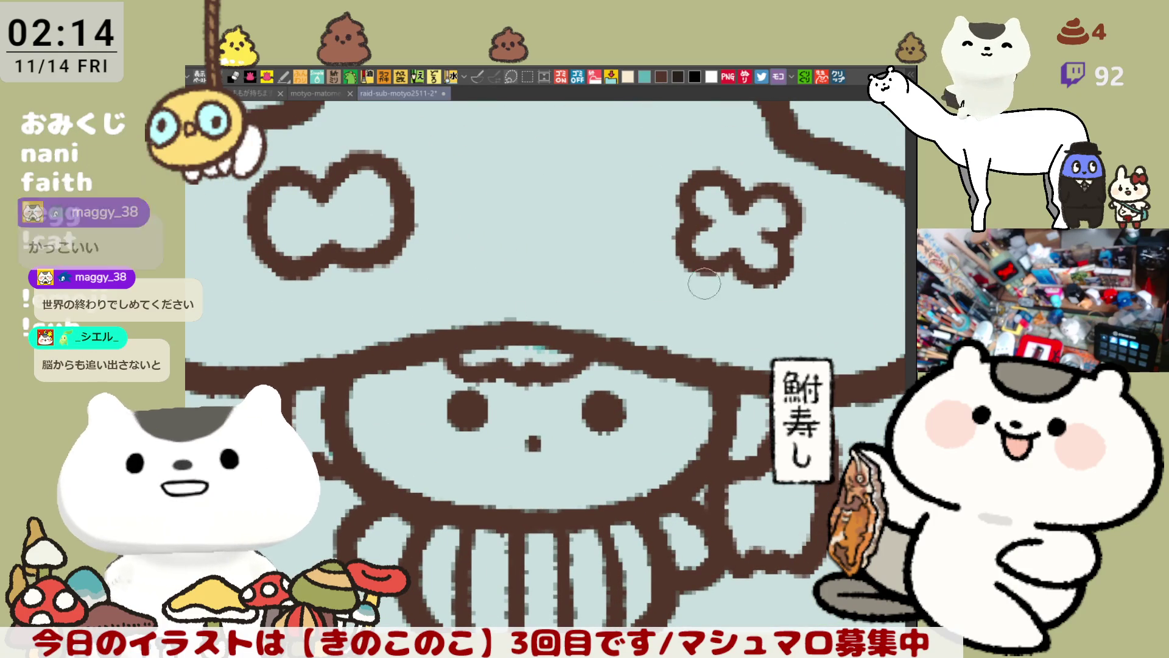
scroll(732, 294, down, 2)
scroll(732, 295, down, 1)
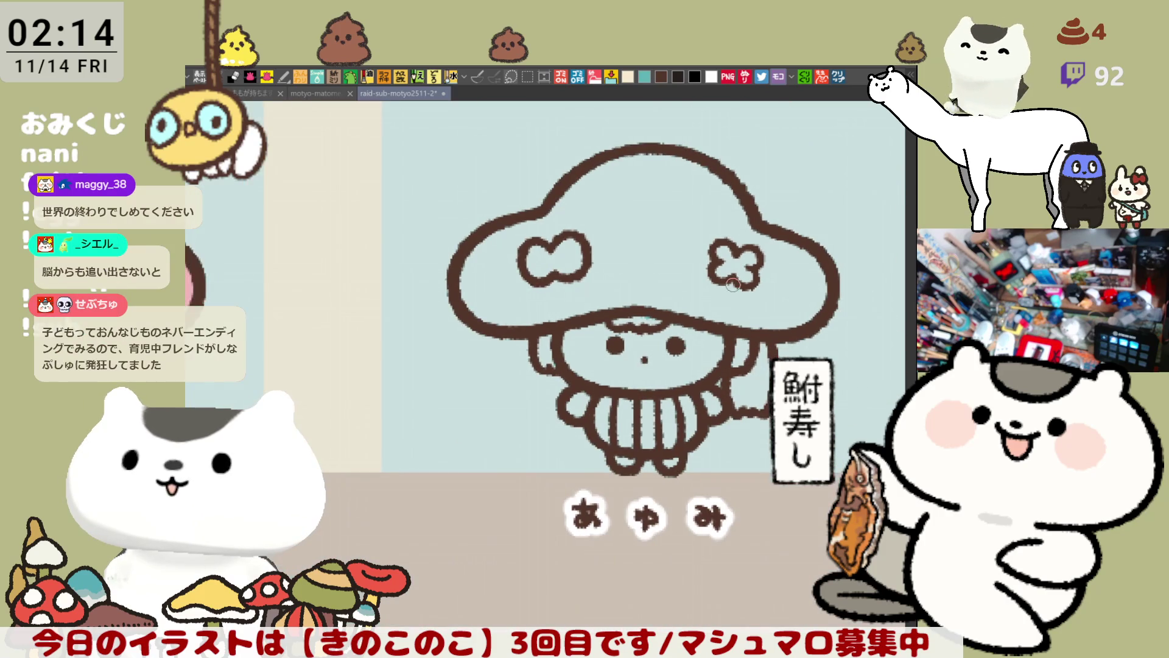
scroll(733, 287, up, 2)
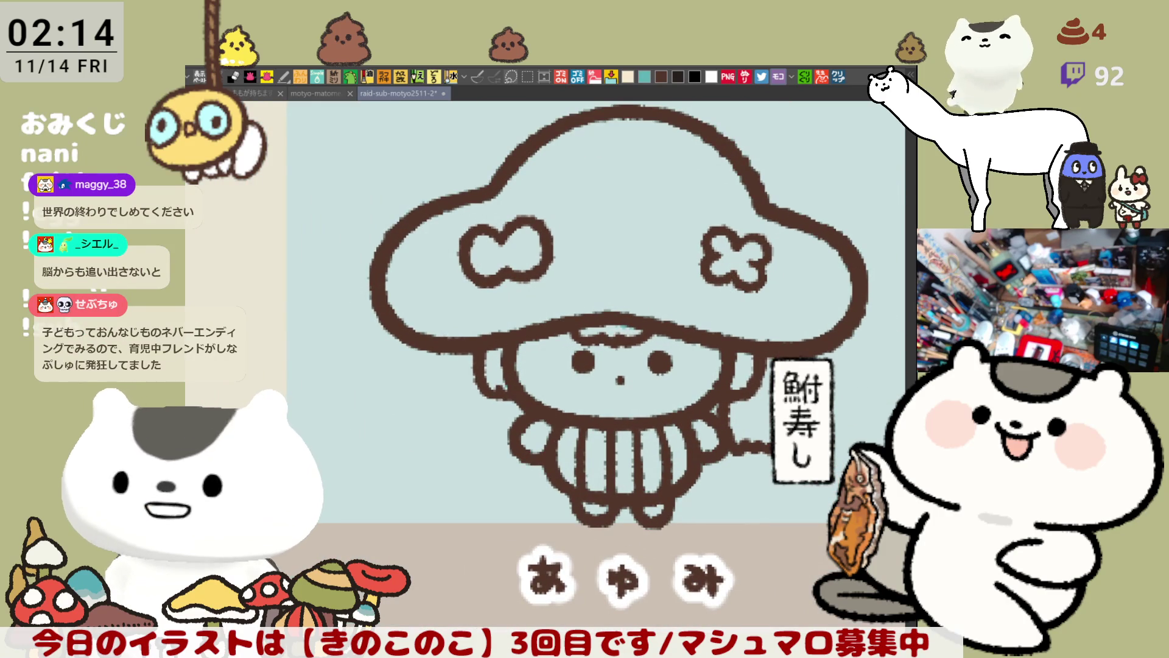
scroll(736, 347, up, 1)
scroll(721, 420, down, 1)
key(ctrl+s)
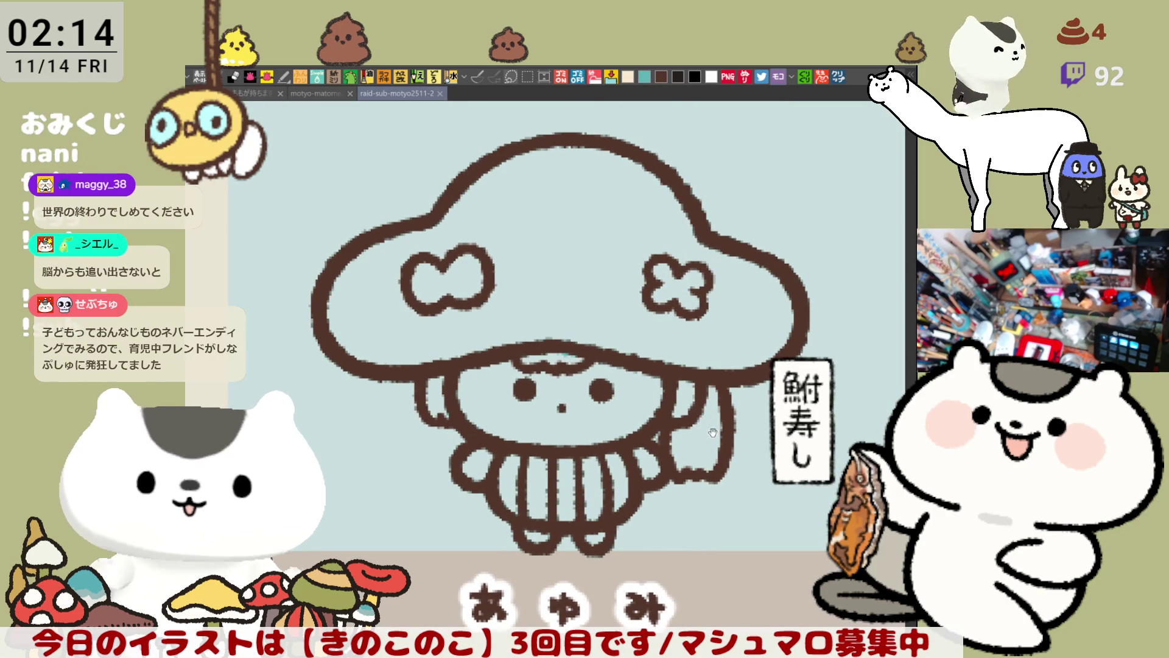
drag(708, 426, 719, 443)
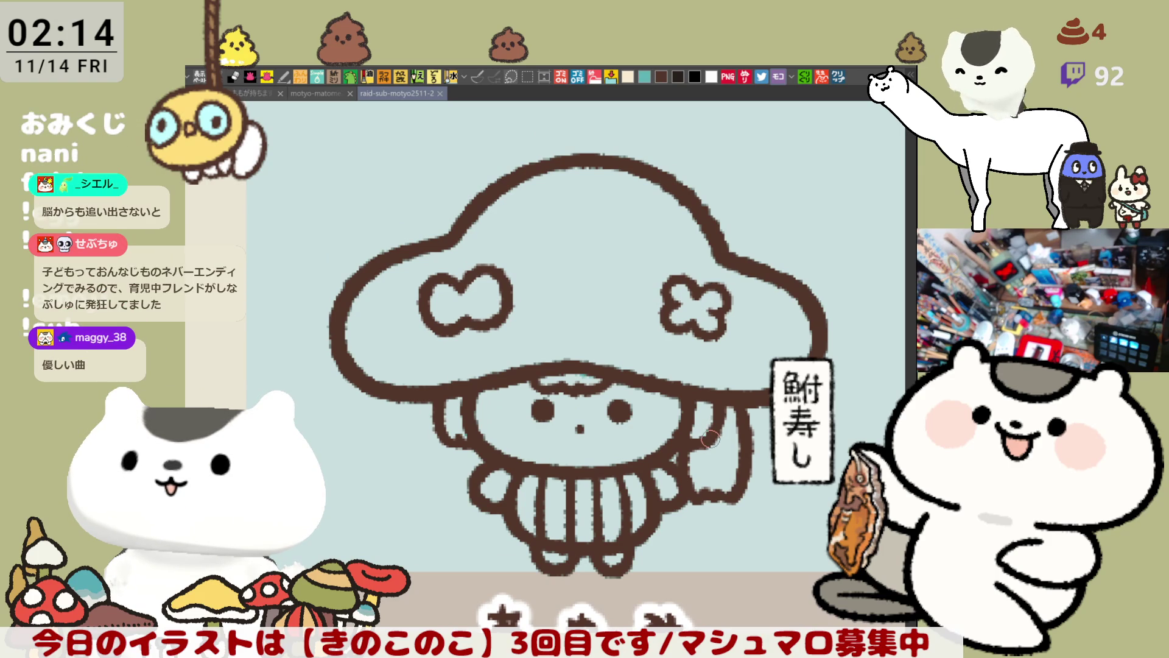
mouse_move(710, 441)
mouse_down()
mouse_move(709, 475)
mouse_move(652, 565)
mouse_up()
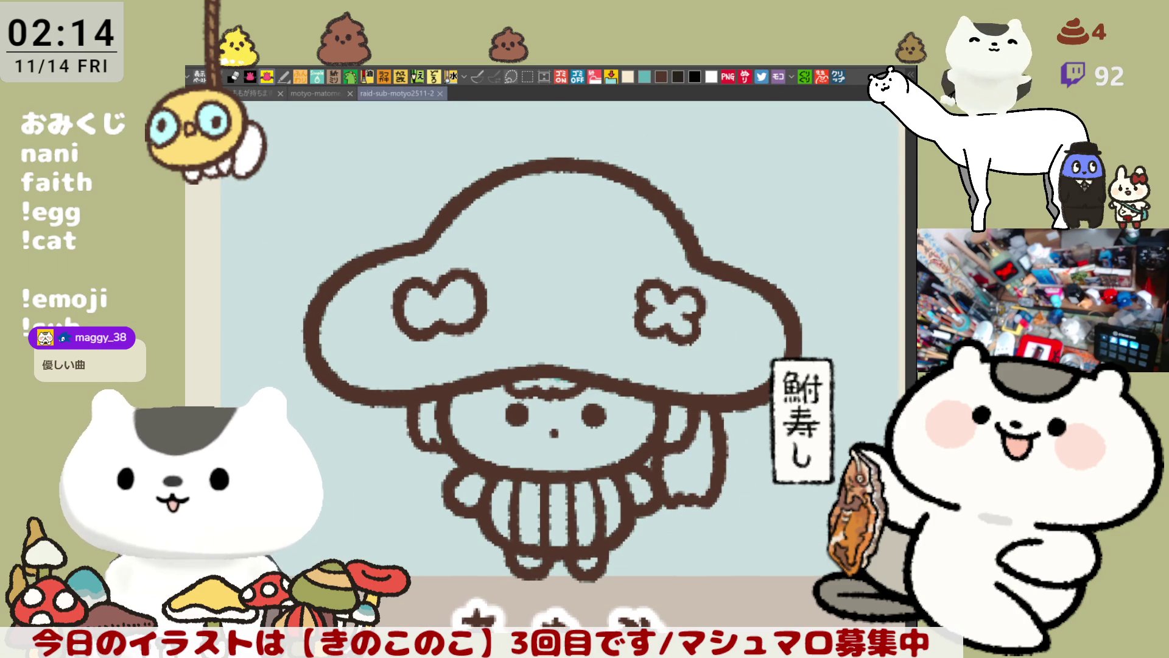
click(548, 256)
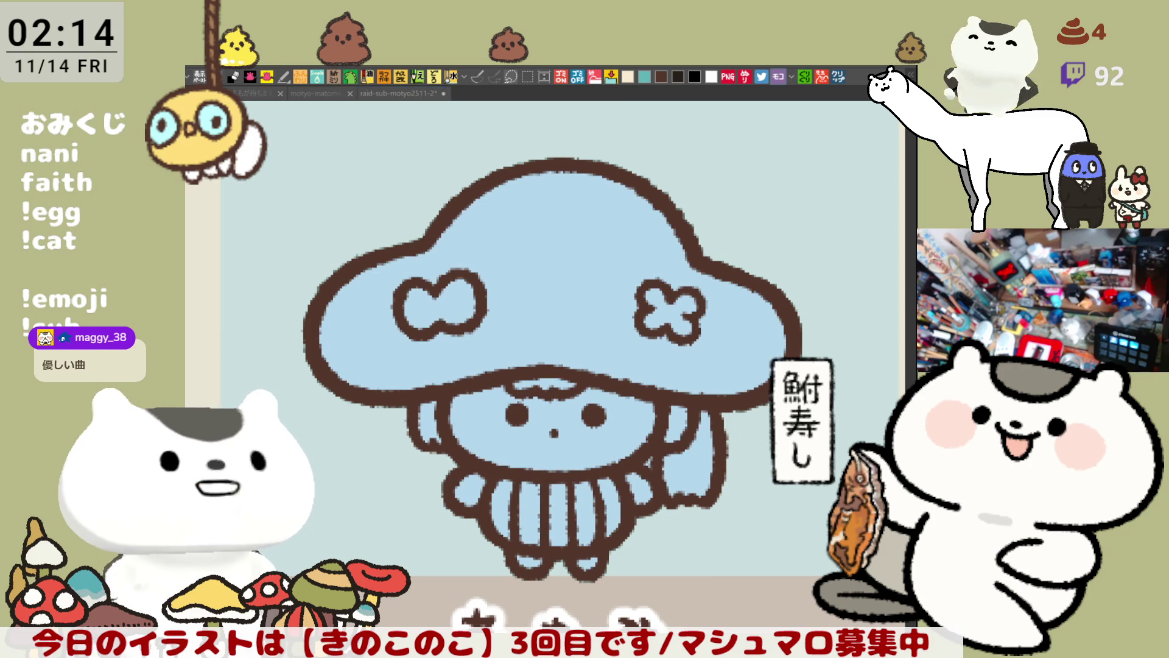
Fill the bow deeper blue, paint dark hair over bangs and sides, and fill the face skin-tone.
click(441, 303)
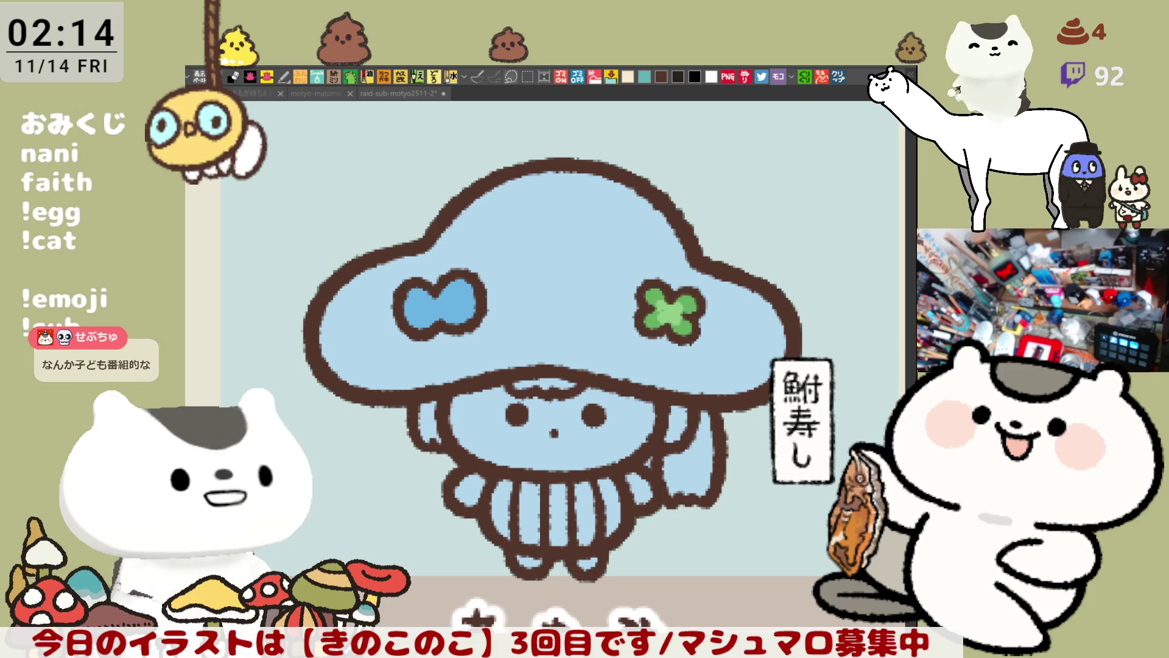
drag(517, 383, 576, 383)
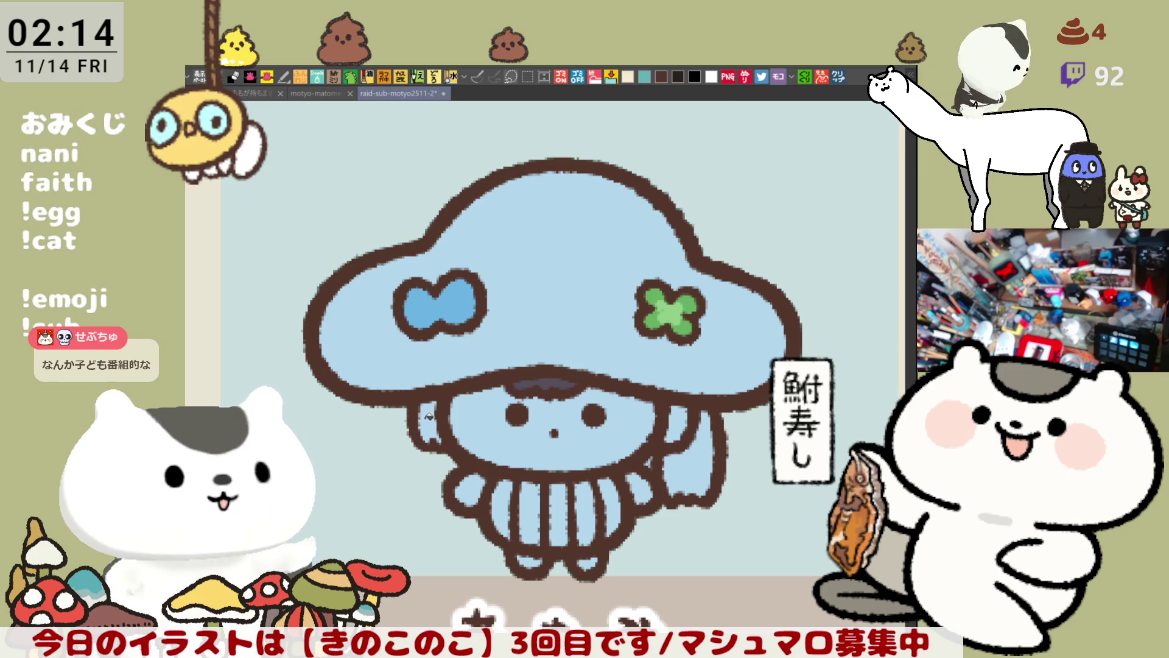
drag(434, 440, 426, 413)
mouse_move(677, 403)
mouse_down()
mouse_move(690, 443)
mouse_move(650, 461)
mouse_up()
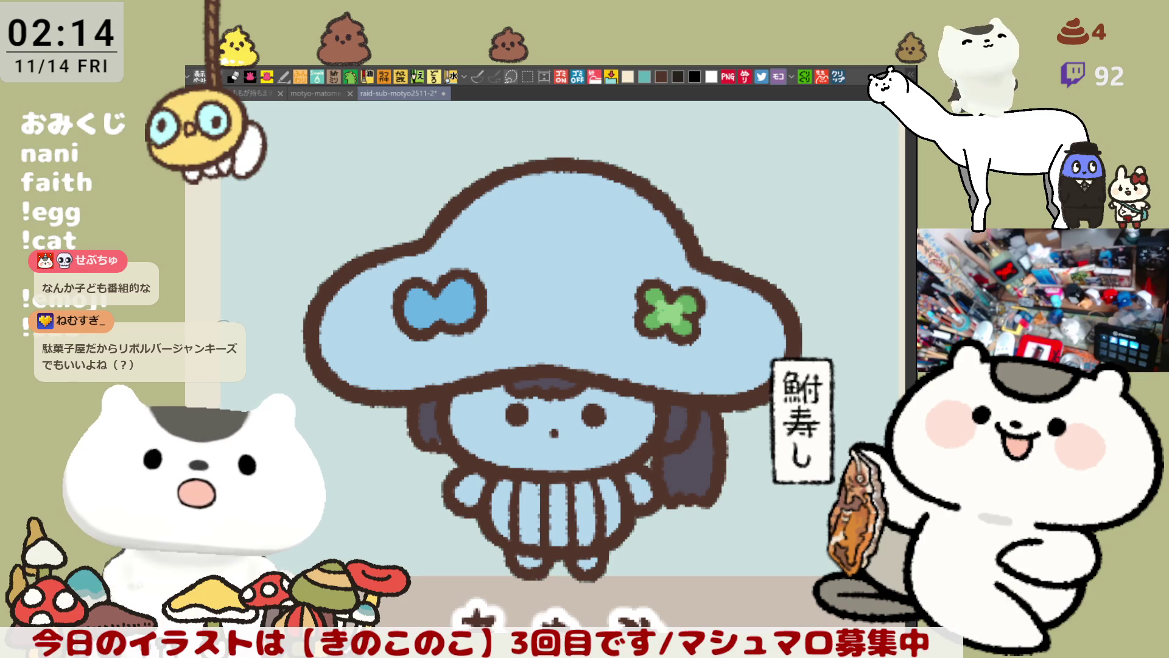
click(548, 439)
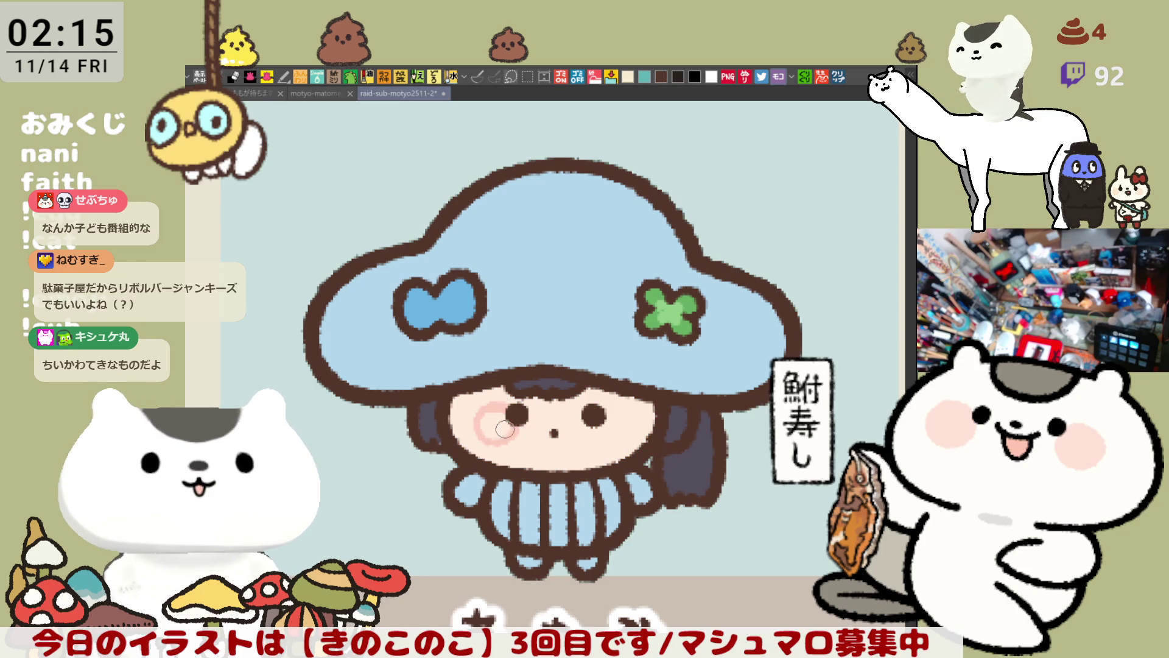
Paint pink blush on the left and right cheeks.
drag(503, 430, 494, 422)
drag(603, 414, 610, 443)
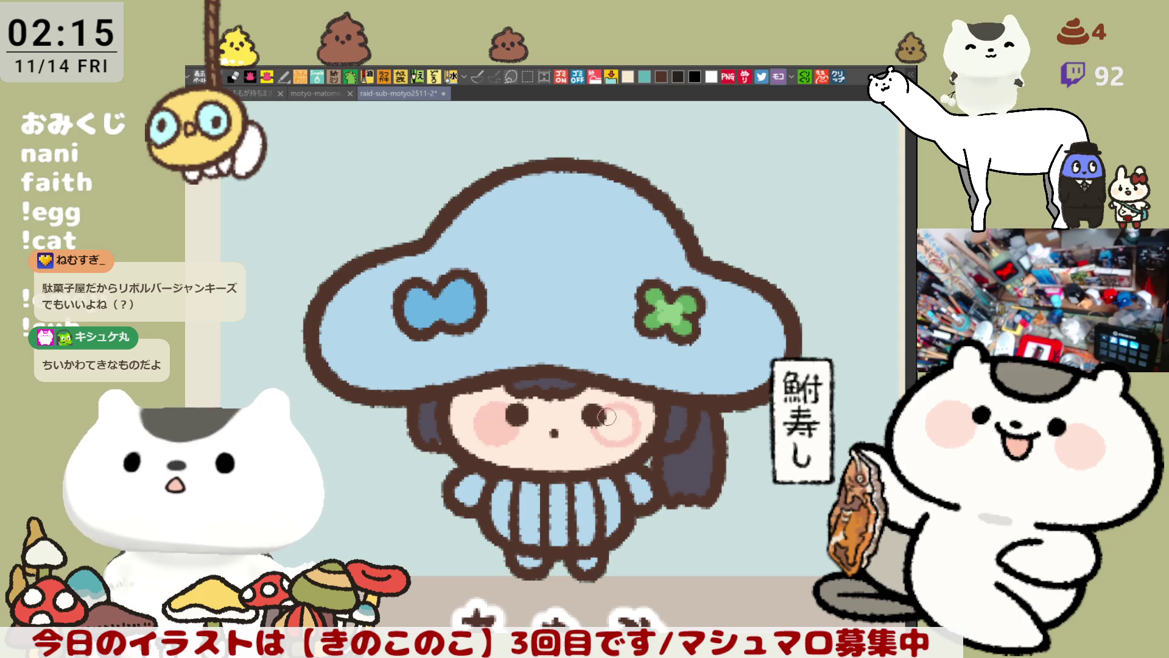
scroll(423, 355, down, 2)
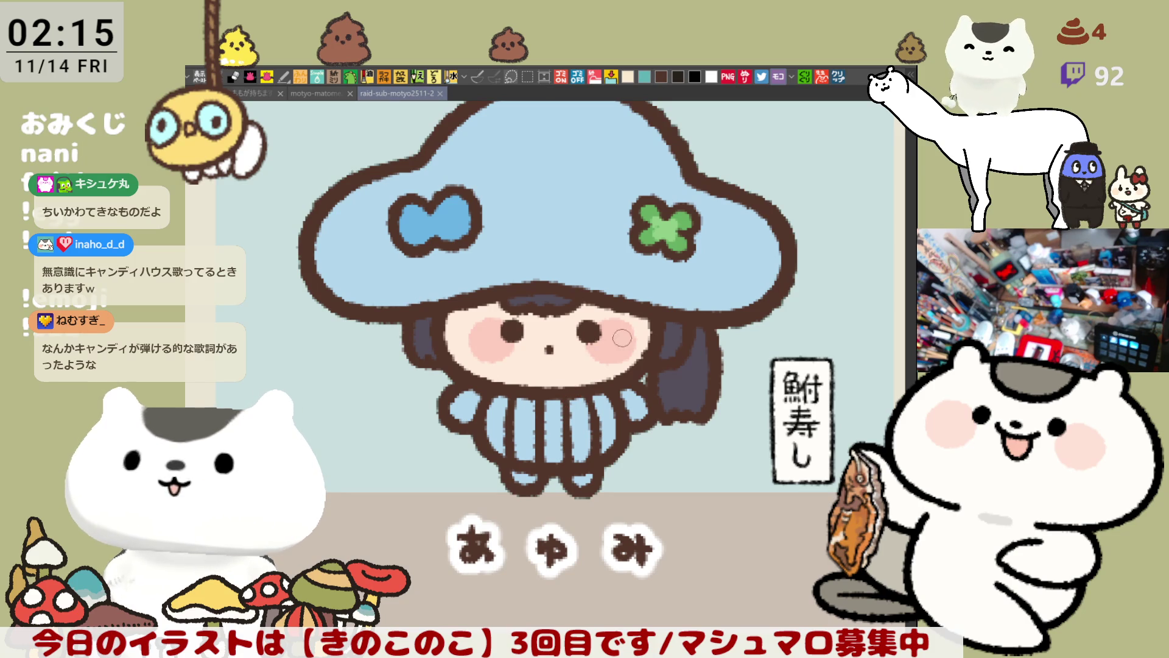
drag(622, 338, 665, 410)
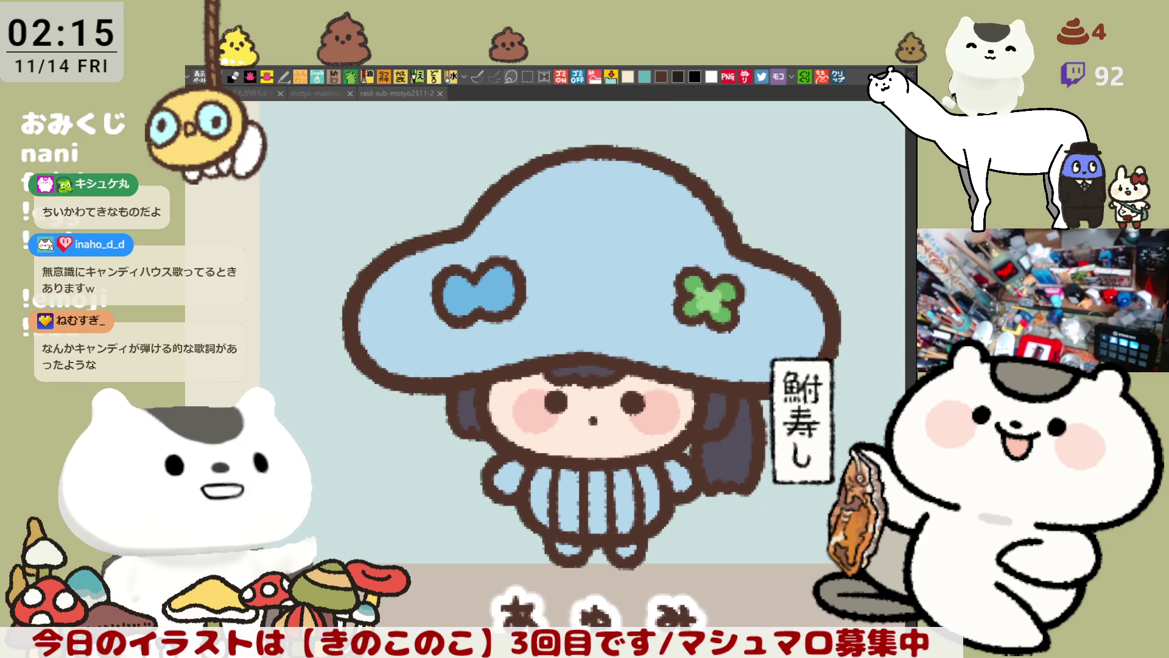
Fill each of the body's stripes with cream and zoom out to view the whole character.
click(546, 496)
click(598, 498)
click(625, 484)
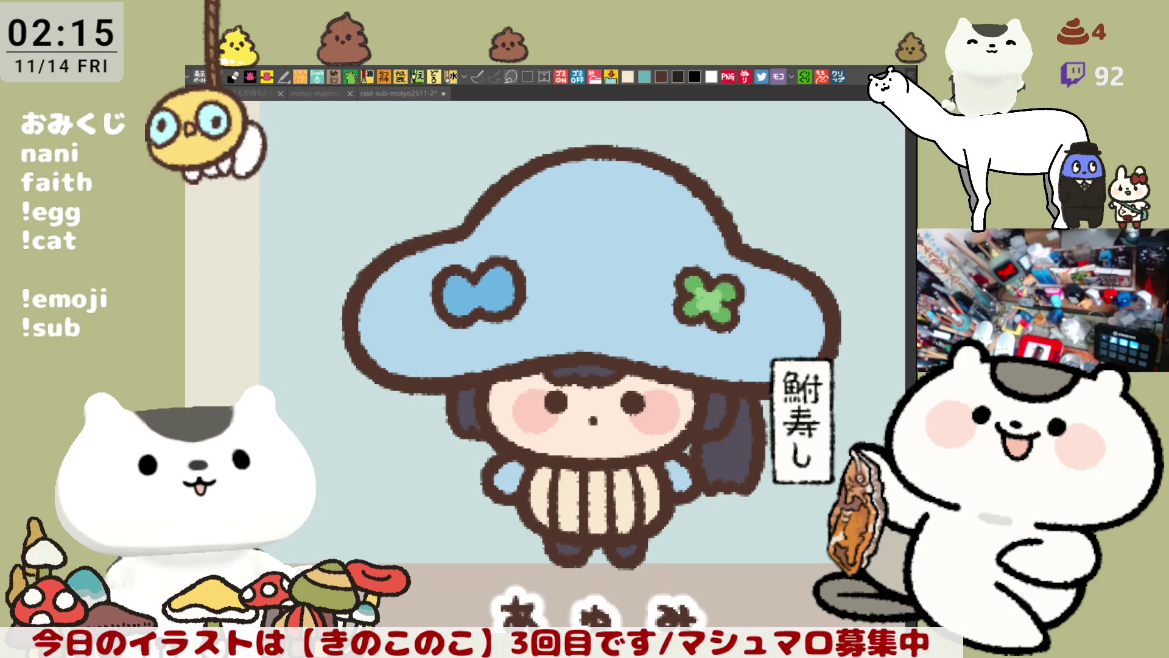
key(ctrl+minus)
Fill a white ring into a solid spot and trial white arcs on the cap near the clover.
key(ctrl+plus)
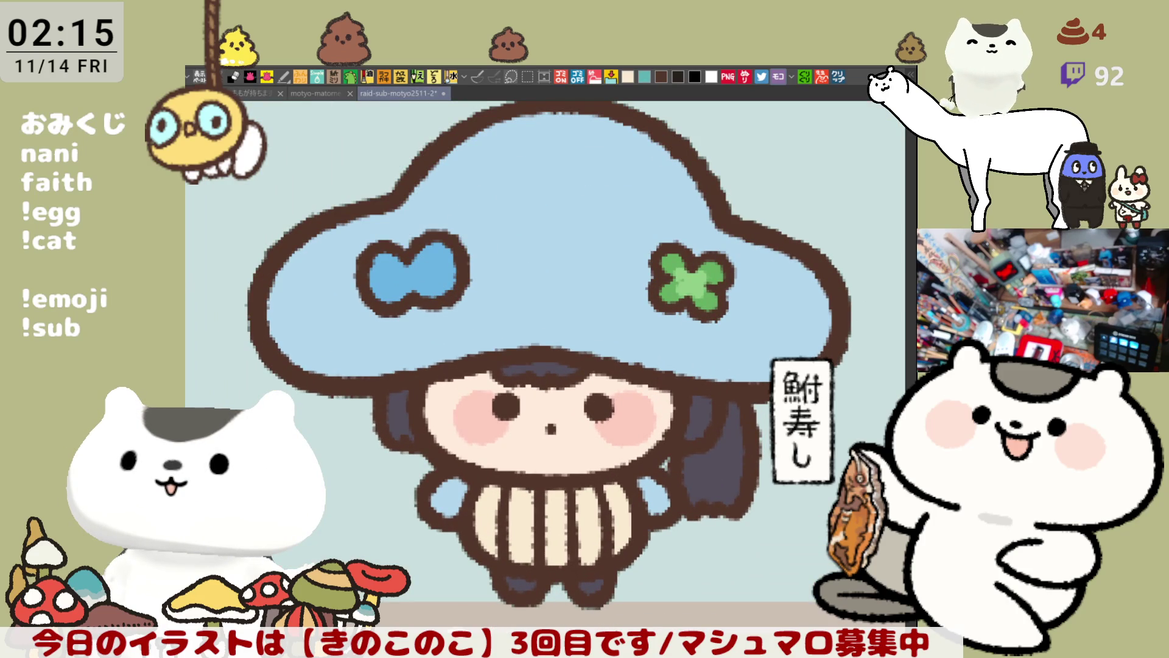
mouse_move(488, 155)
mouse_down()
mouse_move(530, 195)
mouse_move(525, 261)
mouse_move(514, 199)
mouse_move(558, 279)
mouse_move(538, 195)
mouse_move(544, 264)
mouse_up()
key(ctrl+z)
key(ctrl+z)
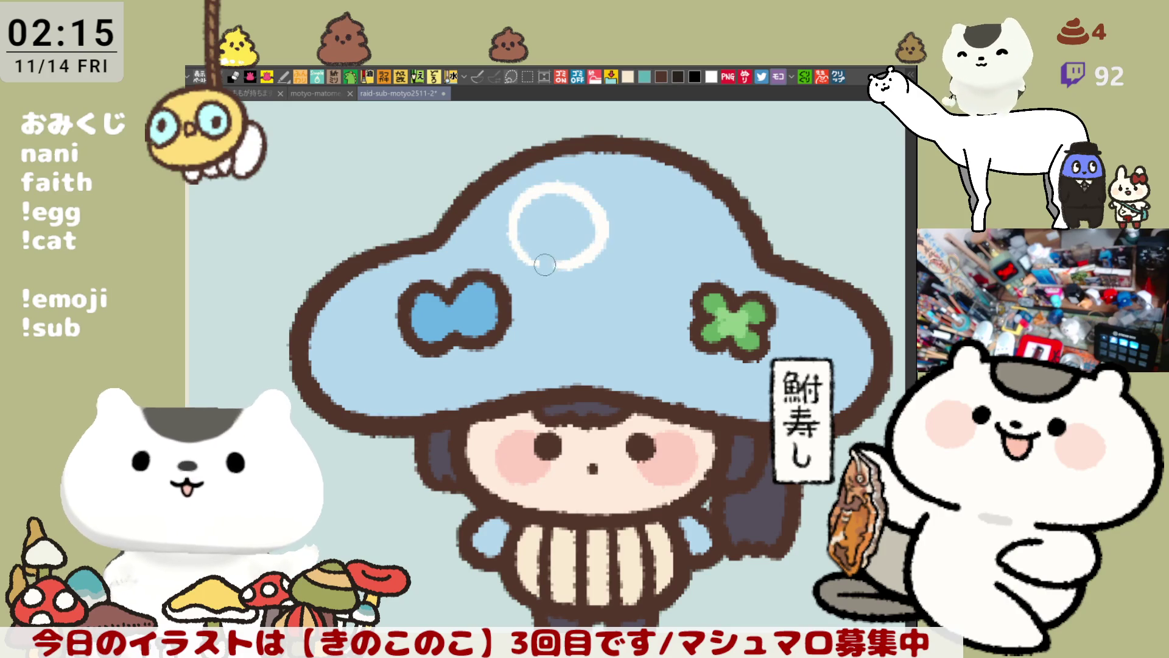
click(530, 247)
mouse_move(511, 306)
mouse_down()
mouse_move(557, 327)
mouse_move(510, 310)
mouse_up()
drag(713, 181, 709, 279)
key(ctrl+z)
drag(728, 198, 716, 283)
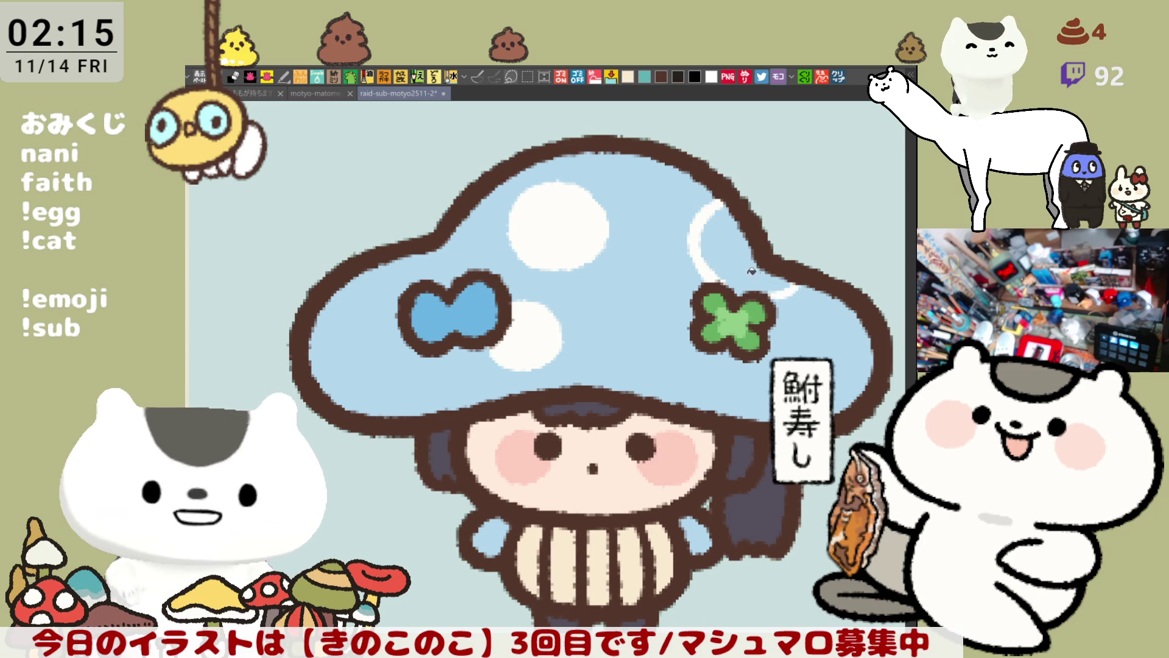
drag(759, 294, 789, 291)
key(ctrl+z)
key(ctrl+z)
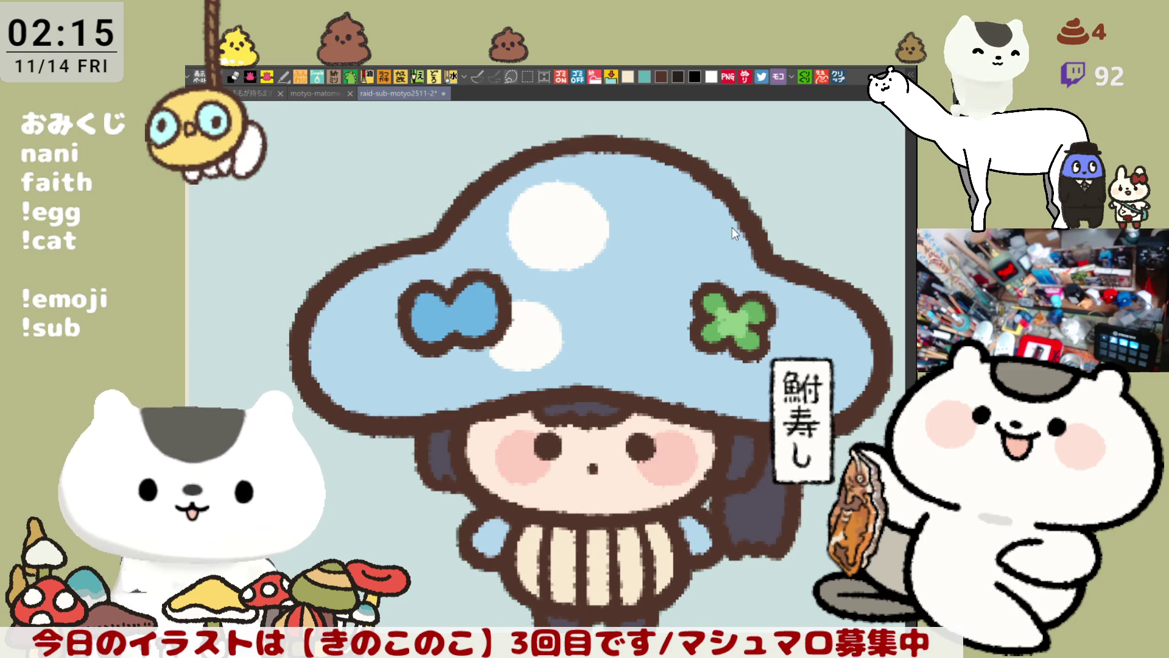
drag(729, 210, 706, 281)
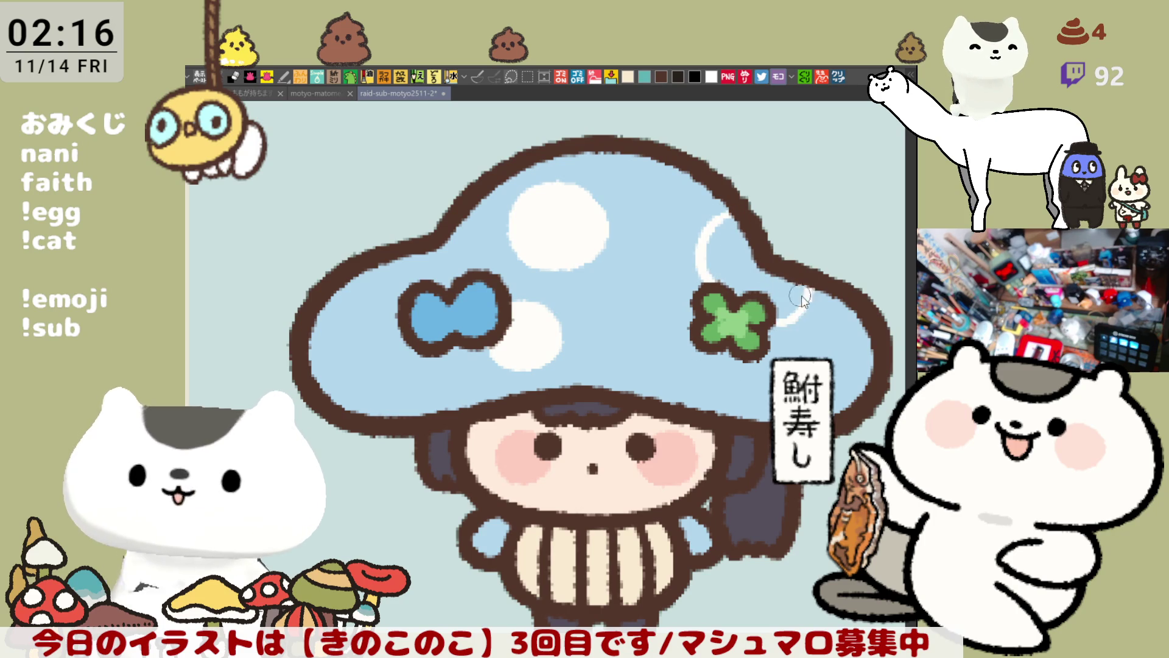
key(ctrl+z)
Paint white spots on the cap's right, upper-left and top edge, then a blue ring near its middle.
drag(733, 227, 721, 267)
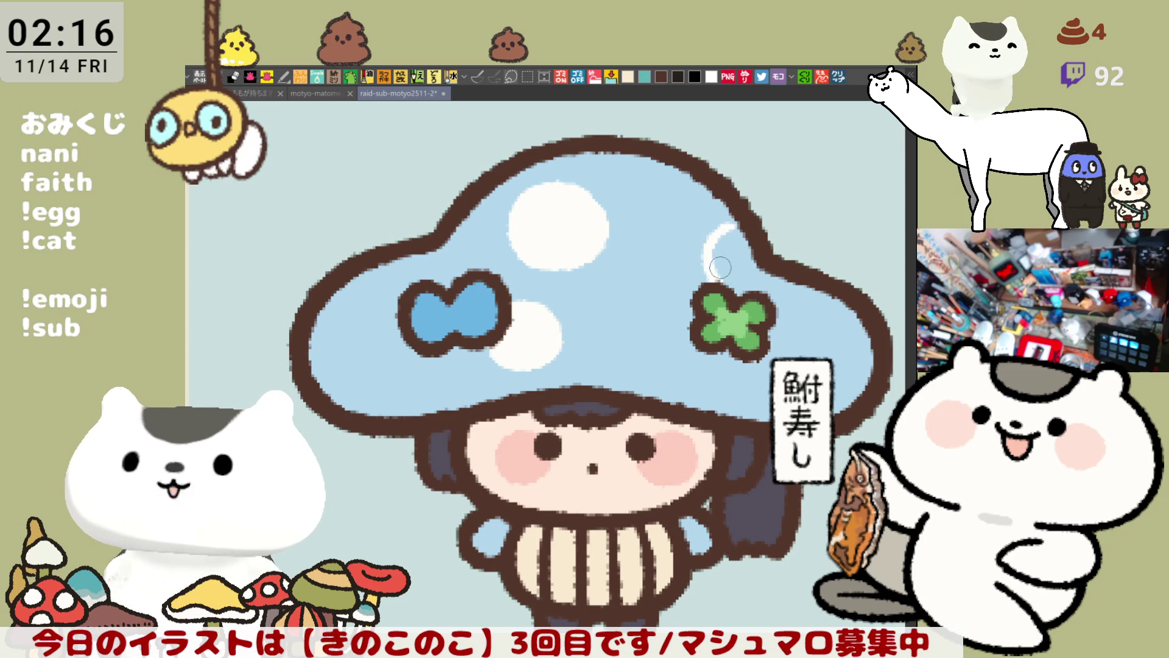
mouse_move(802, 282)
mouse_down()
mouse_move(774, 317)
mouse_move(784, 302)
mouse_up()
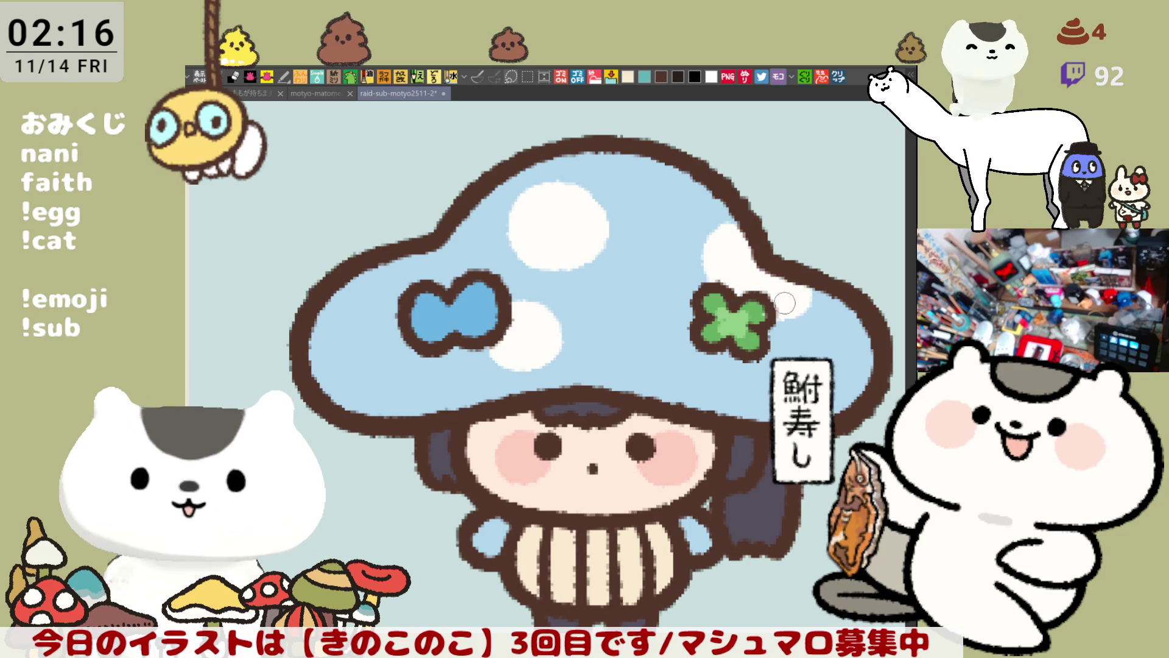
mouse_move(646, 291)
mouse_down()
mouse_move(641, 274)
mouse_move(653, 279)
mouse_up()
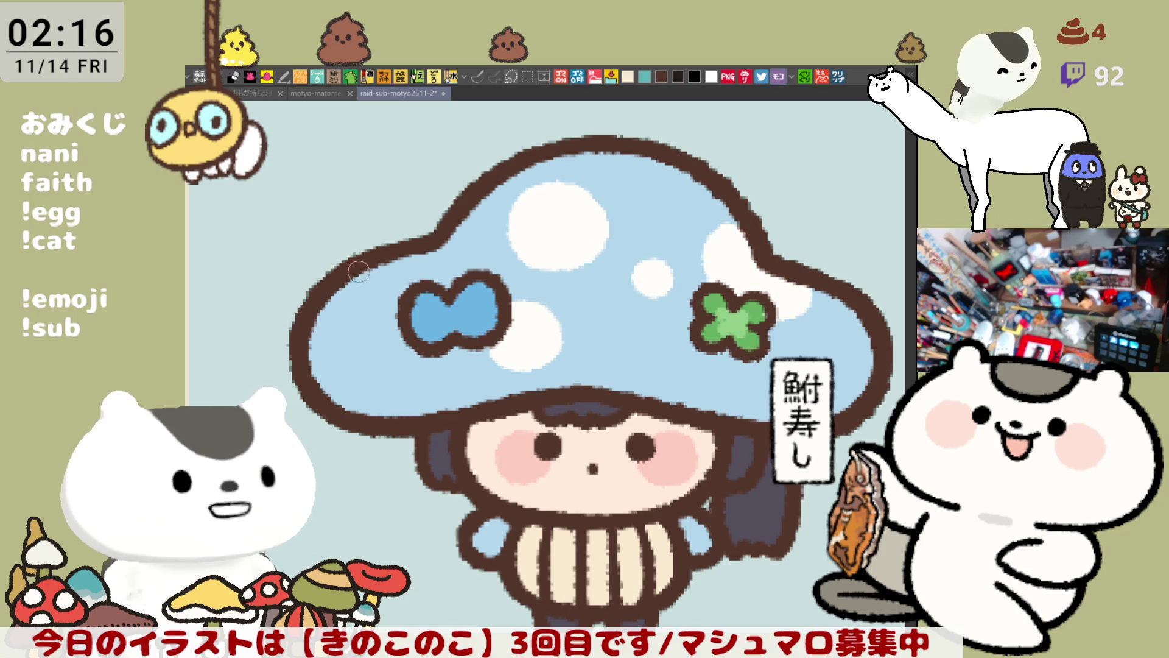
mouse_move(359, 273)
mouse_down()
mouse_move(338, 345)
mouse_move(321, 302)
mouse_move(370, 316)
mouse_up()
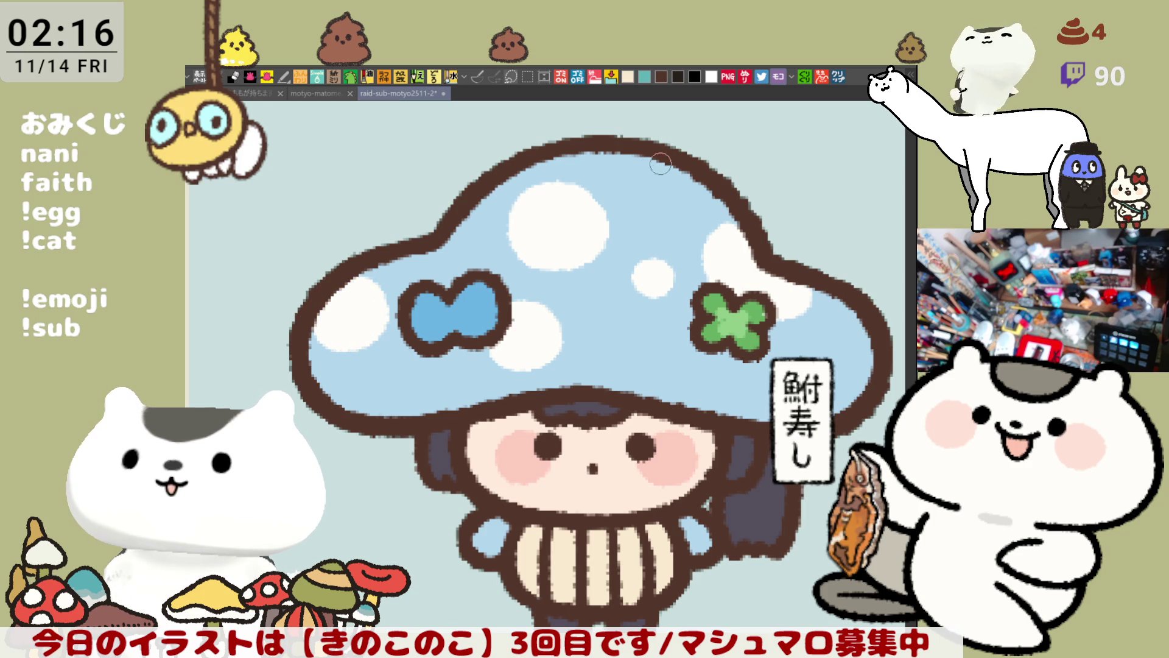
mouse_move(636, 158)
mouse_down()
mouse_move(696, 177)
mouse_move(660, 188)
mouse_up()
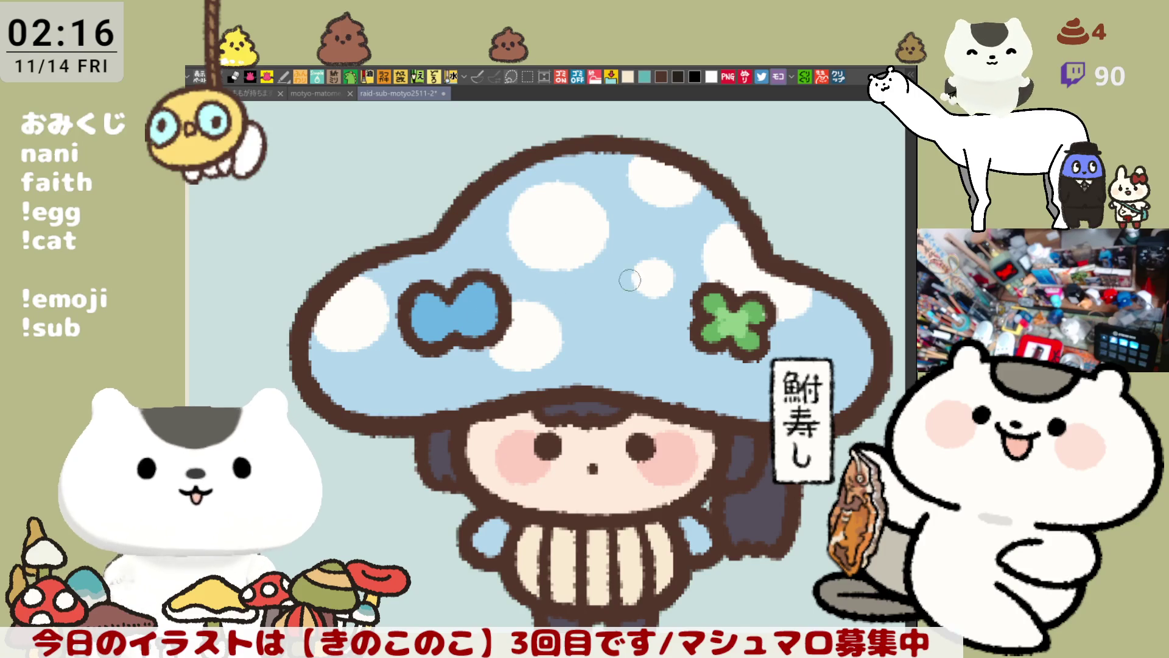
drag(582, 325, 605, 348)
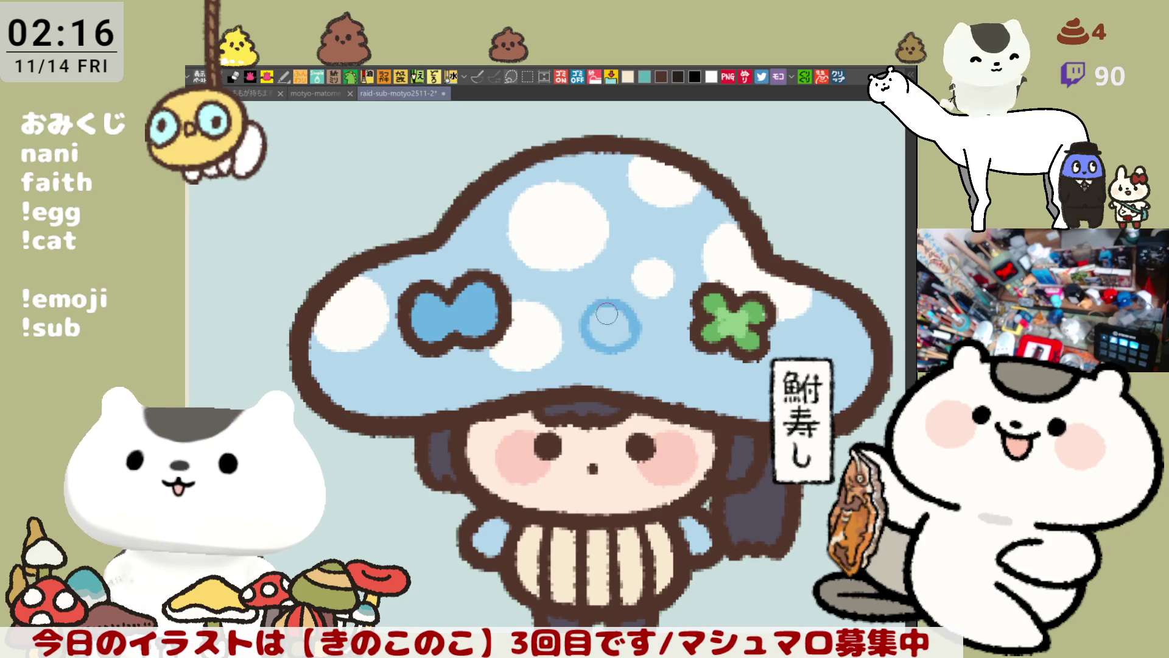
Replace the blue ring with a light-blue one and add a light-blue spot at the cap's edge.
key(ctrl+z)
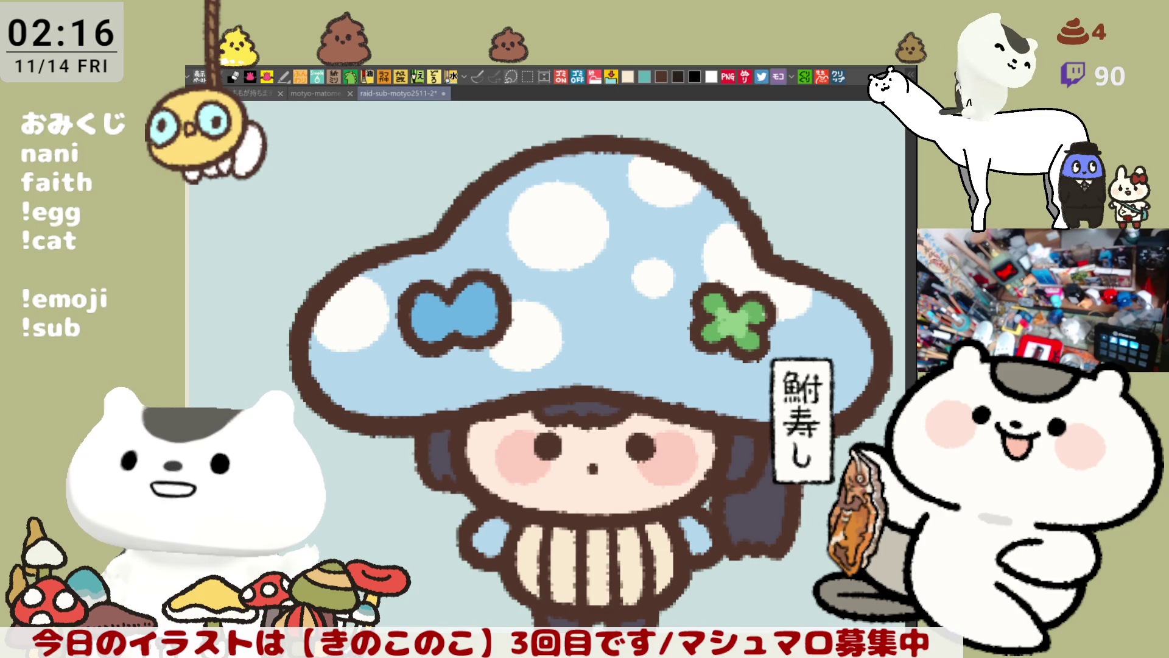
mouse_move(597, 349)
mouse_down()
mouse_move(624, 354)
mouse_move(625, 327)
mouse_up()
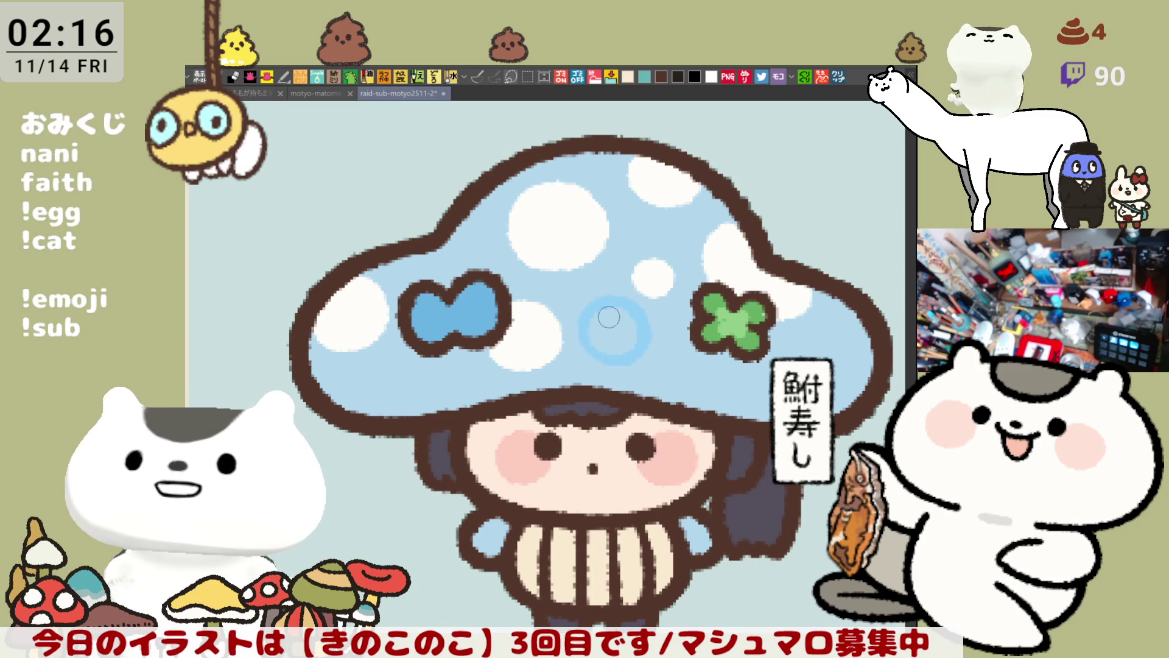
mouse_move(857, 305)
mouse_down()
mouse_move(860, 352)
mouse_move(854, 330)
mouse_up()
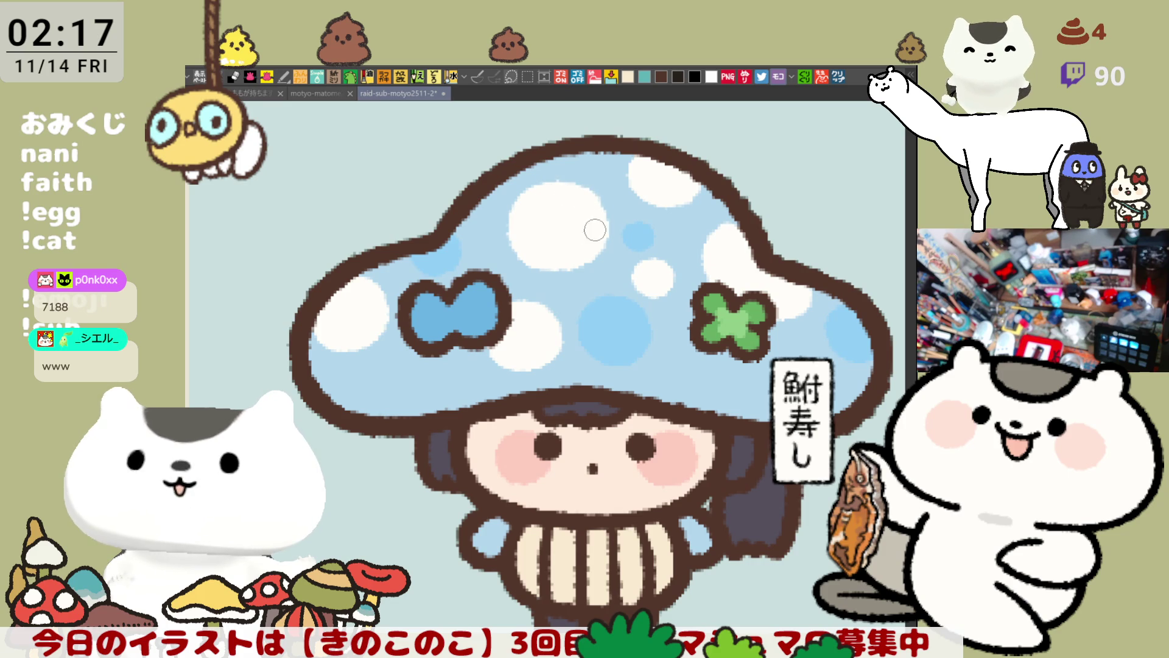
scroll(587, 212, down, 3)
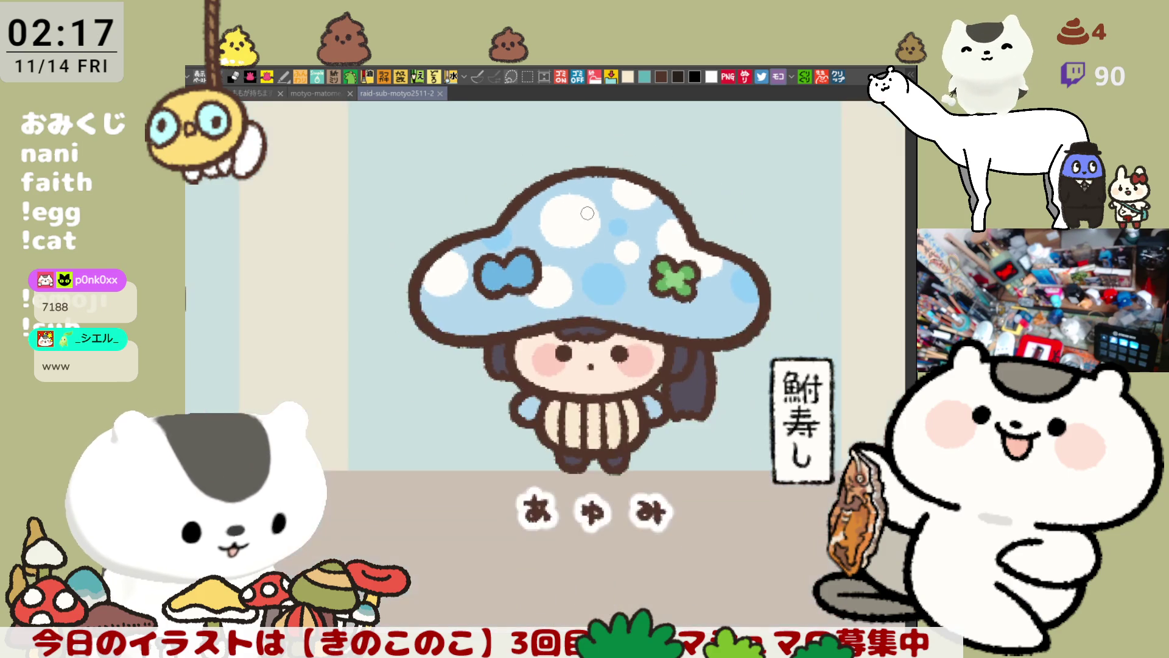
scroll(587, 213, down, 1)
scroll(586, 213, down, 1)
scroll(586, 213, down, 1)
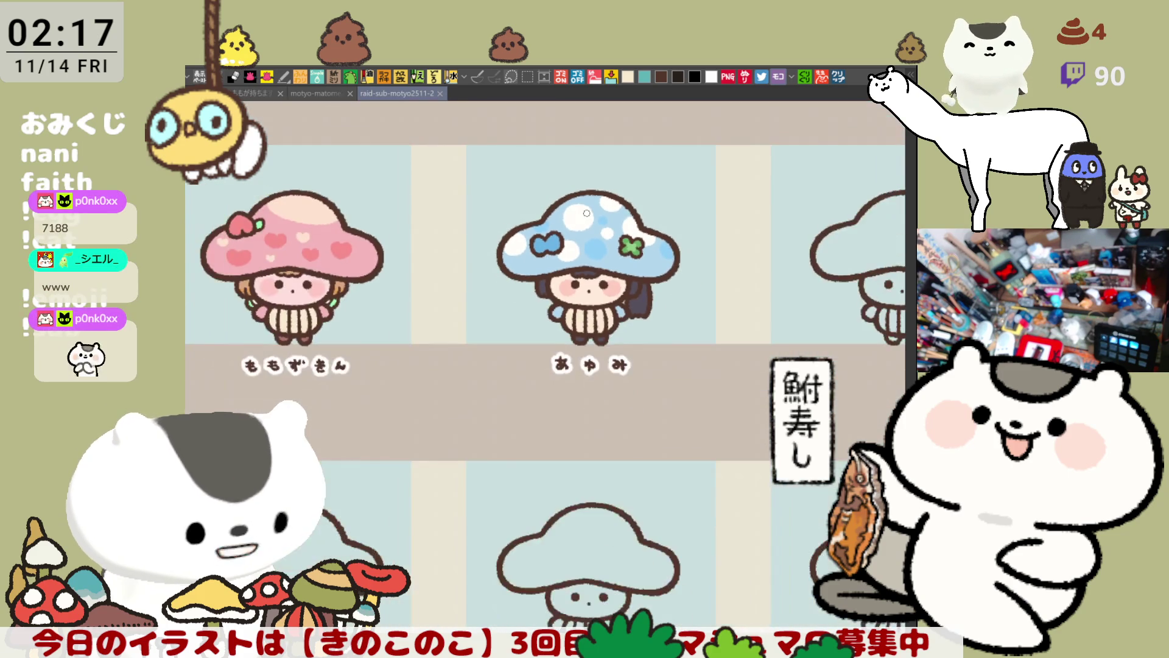
scroll(586, 213, down, 1)
scroll(586, 213, down, 1)
scroll(587, 213, down, 2)
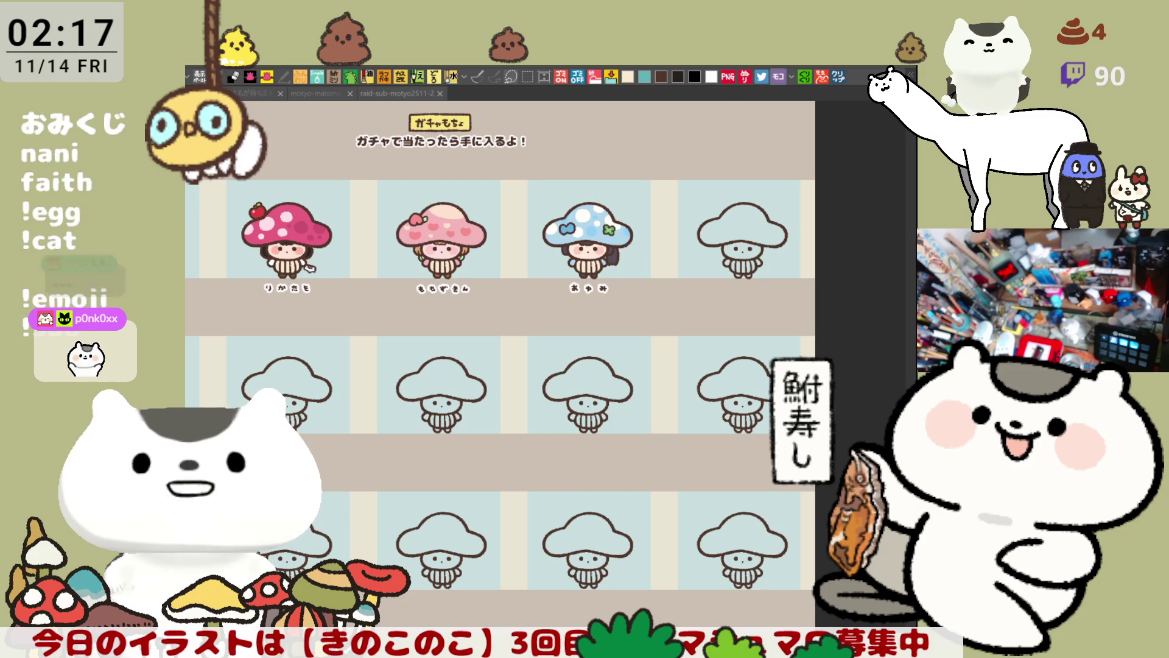
drag(643, 359, 565, 460)
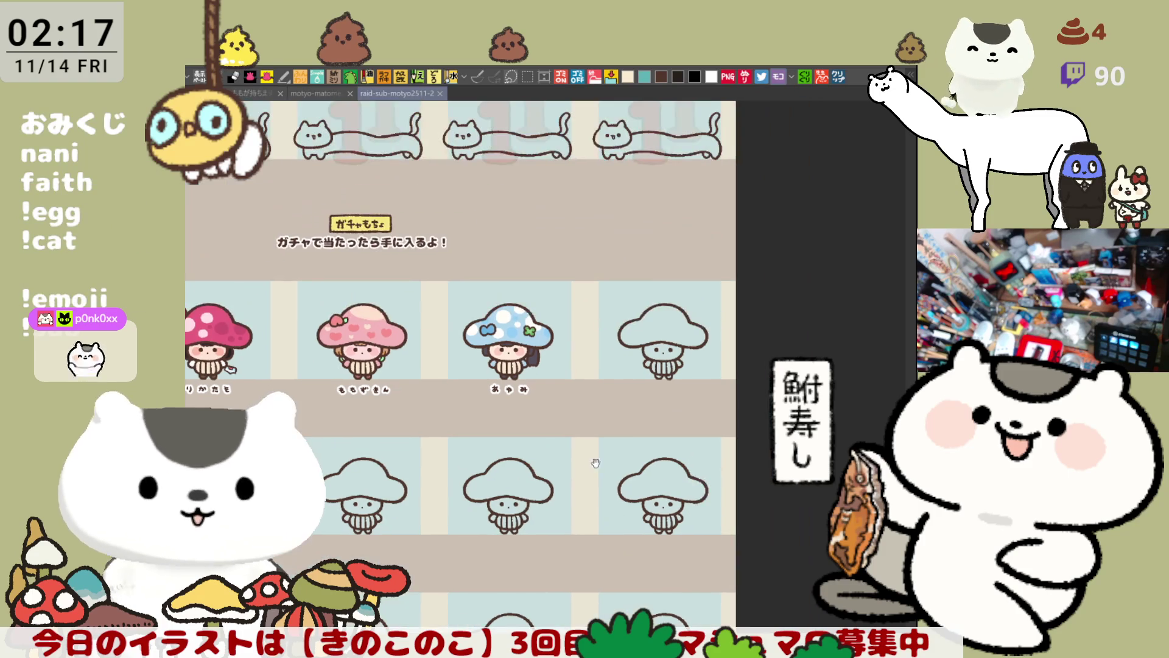
scroll(565, 461, up, 3)
scroll(565, 461, up, 2)
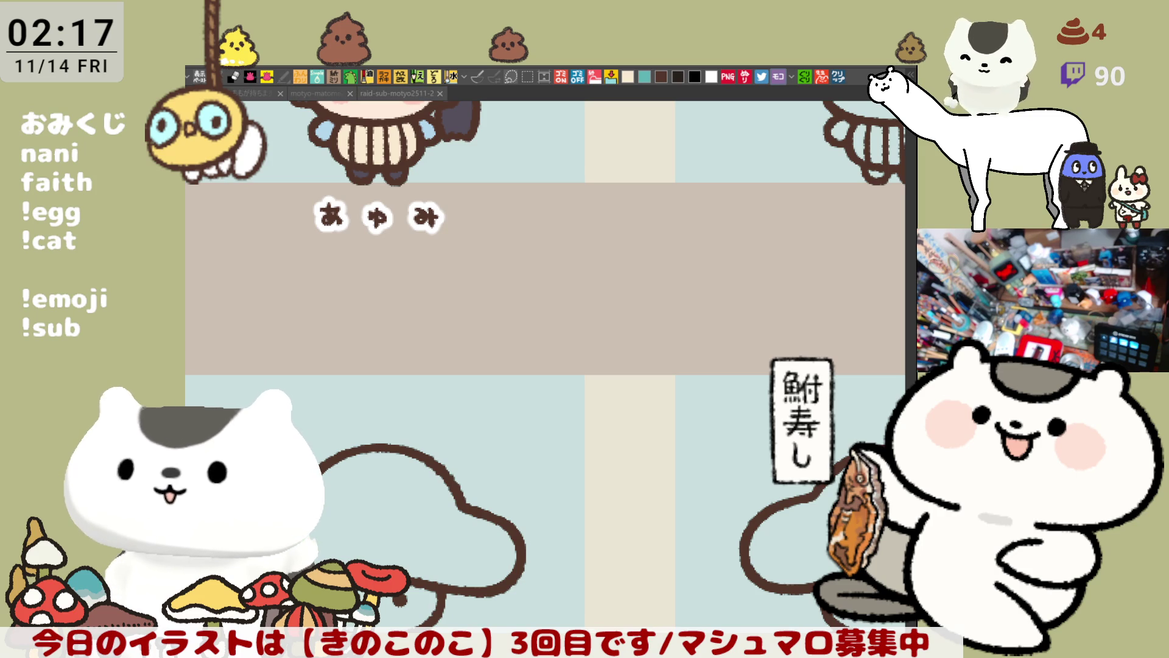
scroll(627, 417, down, 1)
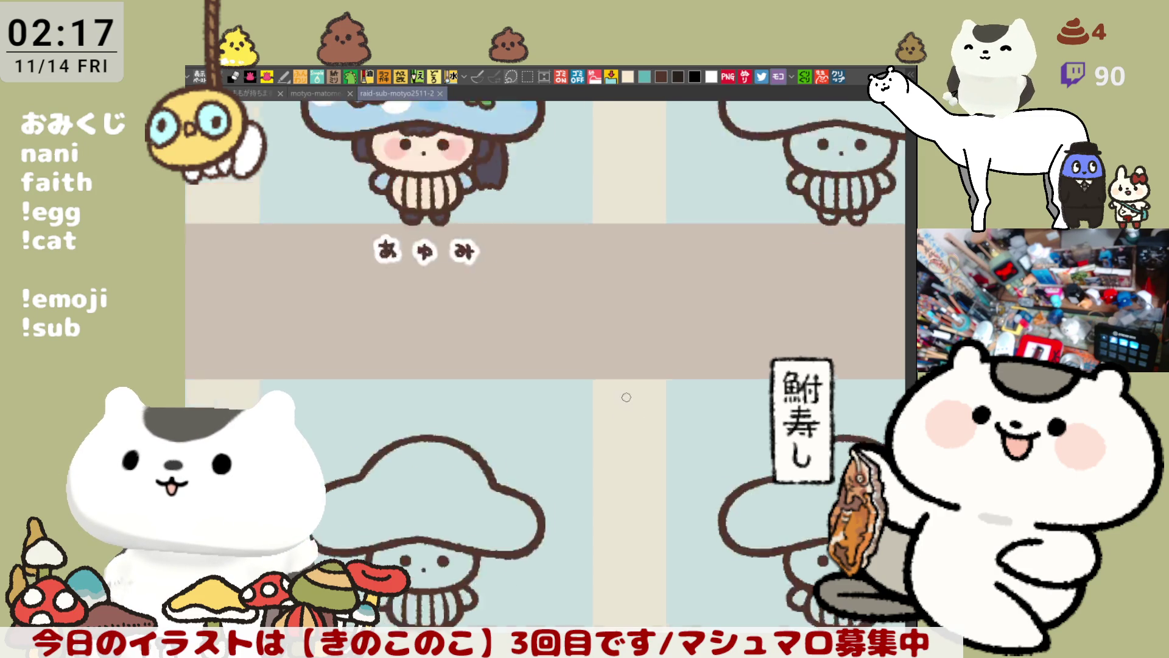
scroll(626, 417, down, 1)
scroll(621, 393, down, 1)
scroll(618, 386, up, 1)
scroll(621, 384, up, 1)
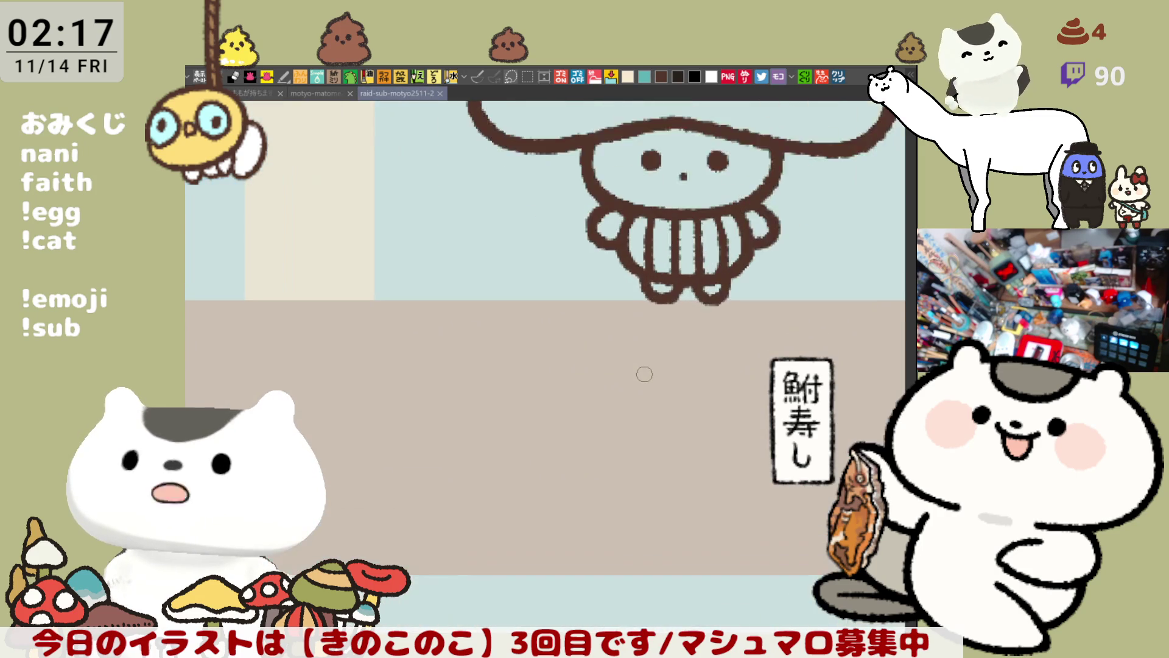
scroll(645, 374, up, 1)
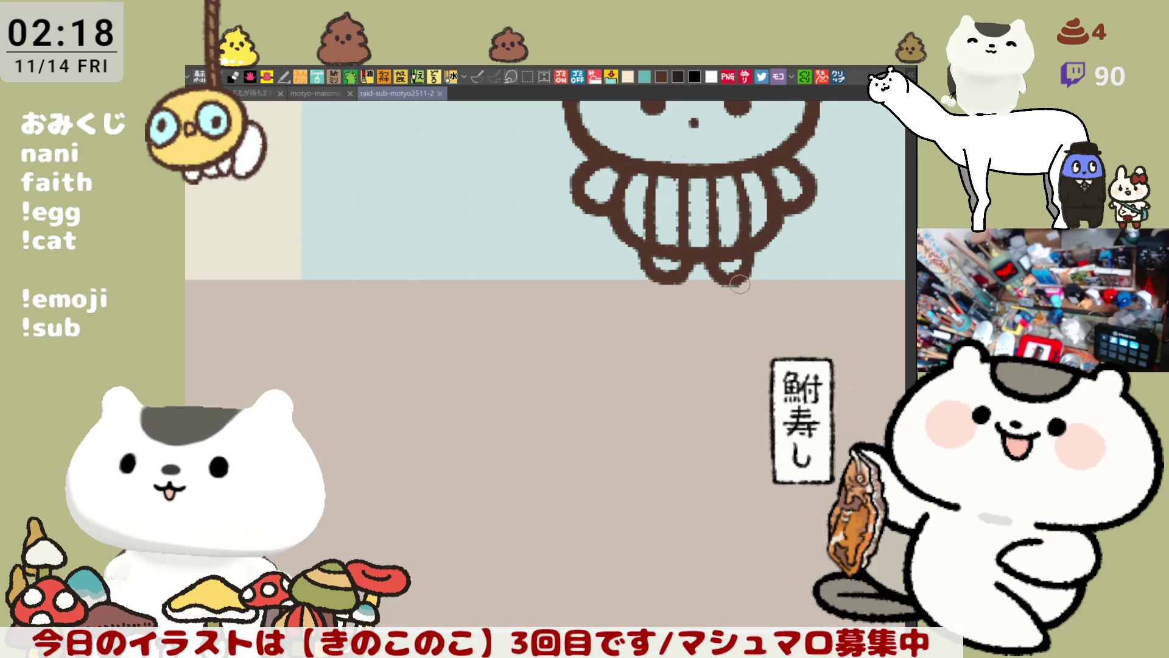
scroll(640, 200, down, 2)
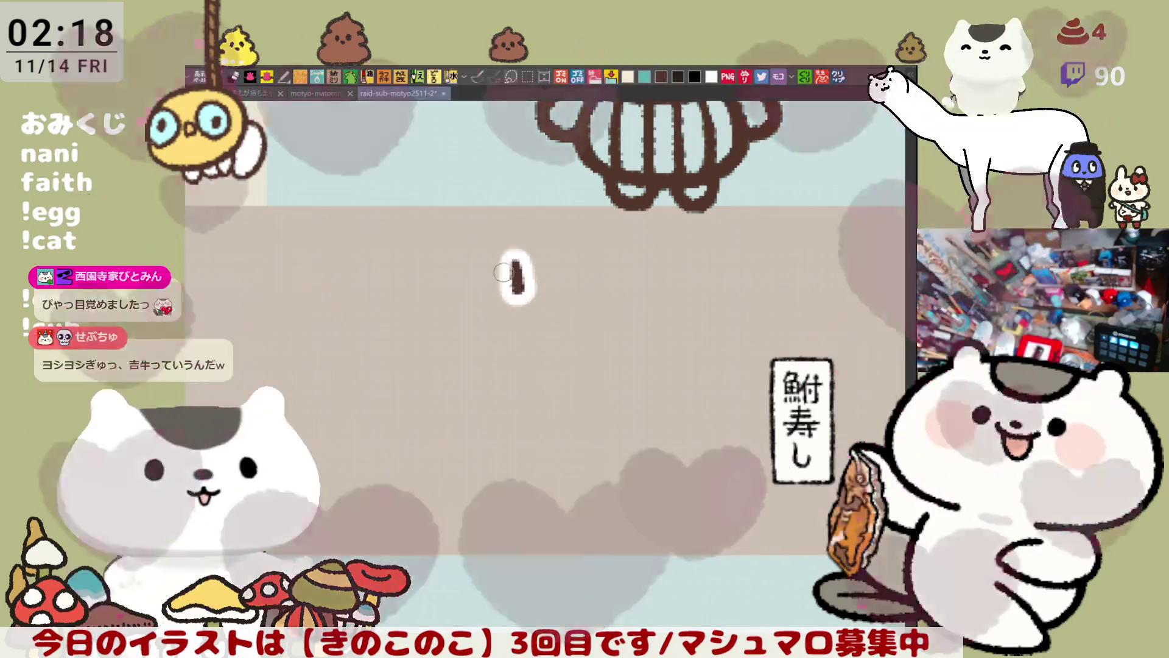
Letter the name's characters across the band, undoing the misdrawn third one.
drag(539, 268, 543, 286)
mouse_move(589, 256)
mouse_down()
mouse_move(612, 292)
mouse_move(691, 262)
mouse_move(667, 297)
mouse_move(645, 301)
mouse_move(693, 294)
mouse_move(693, 265)
mouse_move(674, 293)
mouse_move(690, 283)
mouse_up()
key(ctrl+z)
key(ctrl+z)
key(ctrl+z)
key(ctrl+z)
mouse_move(746, 254)
mouse_down()
mouse_move(742, 281)
mouse_move(813, 263)
mouse_move(797, 290)
mouse_move(806, 284)
mouse_up()
key(ctrl+z)
scroll(627, 412, down, 2)
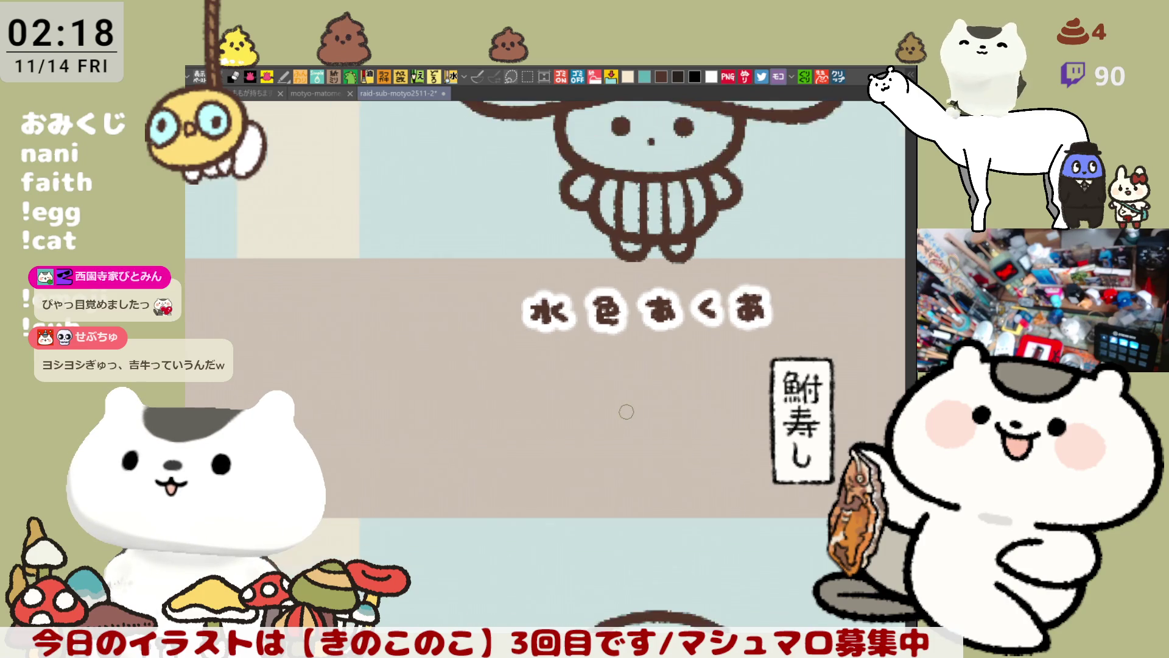
scroll(593, 419, down, 2)
scroll(549, 428, down, 2)
scroll(504, 438, down, 1)
scroll(504, 438, down, 2)
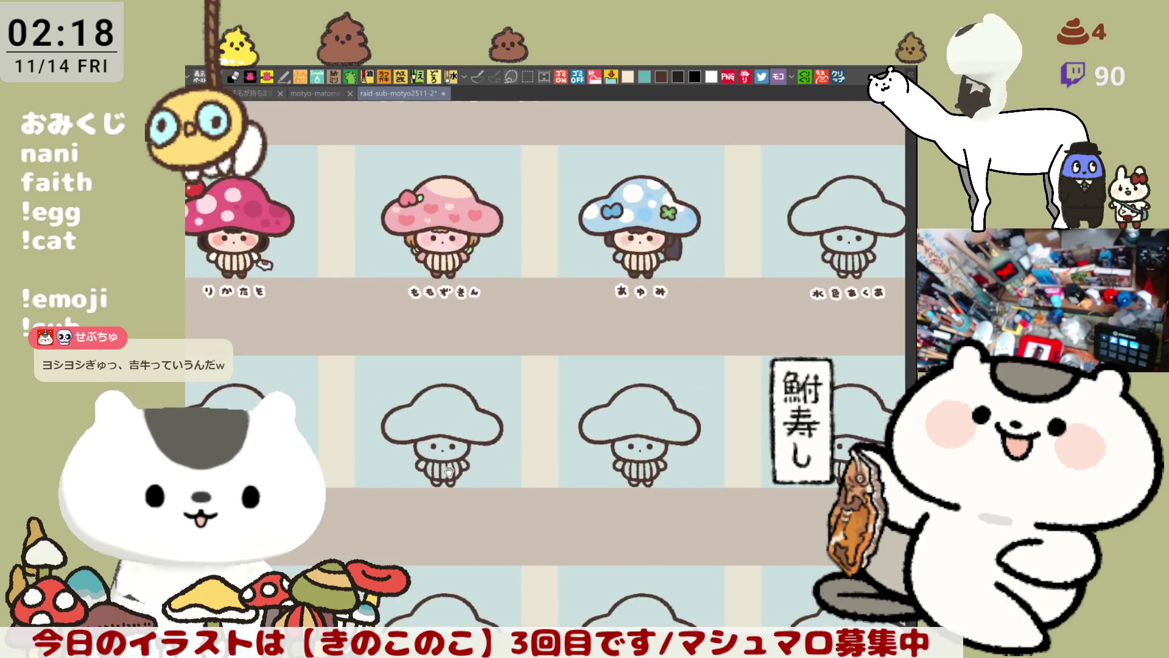
Letter the first two characters of the new name, redrawing the second with voicing marks.
mouse_move(505, 438)
mouse_down()
mouse_move(485, 365)
mouse_move(648, 346)
mouse_up()
scroll(485, 365, up, 4)
scroll(486, 364, up, 2)
scroll(483, 364, up, 2)
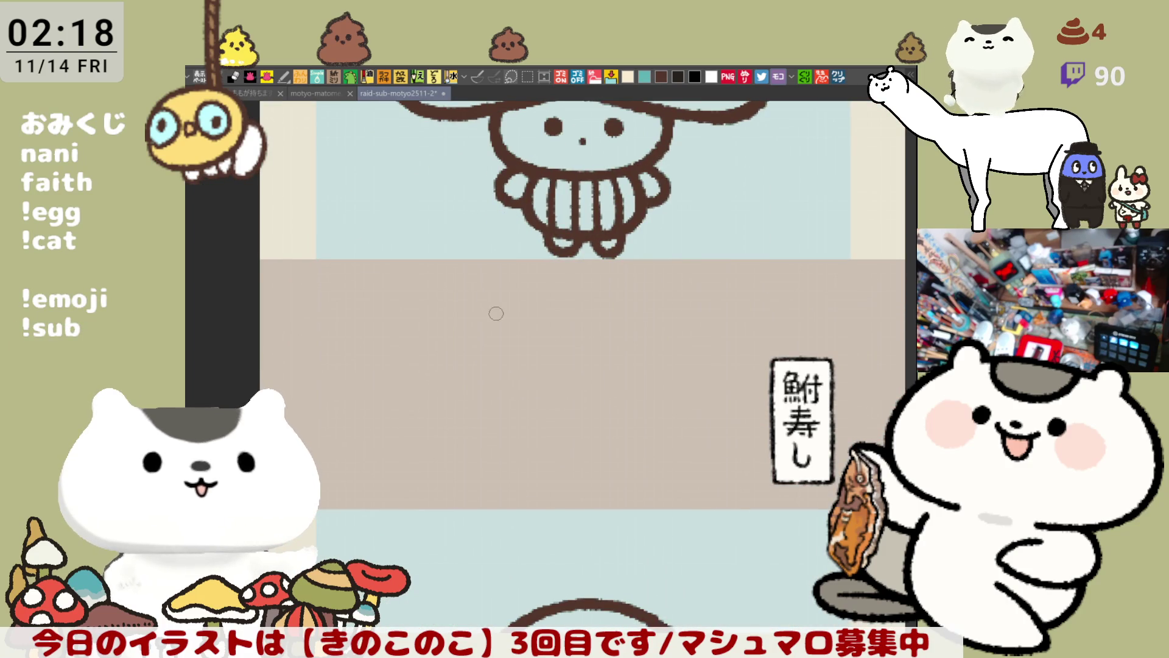
mouse_move(497, 307)
mouse_down()
mouse_move(501, 328)
mouse_move(564, 320)
mouse_move(562, 305)
mouse_up()
mouse_move(567, 296)
mouse_down()
mouse_move(562, 327)
mouse_move(568, 311)
mouse_up()
key(ctrl+z)
mouse_move(571, 304)
mouse_down()
mouse_move(623, 309)
mouse_move(630, 326)
mouse_up()
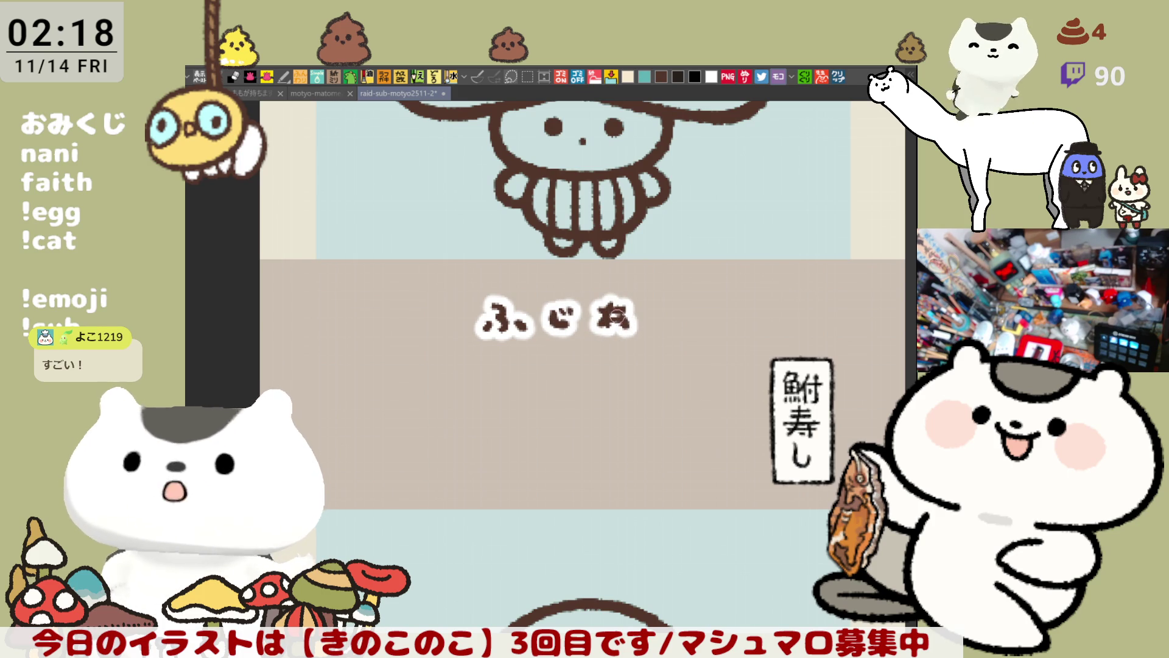
Redraw the third character in two strokes and move on to the next blank panel.
key(ctrl+z)
mouse_move(615, 311)
mouse_down()
mouse_move(605, 338)
mouse_move(630, 335)
mouse_up()
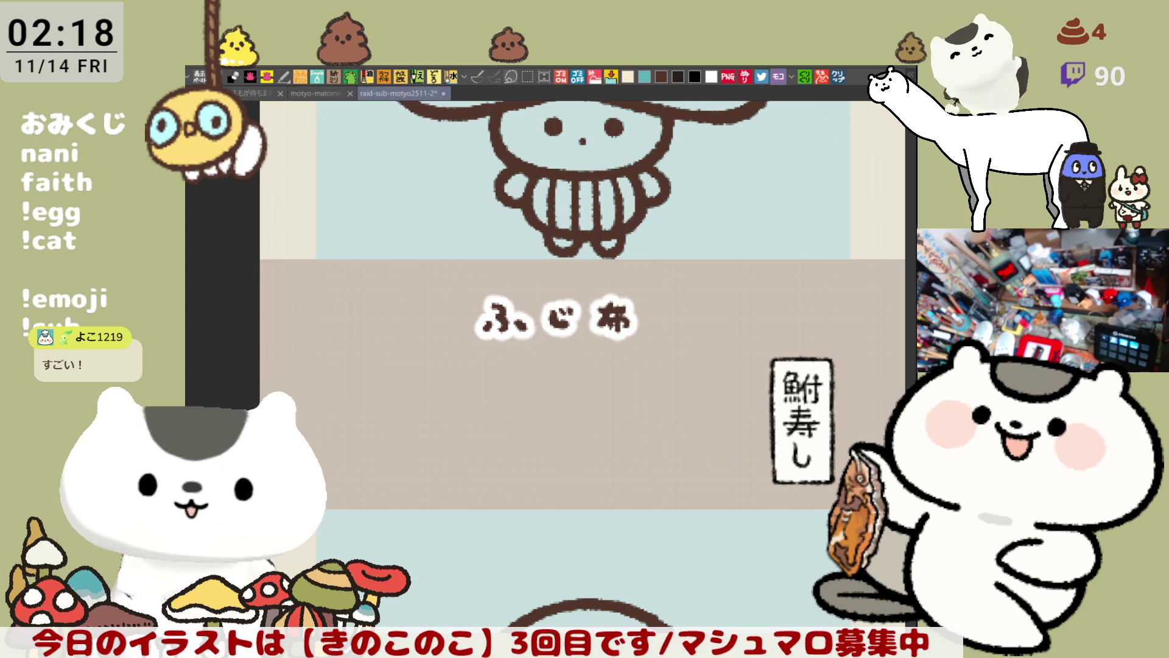
mouse_move(706, 461)
mouse_down()
mouse_move(633, 363)
mouse_move(548, 359)
mouse_up()
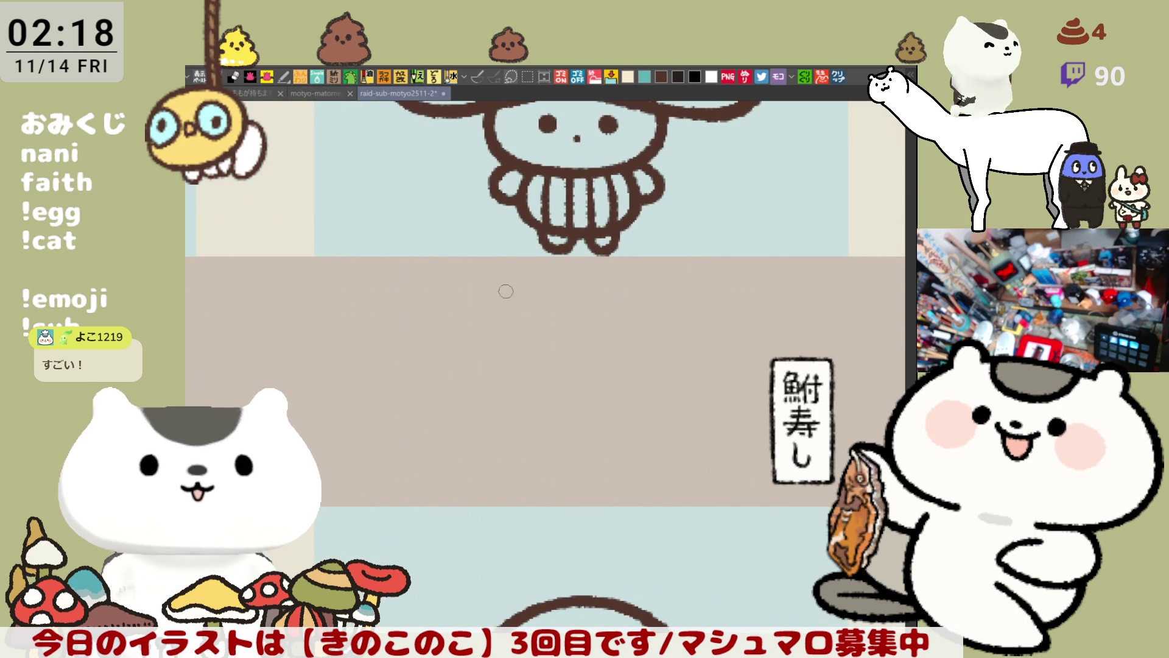
Letter the first character of the next name and fix its small circle mark.
drag(488, 301, 691, 320)
key(ctrl+z)
key(ctrl+z)
key(ctrl+z)
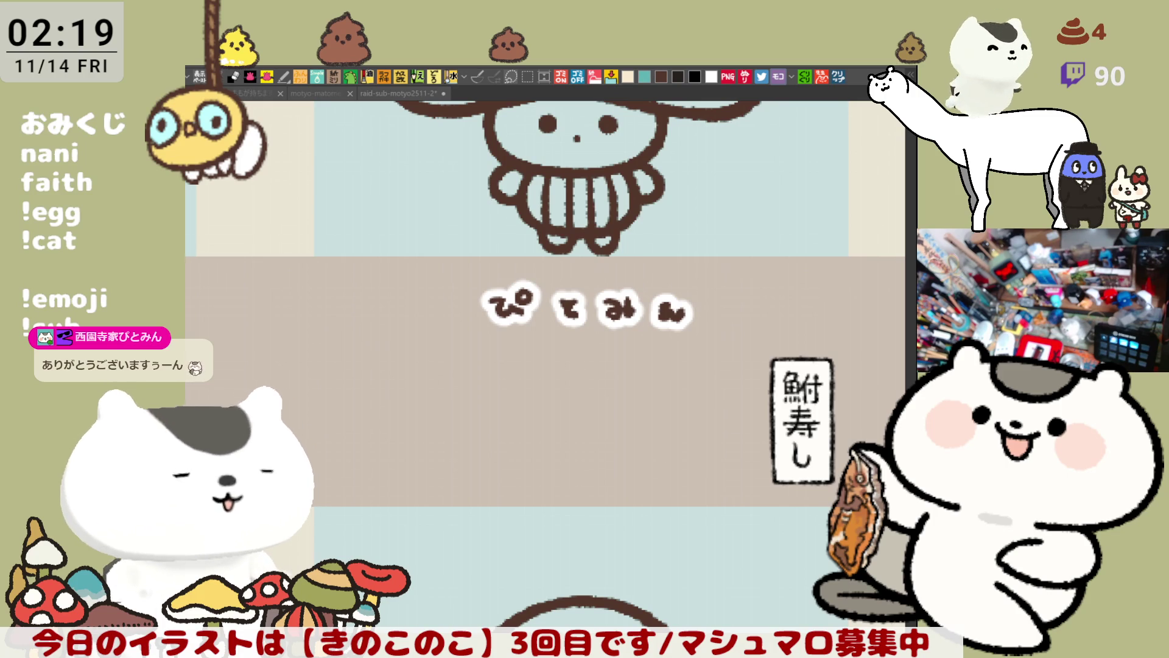
scroll(604, 272, up, 2)
scroll(605, 272, up, 5)
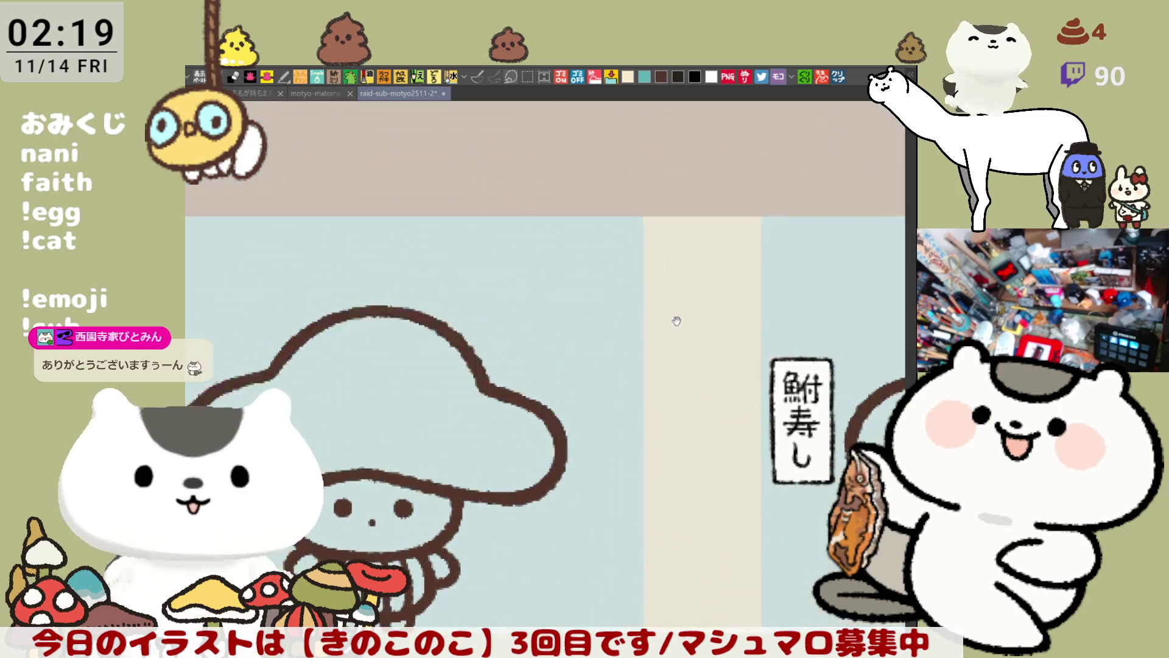
scroll(674, 321, up, 5)
scroll(591, 486, up, 5)
scroll(590, 485, up, 5)
scroll(660, 426, up, 5)
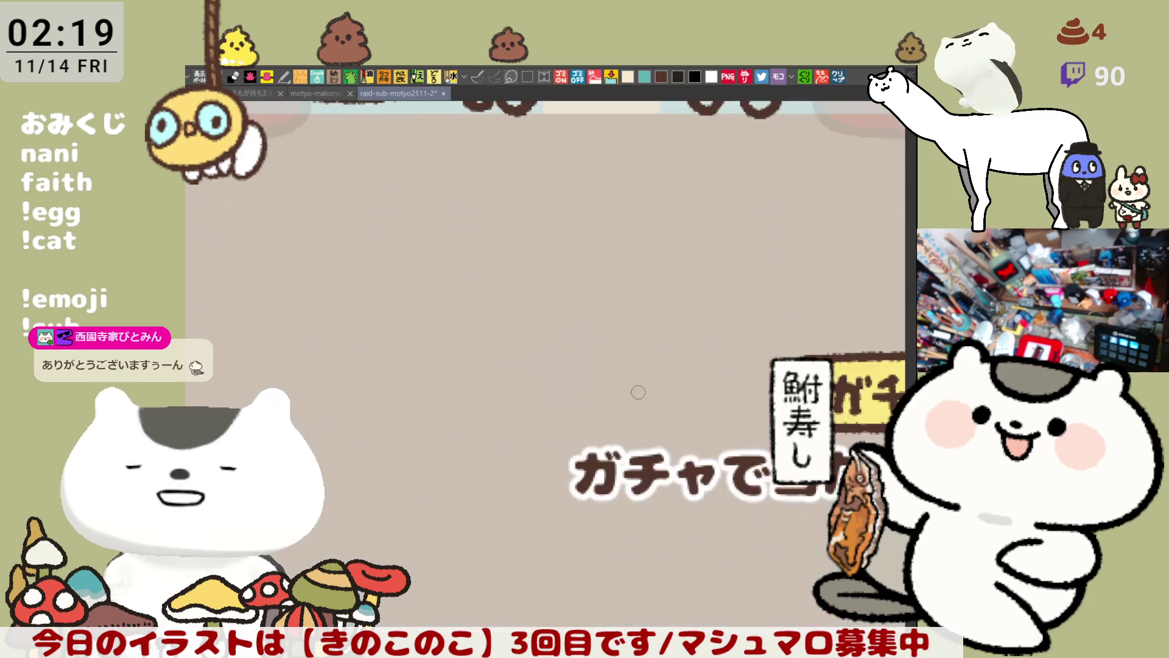
scroll(634, 392, up, 5)
scroll(618, 384, up, 5)
Paint the first two letters of the name under the long cat, undoing misdrawn strokes.
mouse_move(703, 363)
mouse_down()
mouse_move(682, 397)
mouse_move(521, 352)
mouse_move(429, 346)
mouse_up()
scroll(455, 335, down, 1)
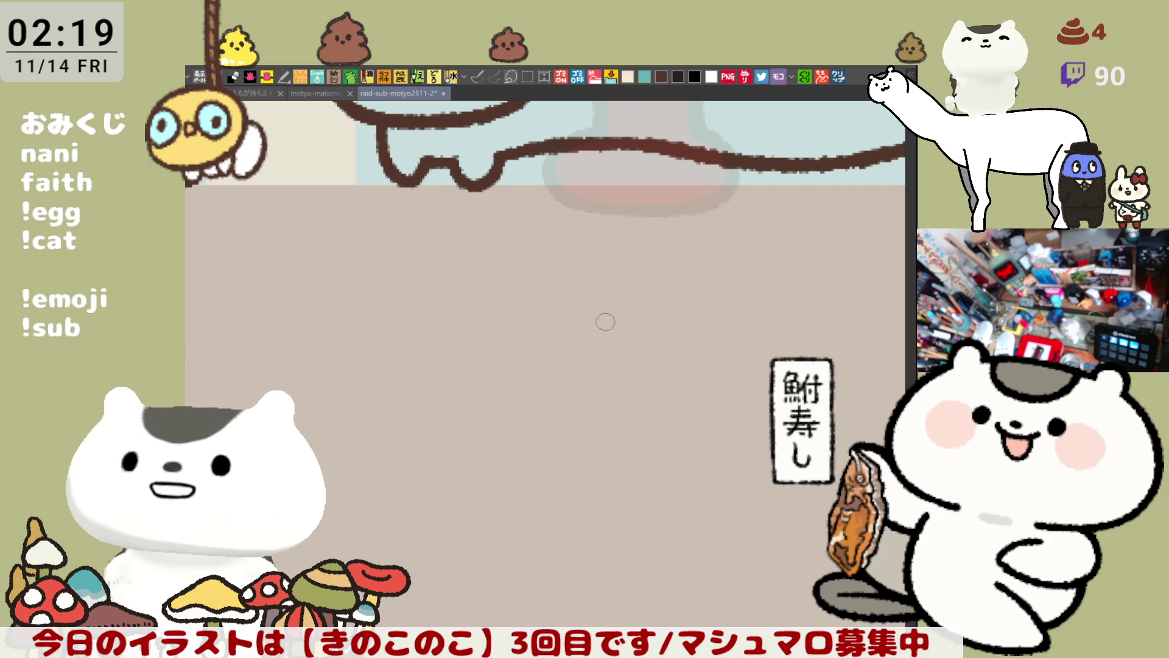
scroll(606, 322, up, 2)
scroll(554, 308, down, 2)
scroll(554, 308, right, 3)
mouse_move(469, 254)
mouse_down()
mouse_move(460, 263)
mouse_move(535, 282)
mouse_move(526, 276)
mouse_move(547, 268)
mouse_move(576, 279)
mouse_move(598, 267)
mouse_move(583, 263)
mouse_move(594, 281)
mouse_move(568, 289)
mouse_up()
key(ctrl+z)
key(ctrl+z)
key(ctrl+z)
Paint the remaining letters, the dash and the digits, undoing a bad final digit.
mouse_move(632, 261)
mouse_down()
mouse_move(615, 277)
mouse_move(626, 264)
mouse_move(635, 283)
mouse_move(610, 288)
mouse_move(655, 274)
mouse_move(653, 292)
mouse_up()
key(ctrl+z)
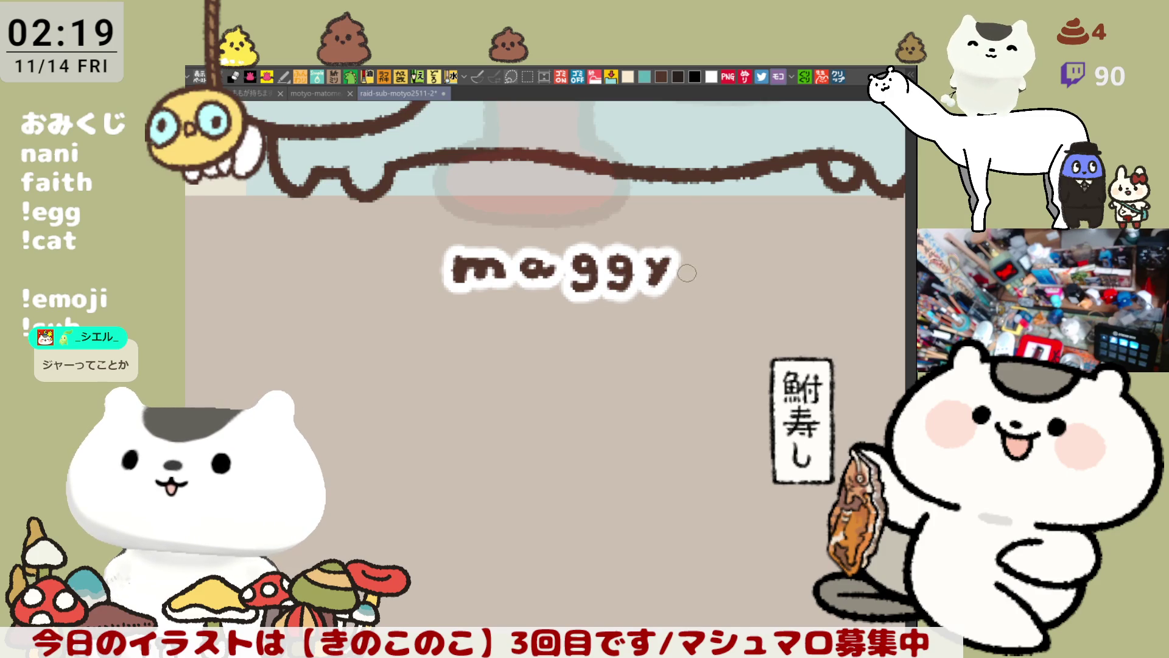
mouse_move(692, 276)
mouse_down()
mouse_move(731, 265)
mouse_move(719, 281)
mouse_up()
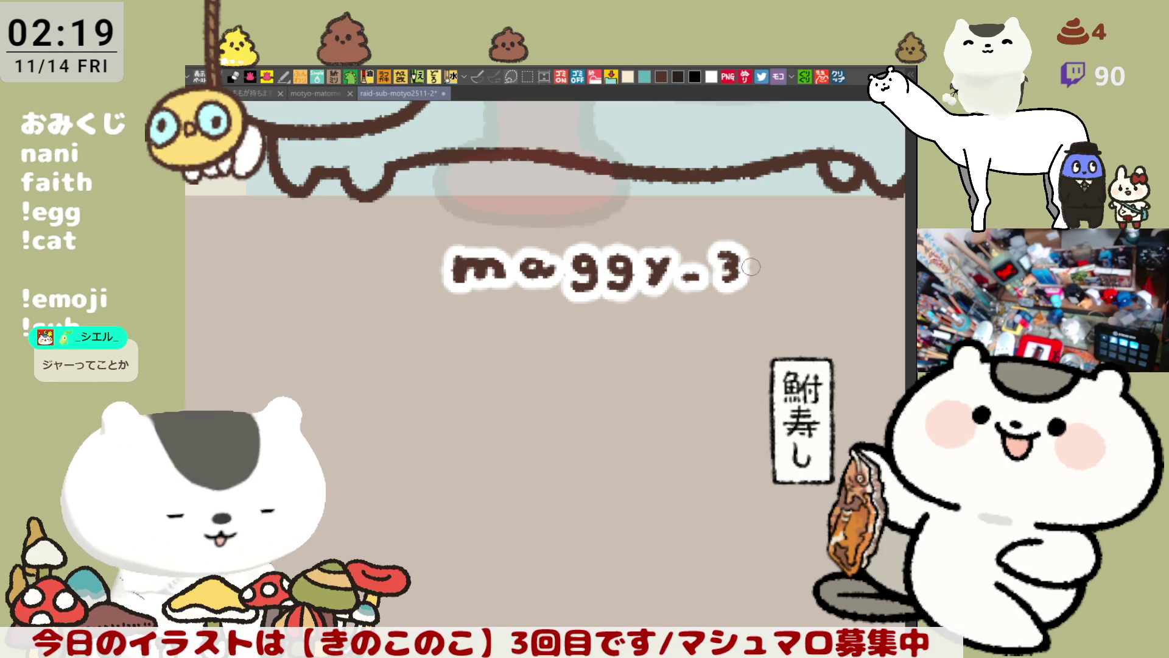
mouse_move(765, 253)
mouse_down()
mouse_move(758, 275)
mouse_move(743, 275)
mouse_move(768, 263)
mouse_up()
key(ctrl+z)
key(ctrl+z)
key(ctrl+z)
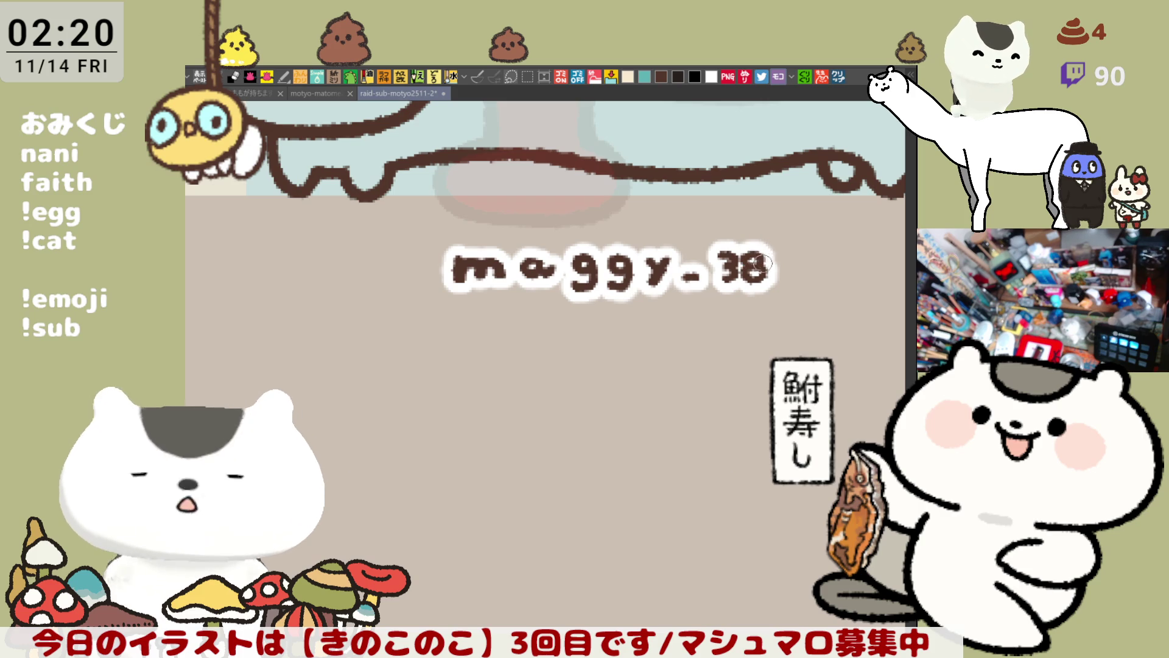
scroll(692, 248, down, 2)
scroll(692, 248, down, 1)
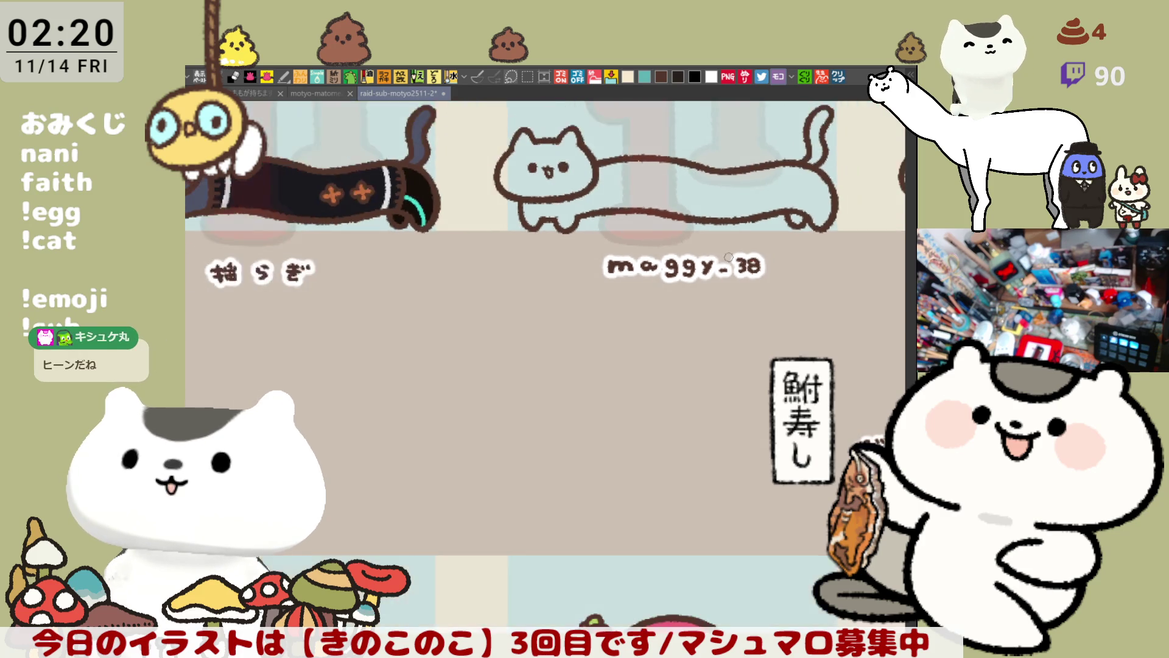
scroll(692, 247, down, 1)
scroll(691, 247, down, 2)
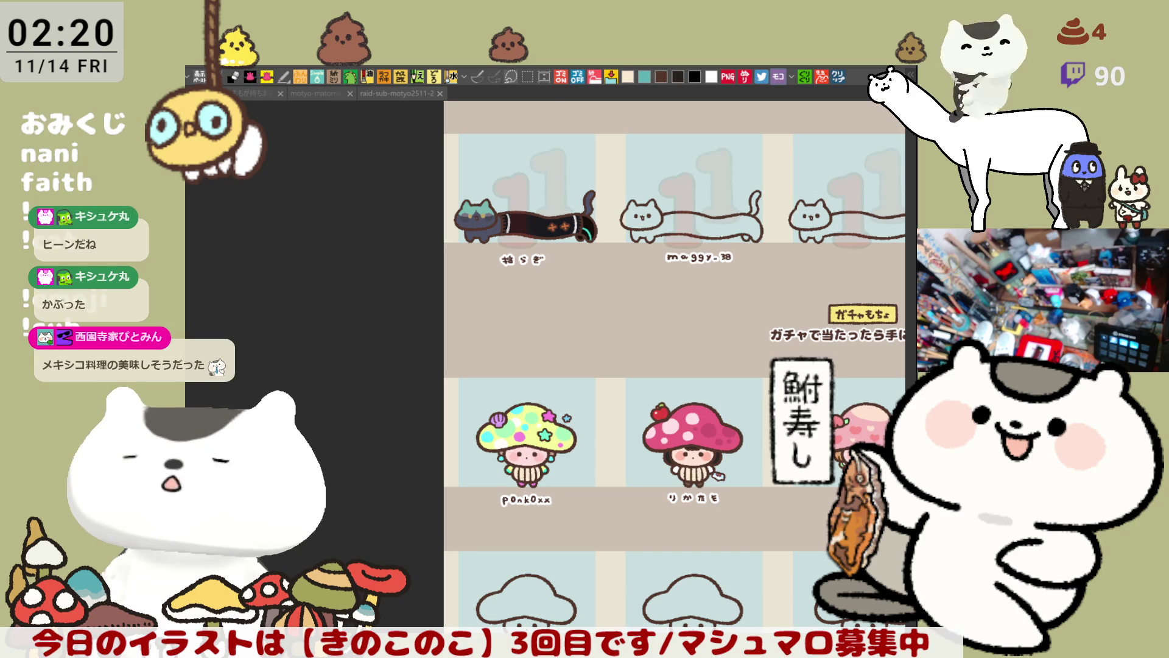
Pan the canvas from the blank named mushroom past the coloured ones toward the yellow mushroom.
mouse_move(905, 397)
mouse_down()
mouse_move(633, 428)
mouse_move(579, 307)
mouse_up()
scroll(579, 308, up, 2)
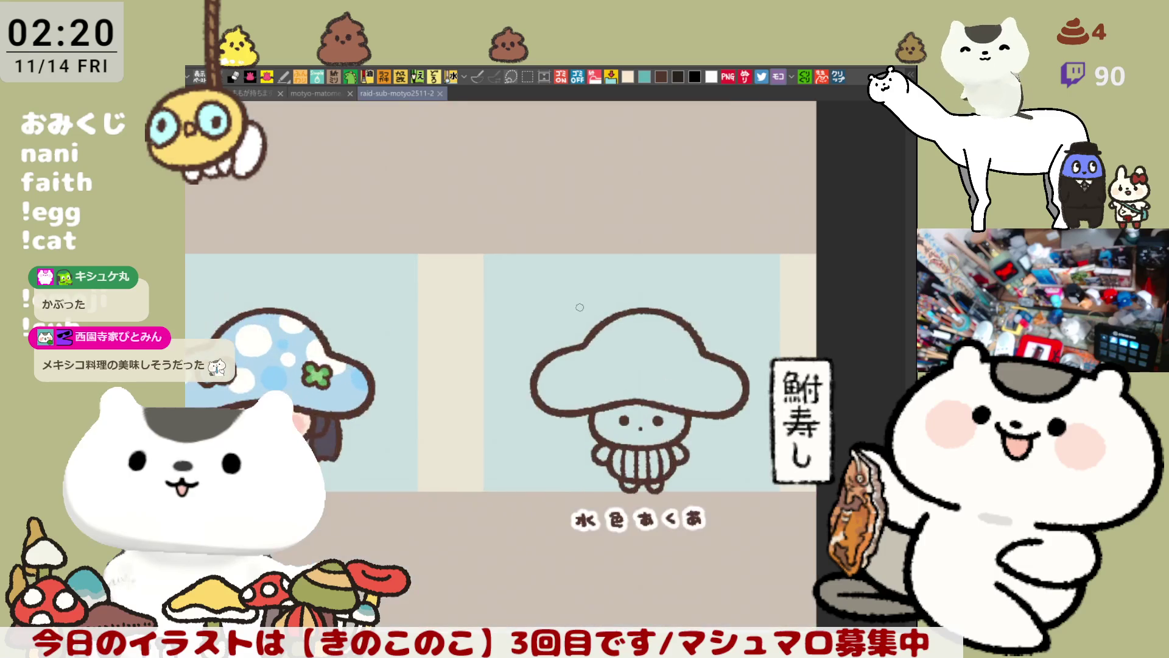
scroll(579, 308, up, 3)
scroll(580, 306, up, 1)
scroll(580, 301, down, 3)
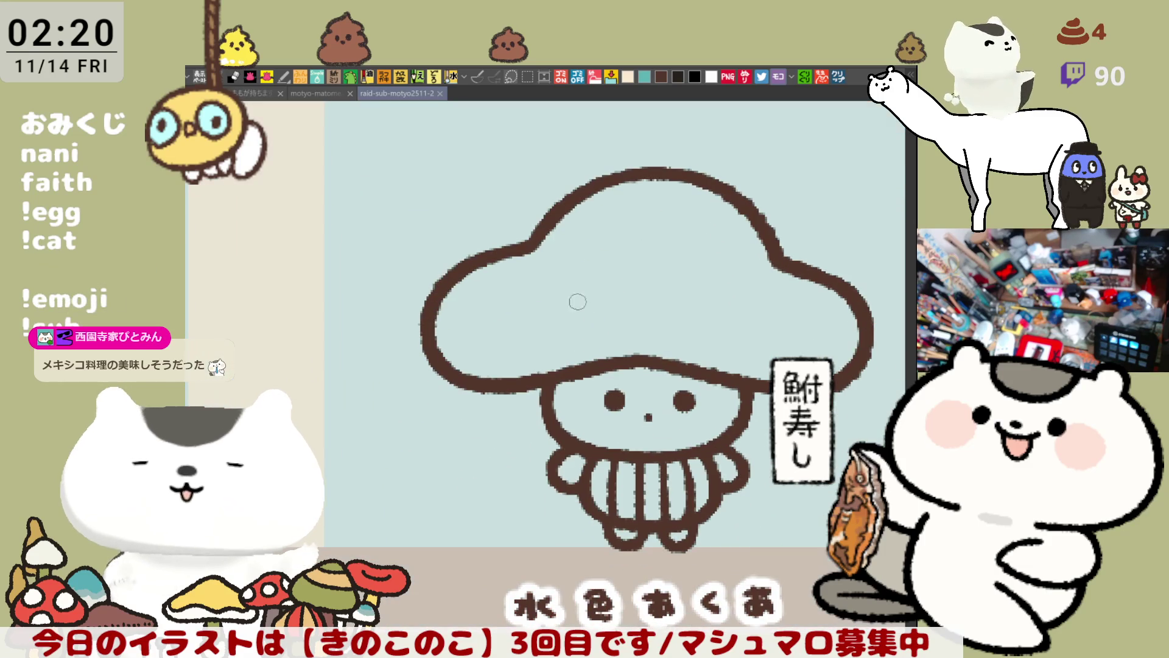
scroll(614, 444, up, 2)
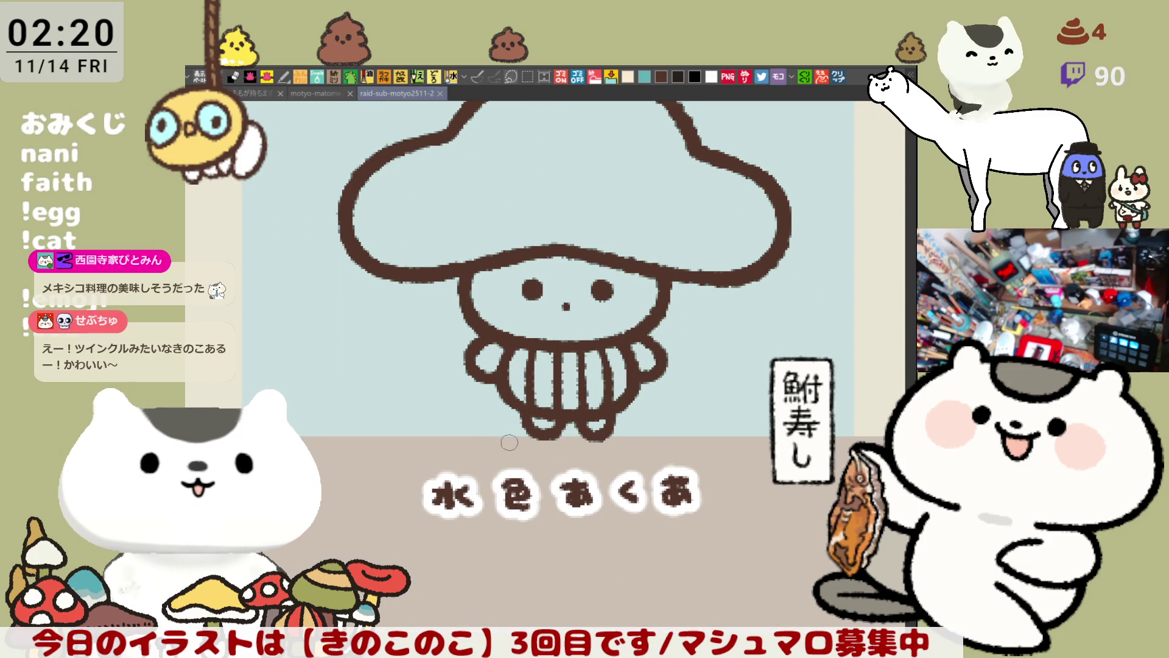
scroll(524, 408, down, 1)
scroll(511, 405, down, 2)
scroll(489, 397, down, 2)
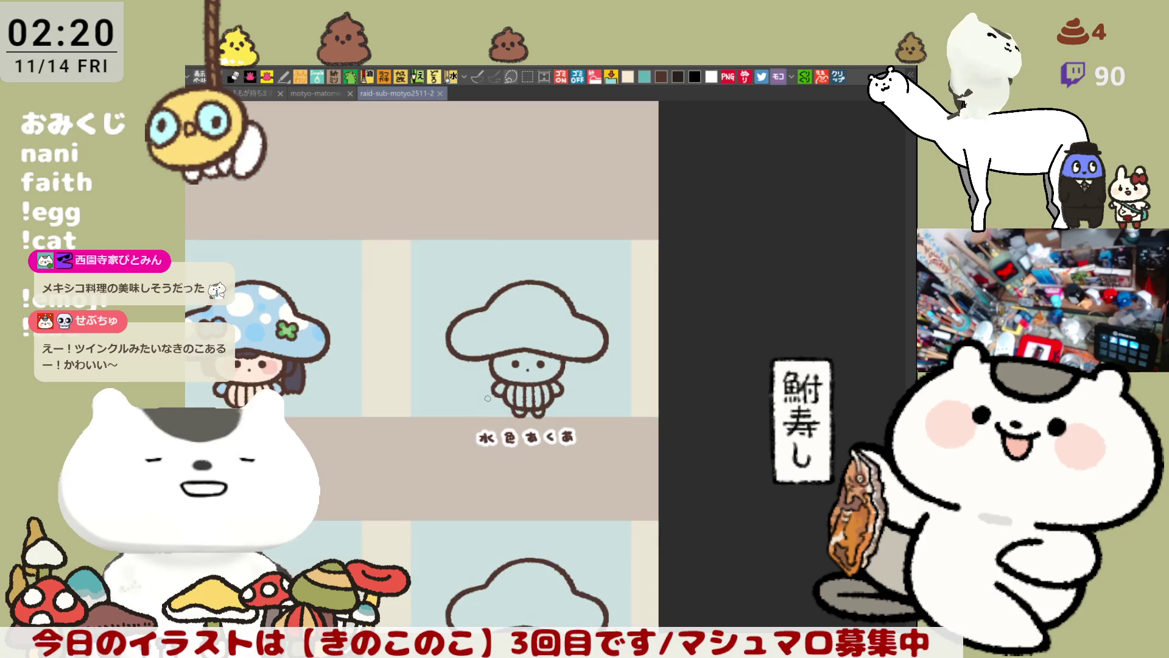
mouse_move(488, 390)
mouse_down()
mouse_move(812, 512)
mouse_move(916, 446)
mouse_move(773, 408)
mouse_move(1080, 417)
mouse_up()
mouse_move(701, 450)
mouse_down()
mouse_move(703, 479)
mouse_move(622, 453)
mouse_move(644, 488)
mouse_up()
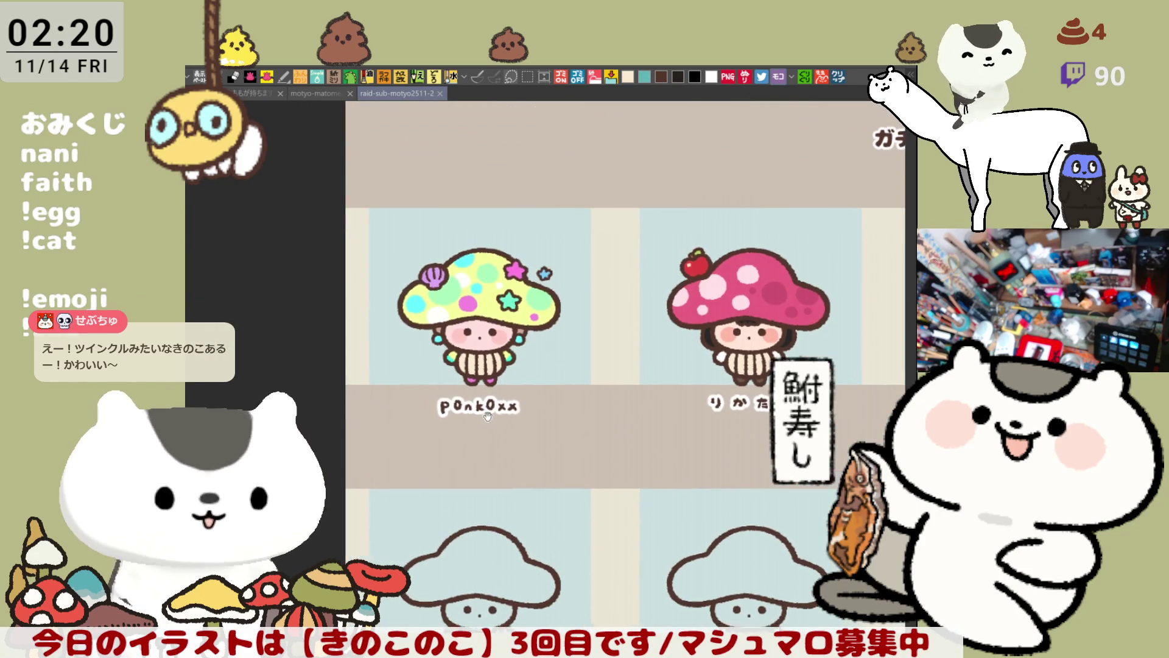
scroll(490, 407, up, 2)
scroll(386, 325, up, 1)
scroll(387, 325, up, 1)
scroll(387, 324, down, 1)
scroll(387, 325, down, 2)
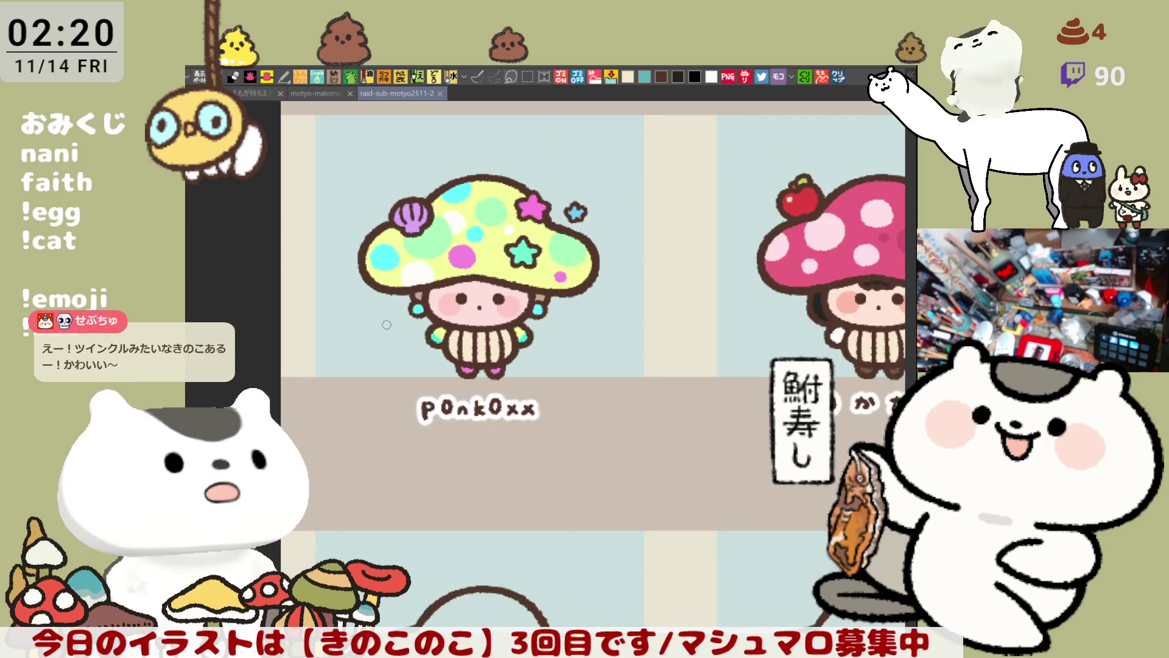
scroll(387, 324, right, 10)
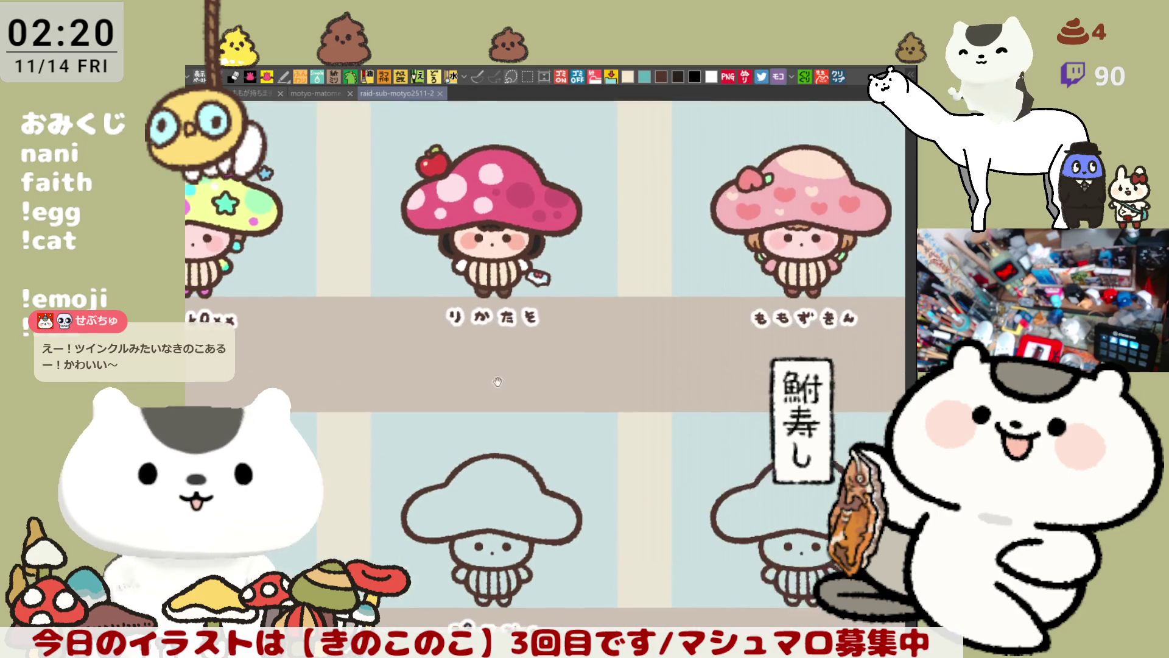
scroll(709, 399, down, 2)
scroll(709, 399, right, 6)
scroll(709, 400, right, 5)
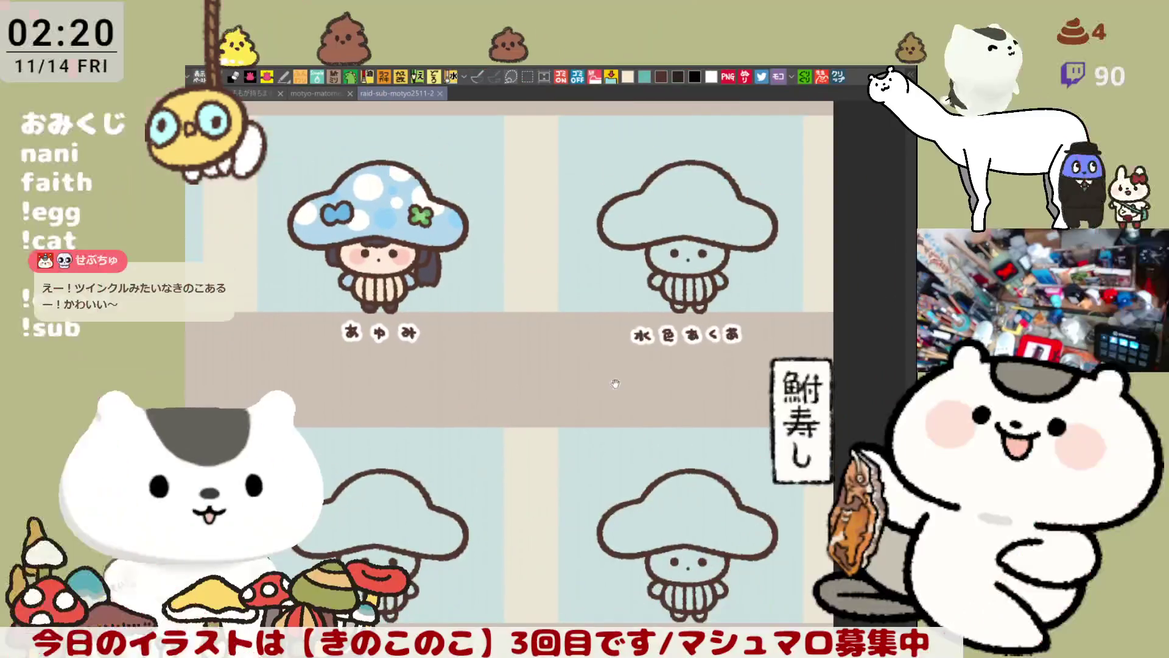
scroll(548, 430, up, 2)
scroll(524, 442, up, 2)
scroll(523, 443, up, 2)
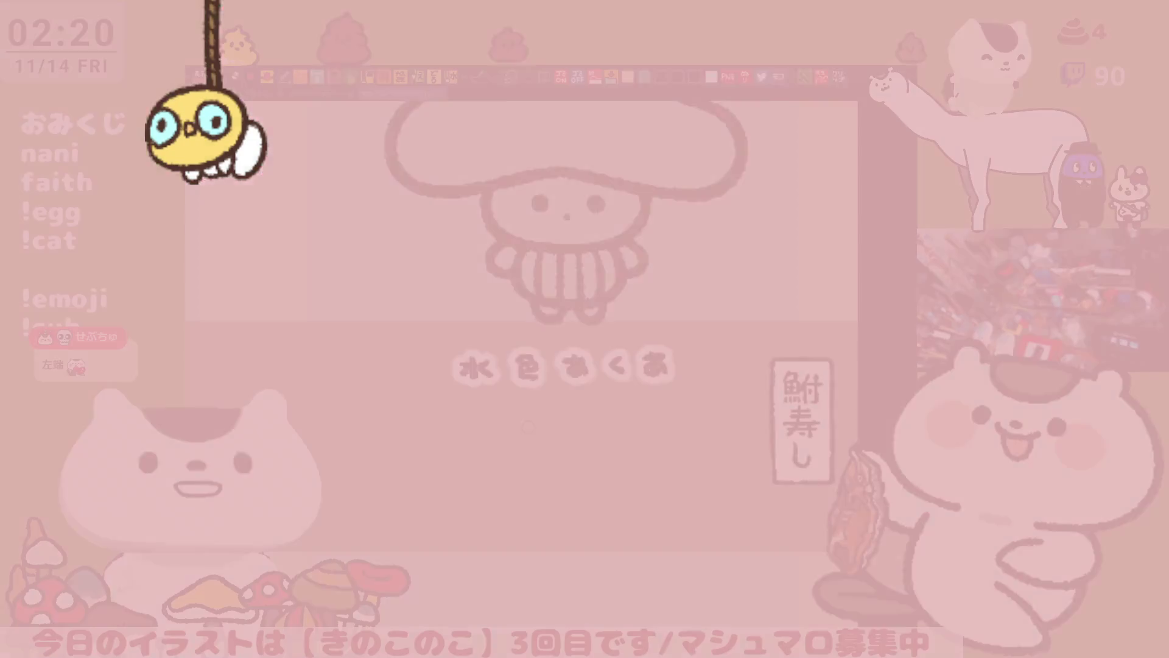
scroll(528, 427, up, 3)
scroll(529, 427, up, 1)
scroll(549, 448, up, 2)
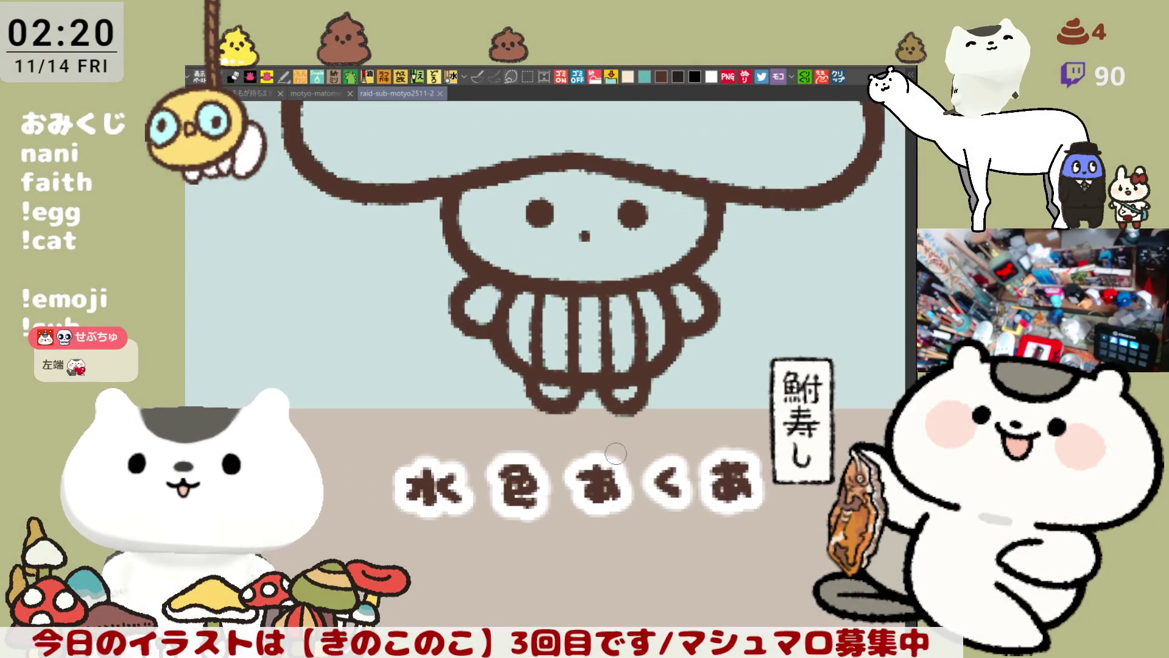
Paint teal around the mushroom's feet and erase the excess below them.
mouse_move(586, 395)
mouse_down()
mouse_move(538, 383)
mouse_move(518, 402)
mouse_move(660, 383)
mouse_move(649, 391)
mouse_move(669, 396)
mouse_up()
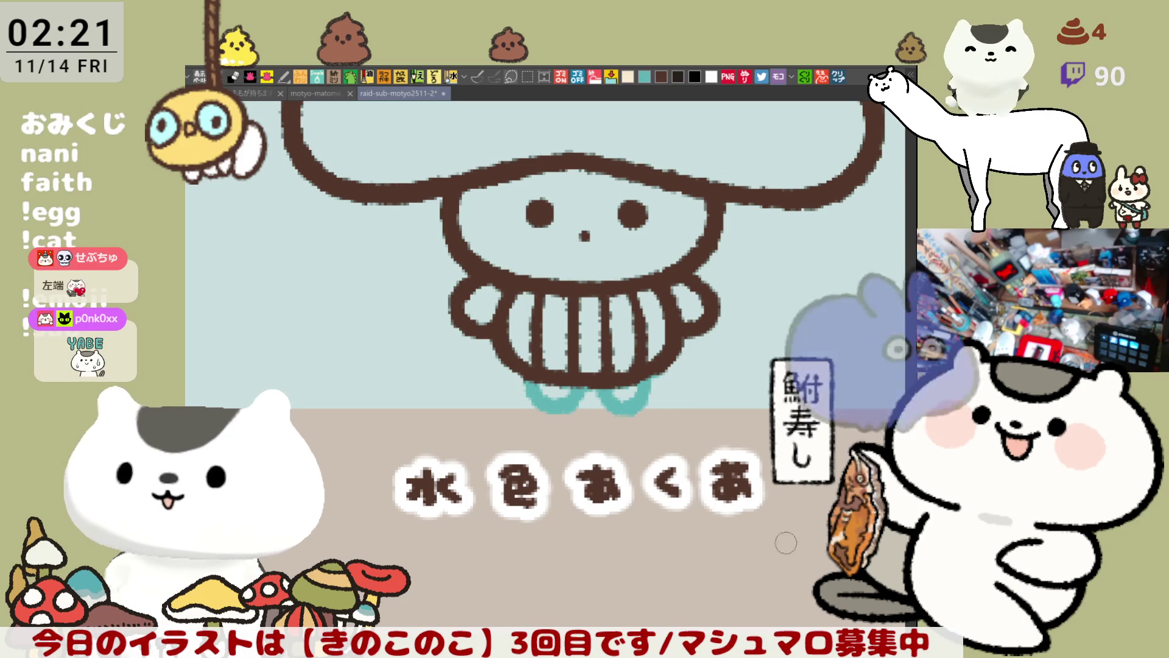
drag(545, 375, 637, 394)
drag(534, 397, 617, 389)
drag(542, 414, 651, 401)
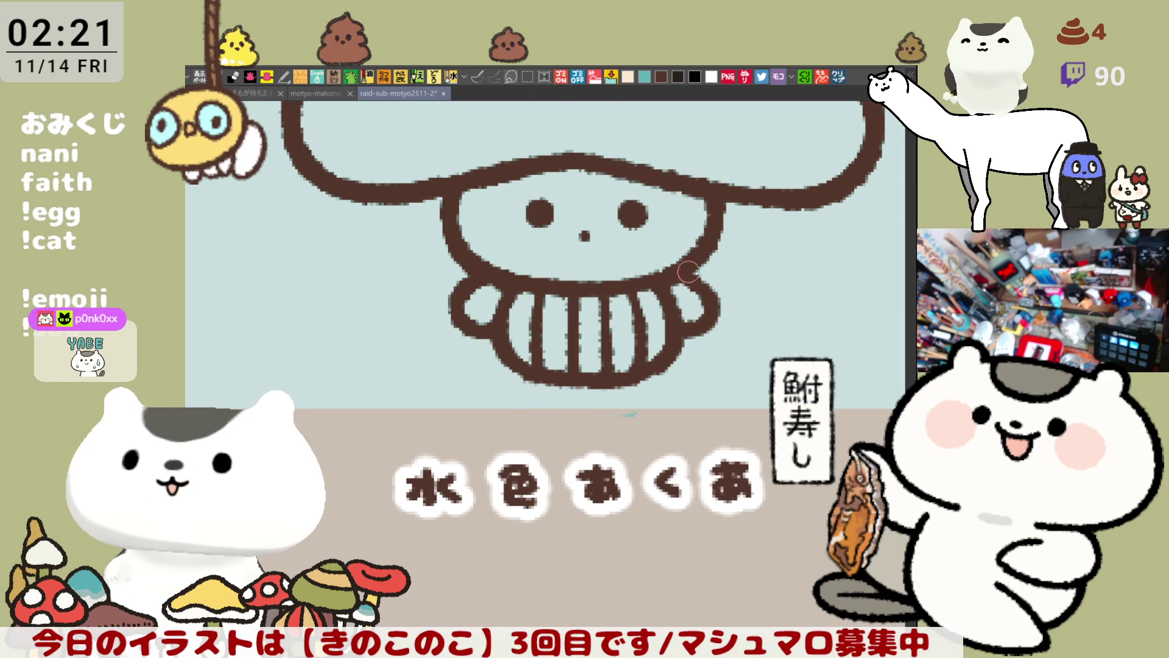
scroll(617, 425, up, 2)
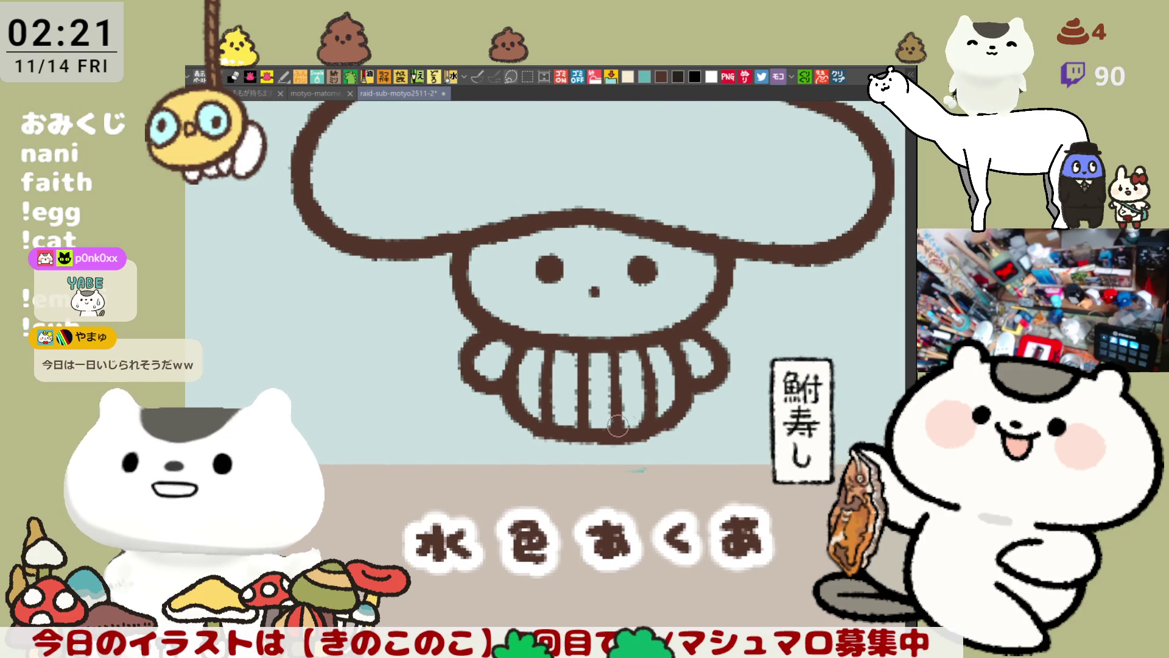
Draw the fish's curved top line, underside arc and right-hand curve beneath the skirt stripes.
drag(557, 430, 713, 423)
key(ctrl+z)
mouse_move(544, 434)
mouse_down()
mouse_move(599, 459)
mouse_move(738, 423)
mouse_up()
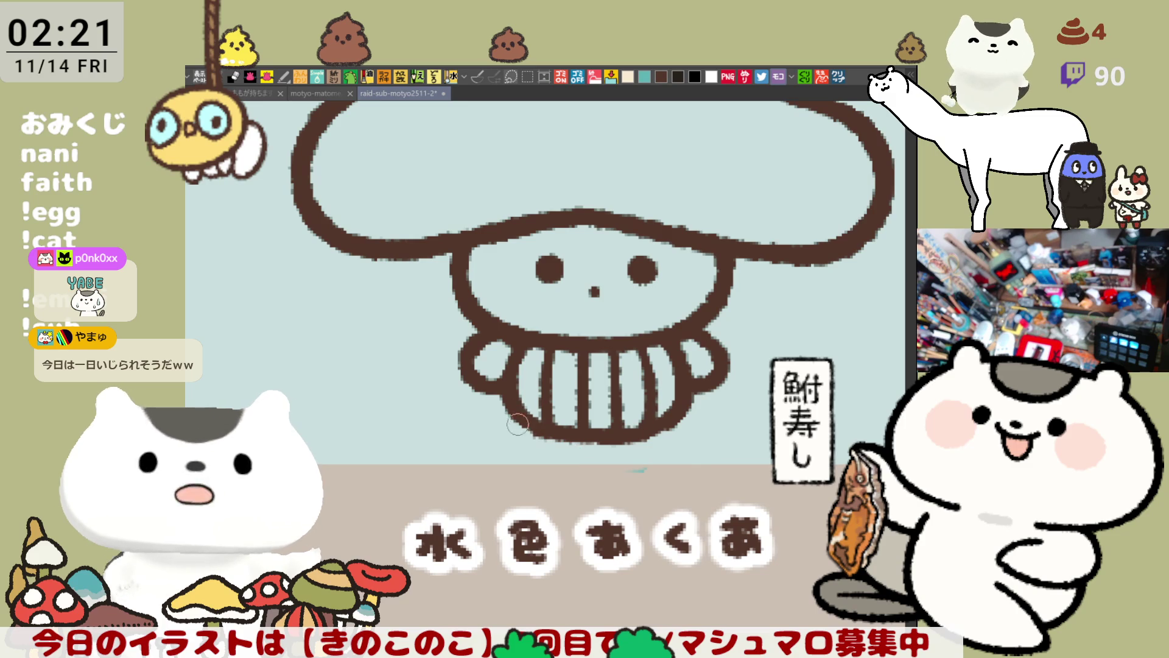
drag(517, 425, 700, 449)
drag(705, 394, 726, 420)
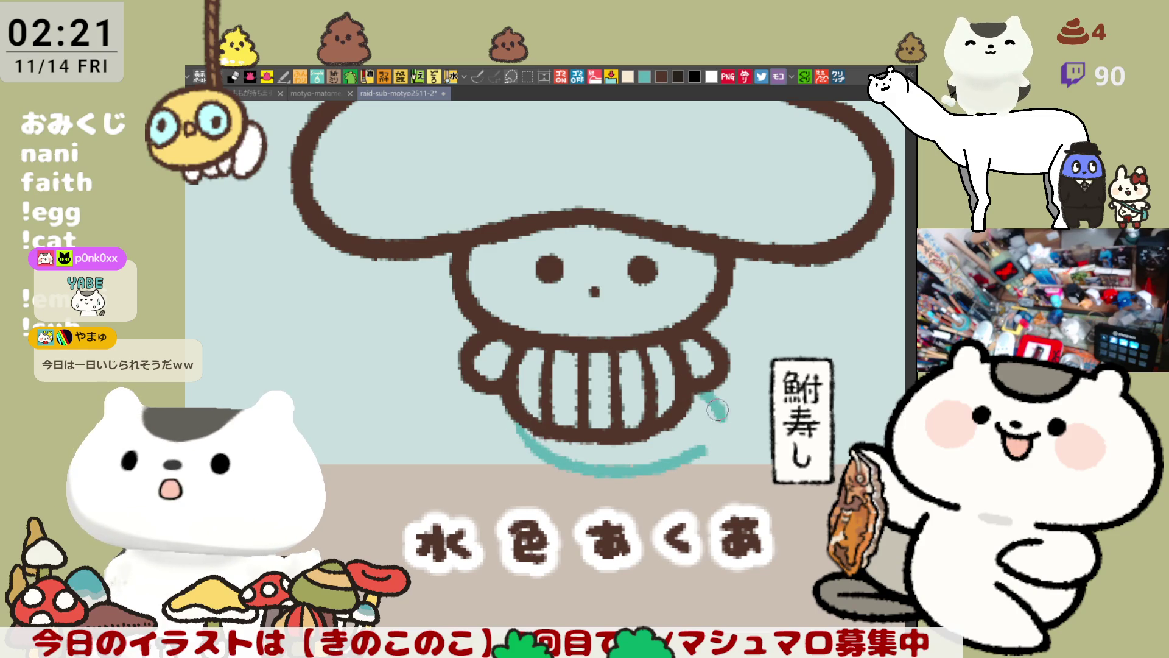
drag(509, 416, 547, 455)
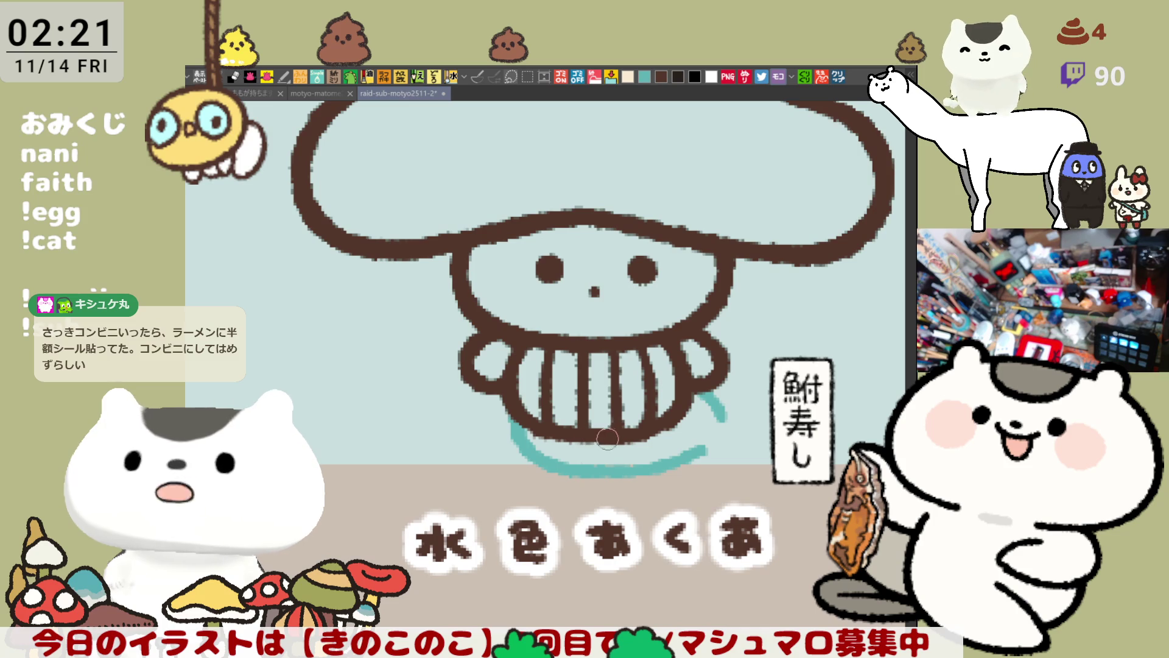
drag(515, 426, 673, 428)
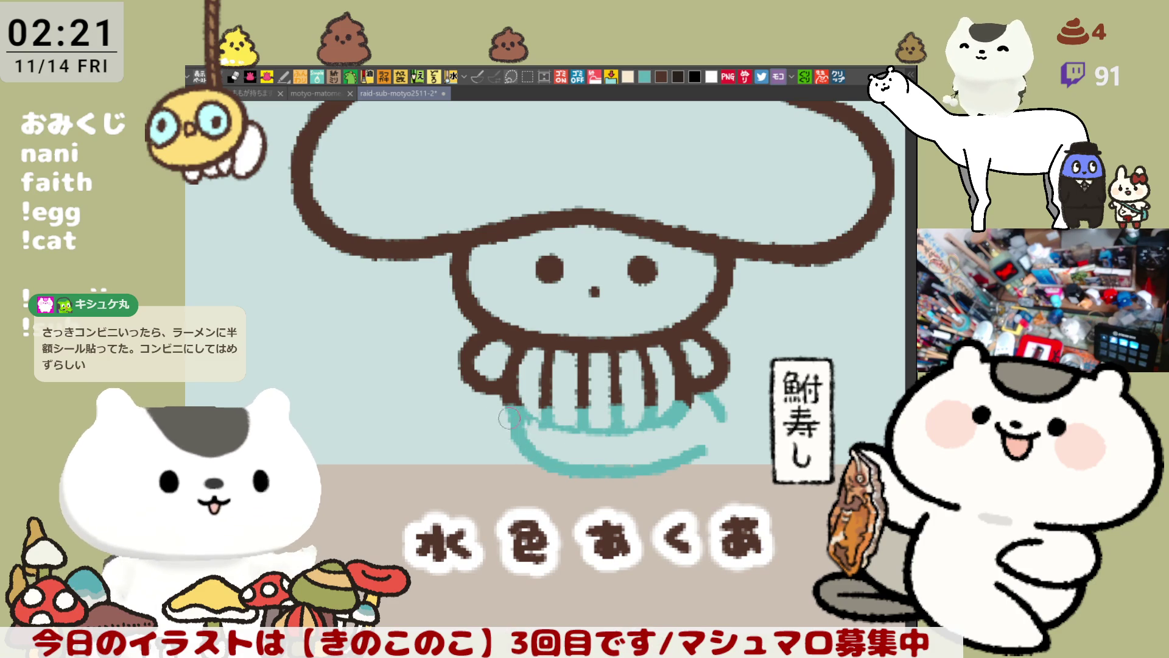
Rework the fish's lower-left joining curve and trim back the right-hand curl.
drag(525, 447, 549, 466)
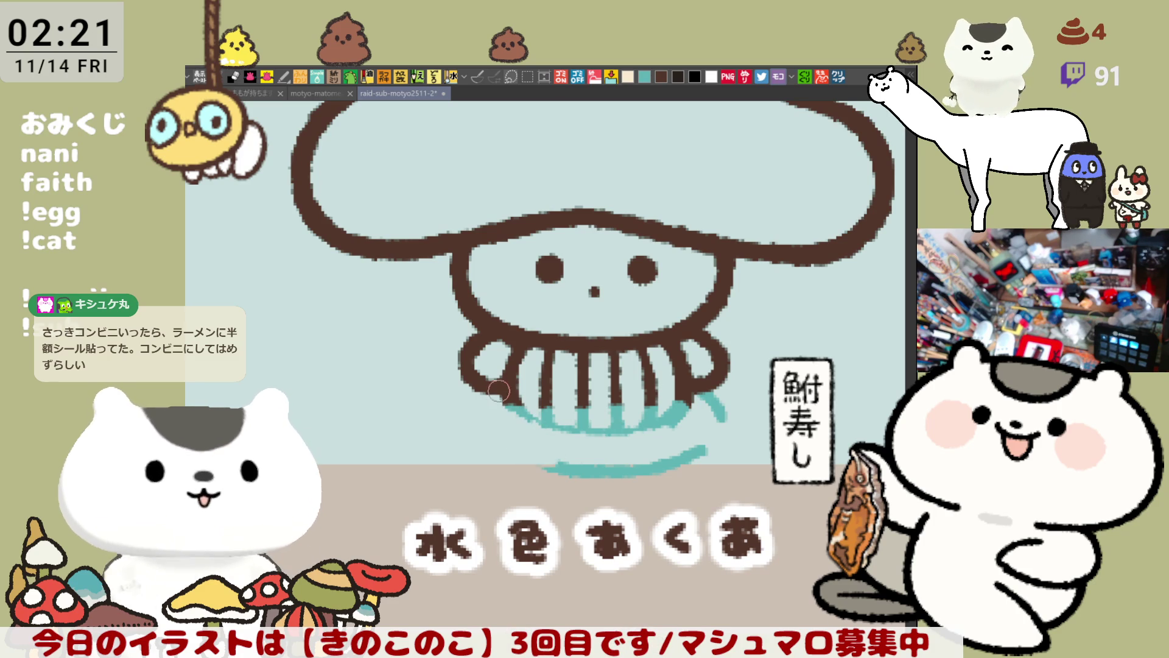
drag(510, 394, 549, 461)
key(ctrl+z)
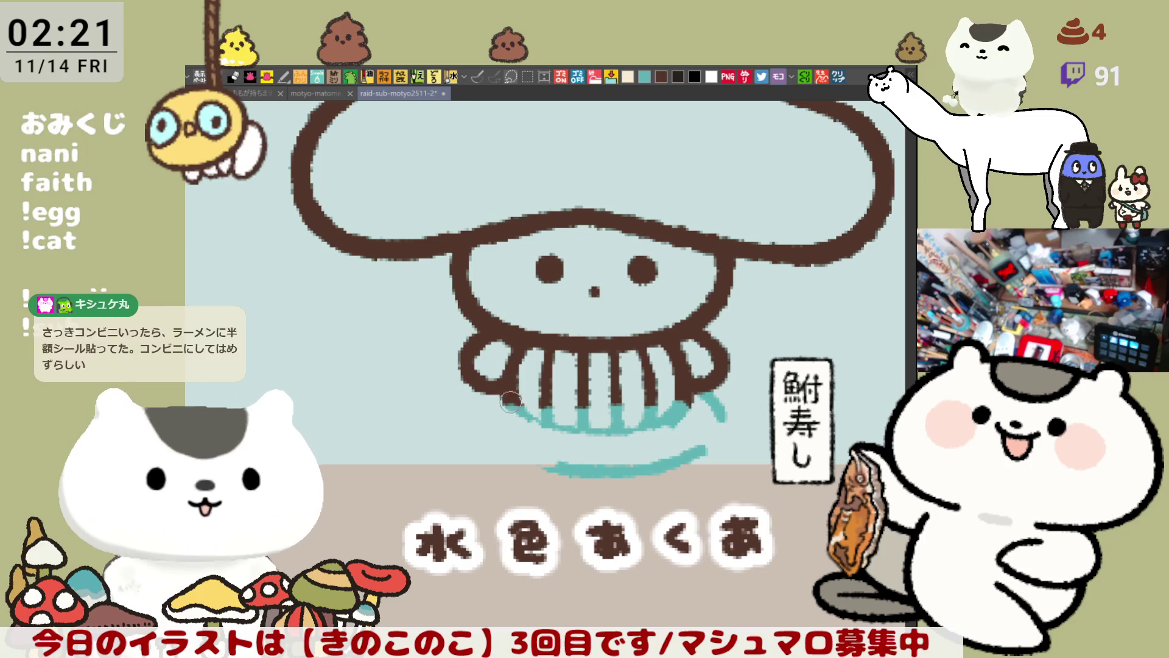
drag(507, 402, 556, 442)
mouse_move(706, 400)
mouse_down()
mouse_move(726, 412)
mouse_move(683, 391)
mouse_move(715, 419)
mouse_move(759, 395)
mouse_move(740, 443)
mouse_move(708, 448)
mouse_move(763, 461)
mouse_move(733, 444)
mouse_up()
key(ctrl+z)
key(ctrl+z)
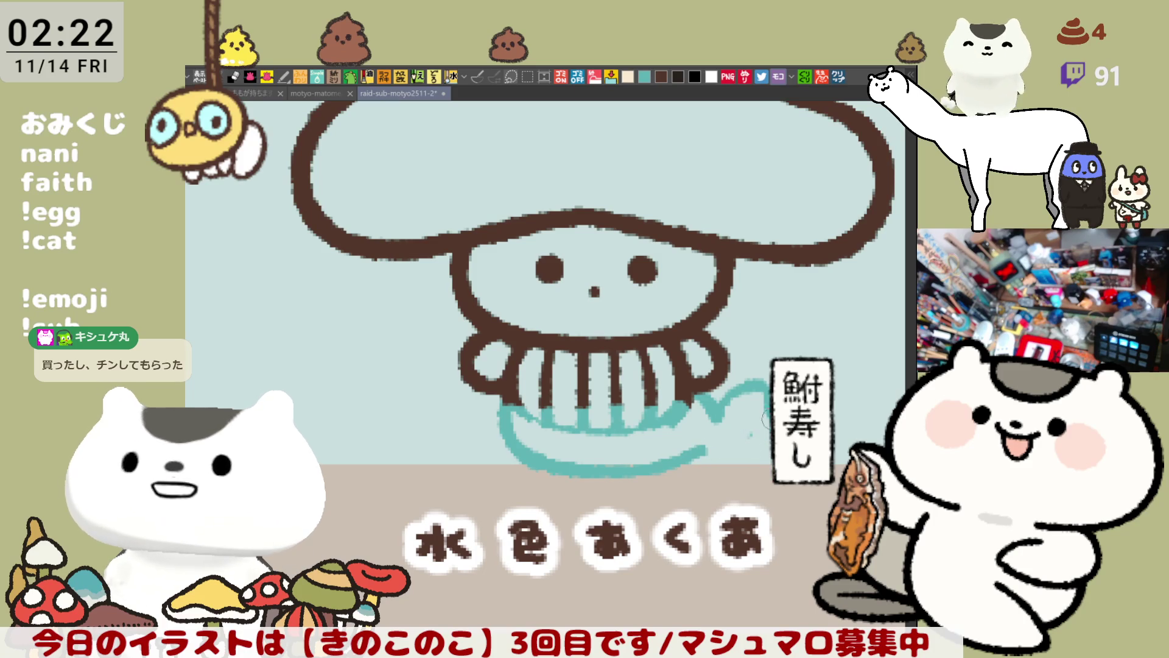
key(ctrl+z)
key(ctrl+z)
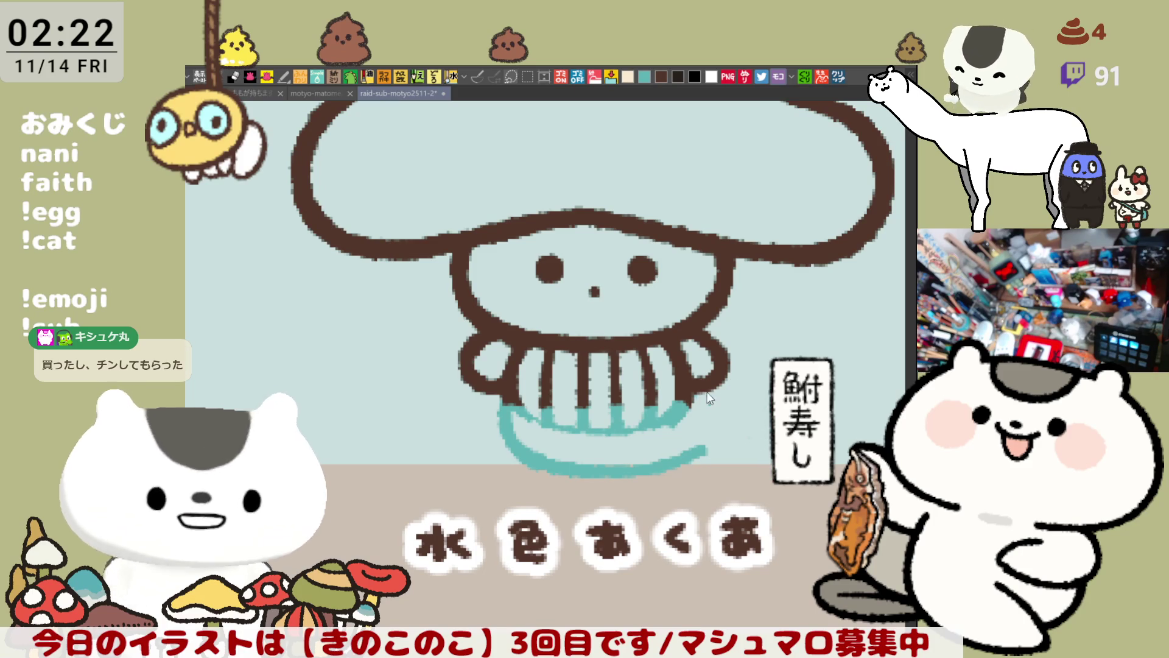
Extend the teal line rightward into a closed fish tail.
mouse_move(698, 402)
mouse_down()
mouse_move(710, 418)
mouse_move(751, 393)
mouse_up()
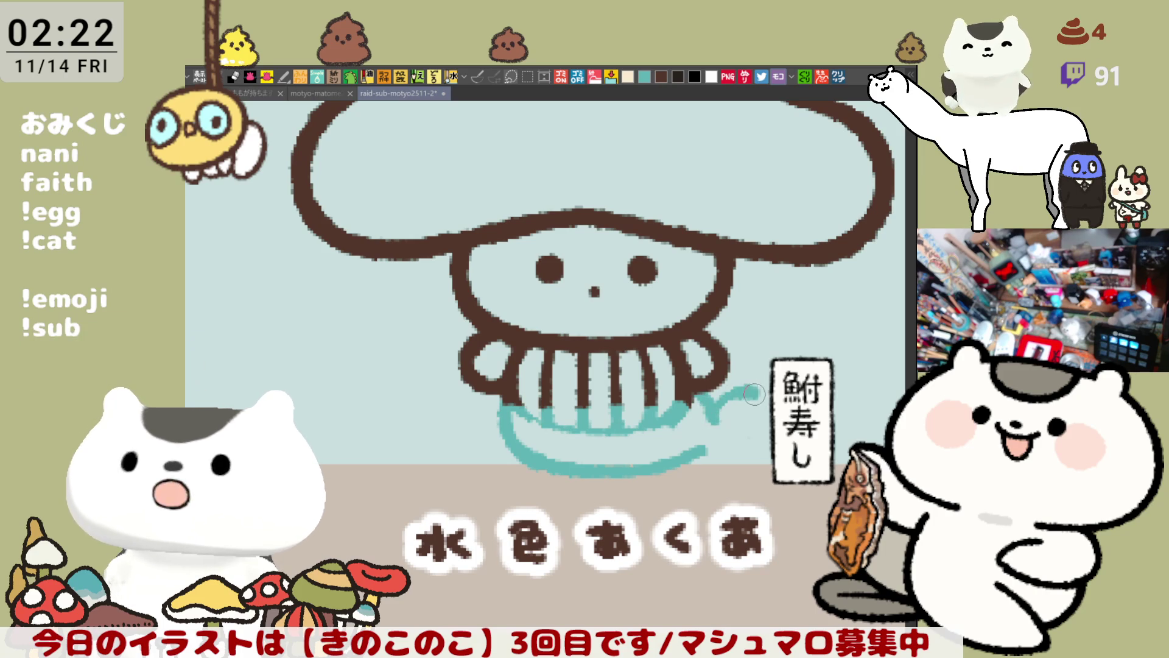
drag(710, 448, 768, 468)
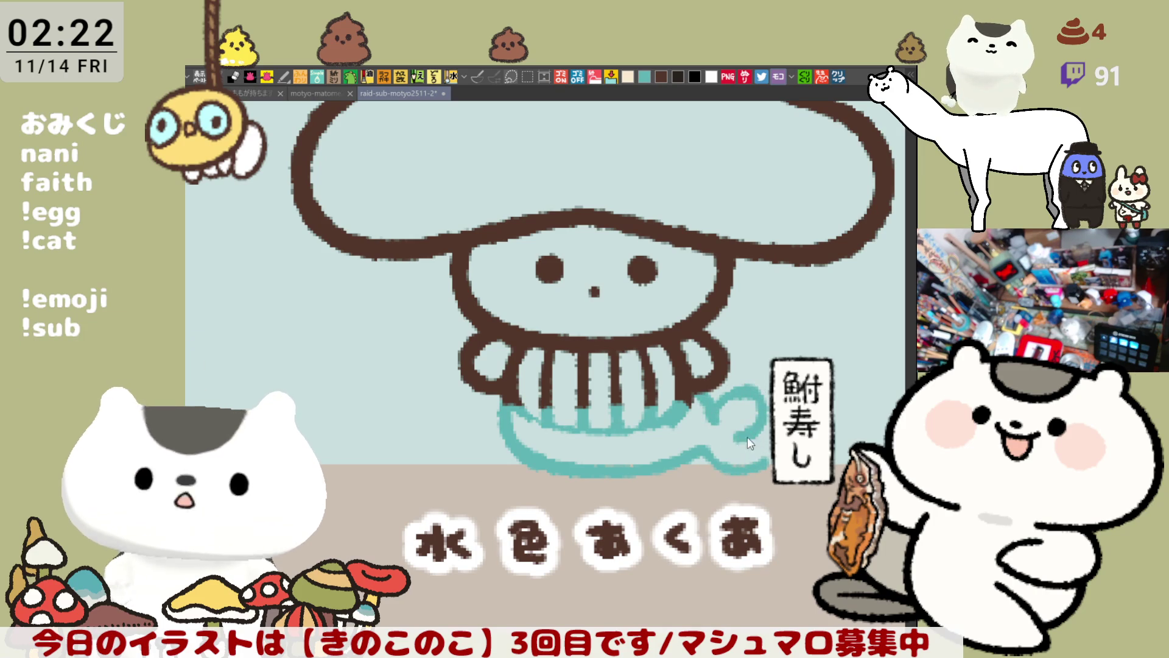
drag(766, 428, 760, 464)
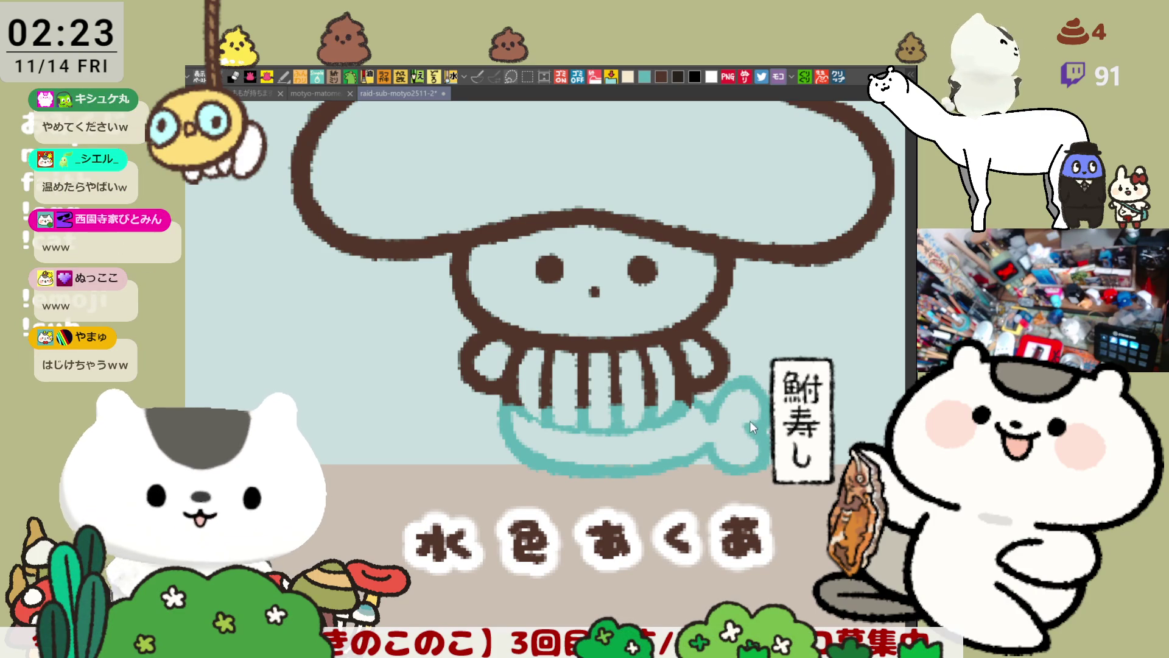
Redraw the skirt's brown bottom edge over the fish line, undoing a stray stroke.
drag(755, 433, 784, 431)
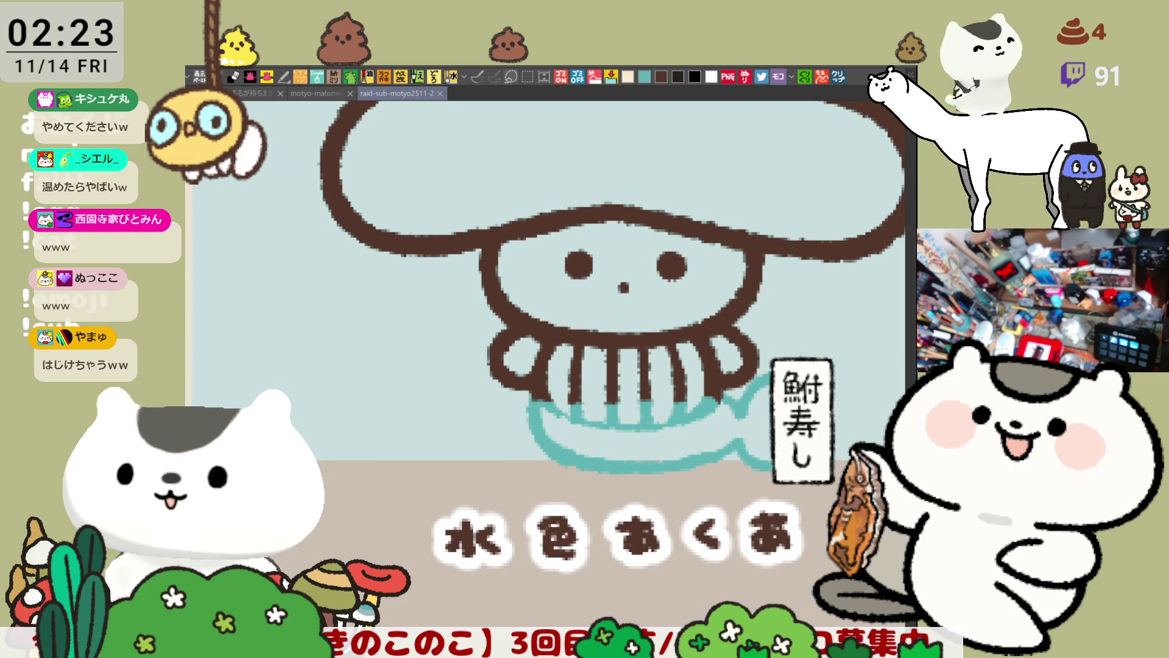
drag(611, 440, 551, 415)
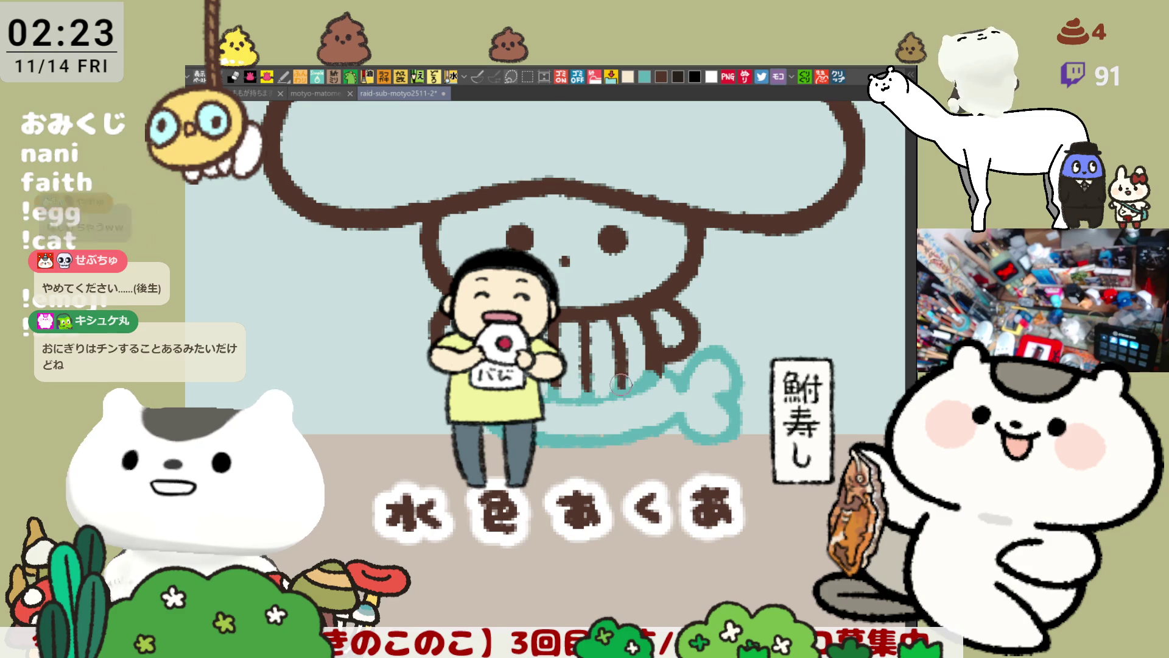
drag(476, 363, 548, 387)
key(ctrl+z)
mouse_move(475, 362)
mouse_down()
mouse_move(548, 387)
mouse_move(625, 389)
mouse_up()
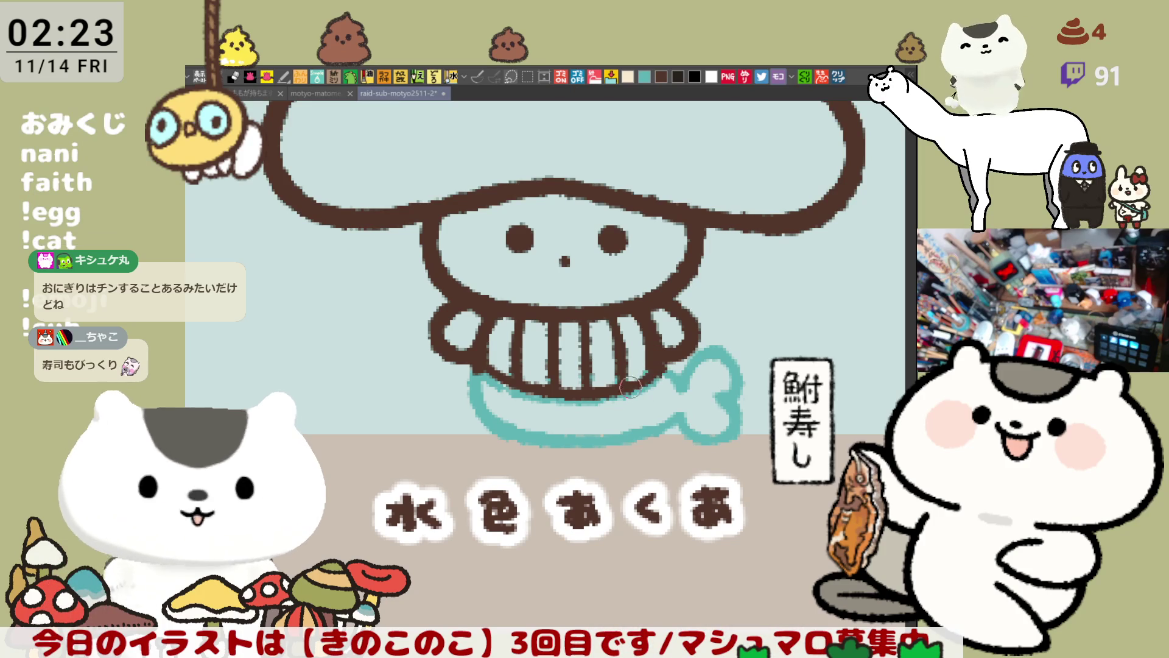
drag(661, 372, 681, 388)
key(ctrl+z)
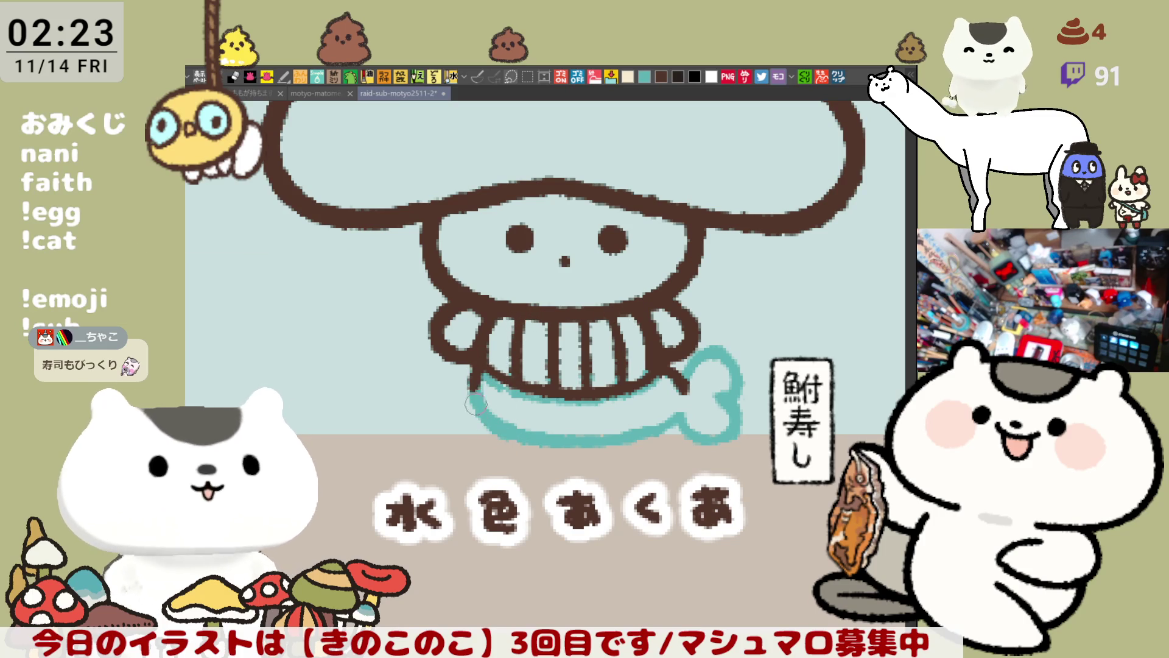
Redraw the fish's left end, darken its bottom edge, and reshape the tail's upper outline and right lobe.
drag(478, 379, 528, 436)
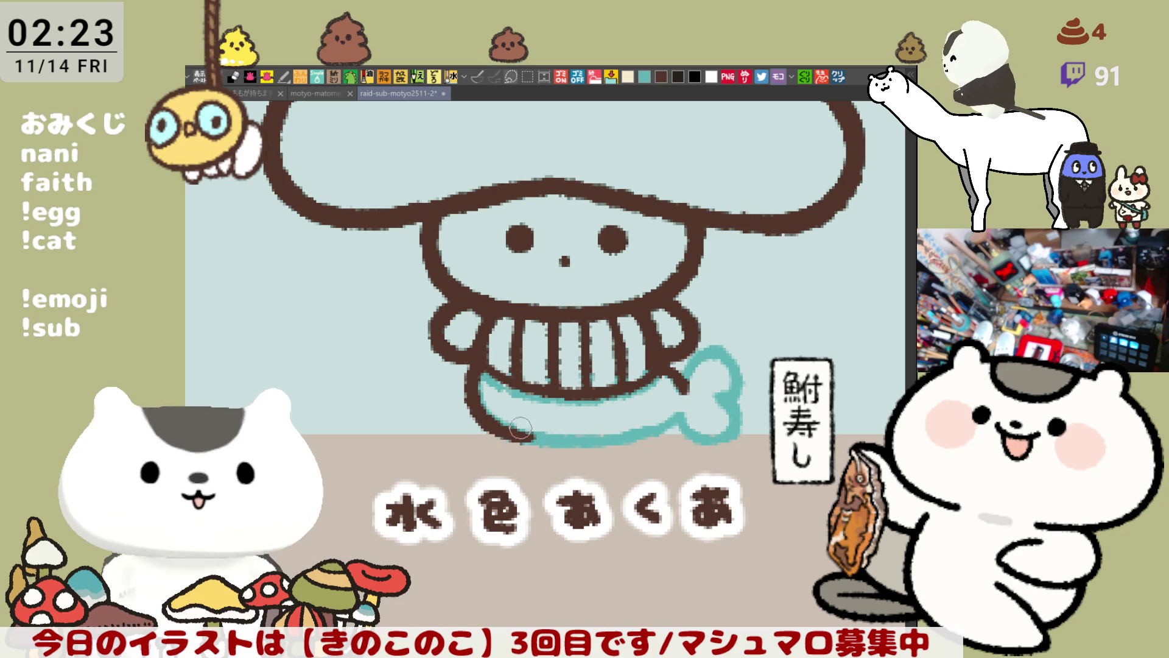
mouse_move(489, 420)
mouse_down()
mouse_move(612, 440)
mouse_move(683, 413)
mouse_up()
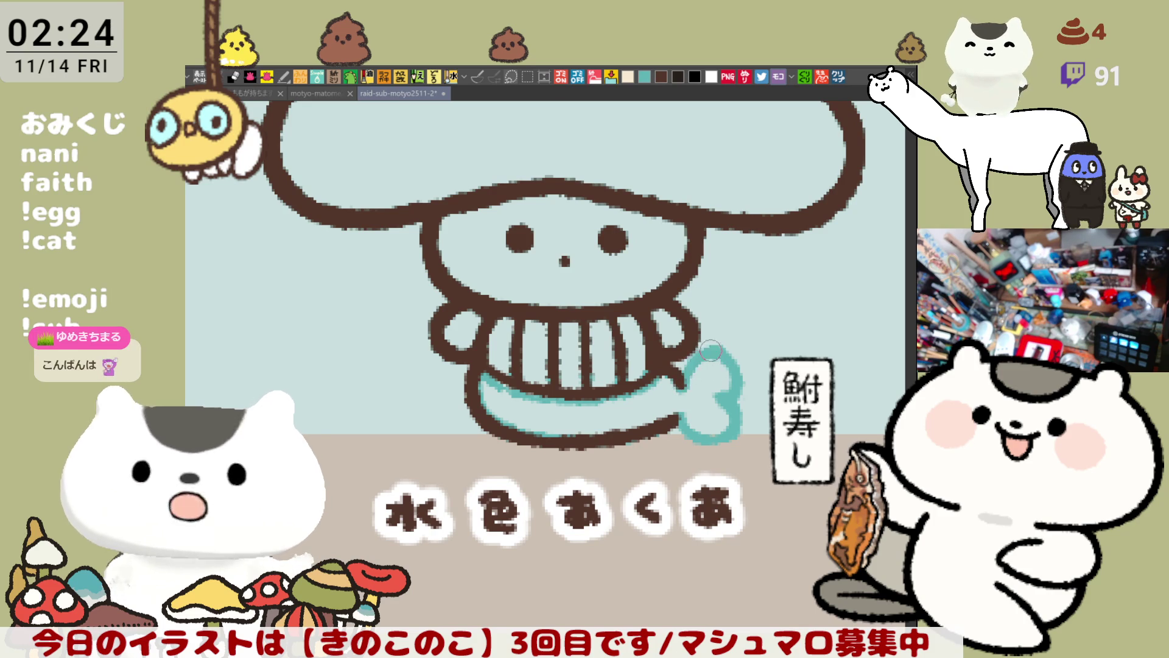
drag(725, 394, 710, 379)
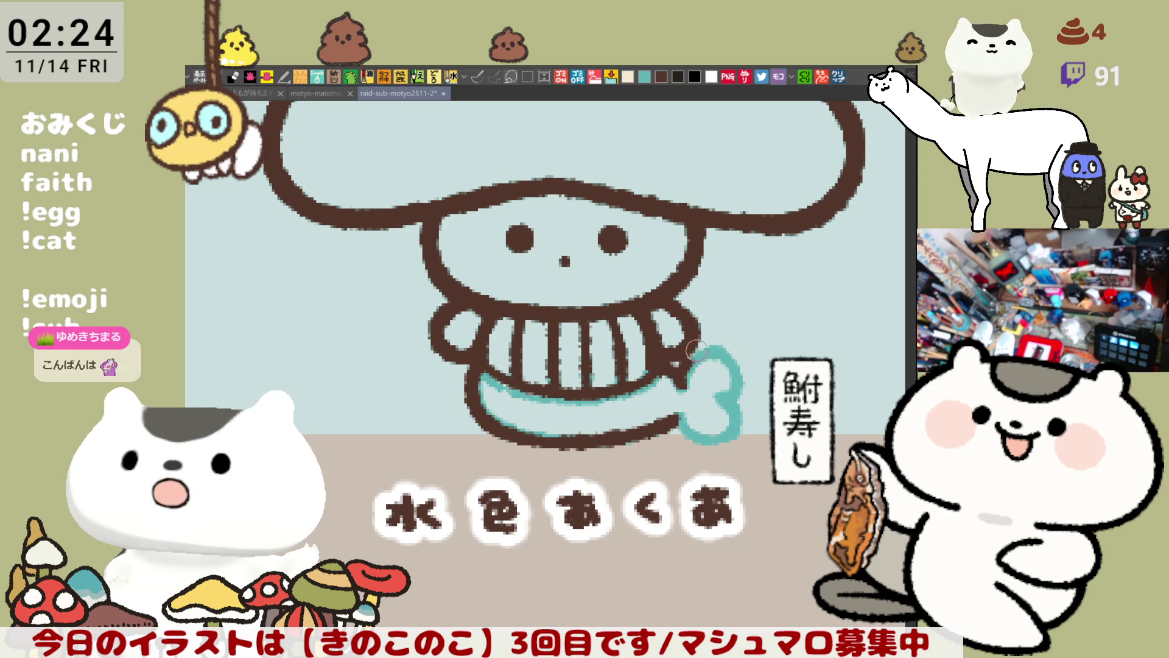
mouse_move(717, 348)
mouse_down()
mouse_move(737, 375)
mouse_move(723, 432)
mouse_move(676, 416)
mouse_move(731, 438)
mouse_move(711, 390)
mouse_move(739, 413)
mouse_up()
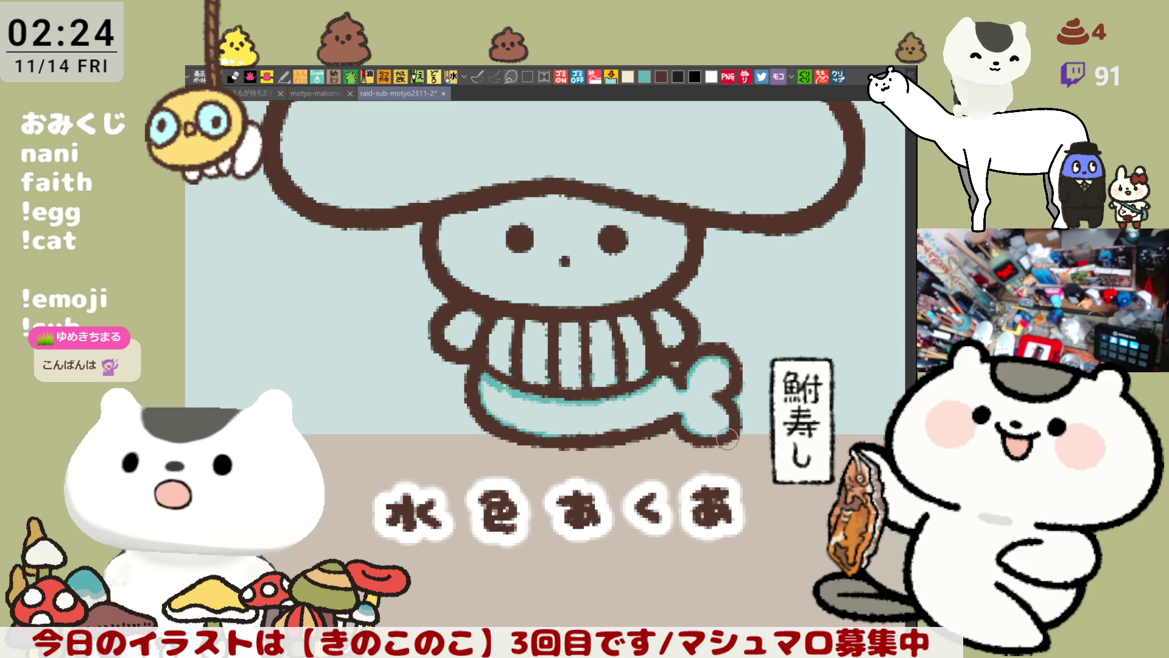
mouse_move(725, 416)
mouse_down()
mouse_move(736, 429)
mouse_move(728, 393)
mouse_move(726, 434)
mouse_up()
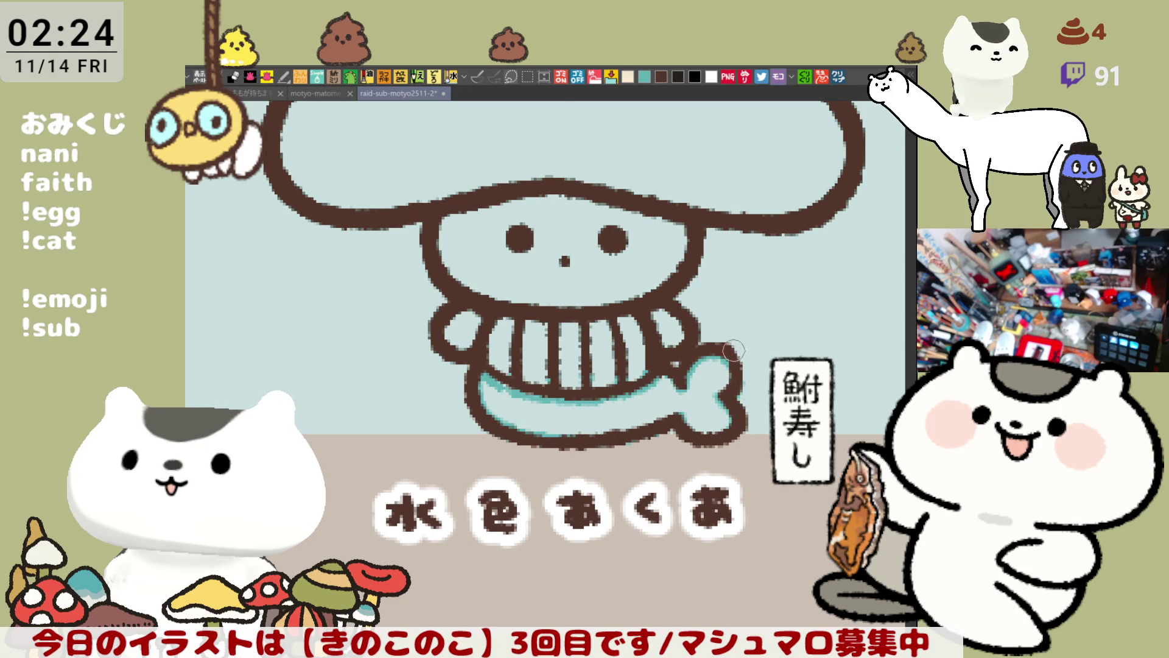
drag(728, 363, 770, 372)
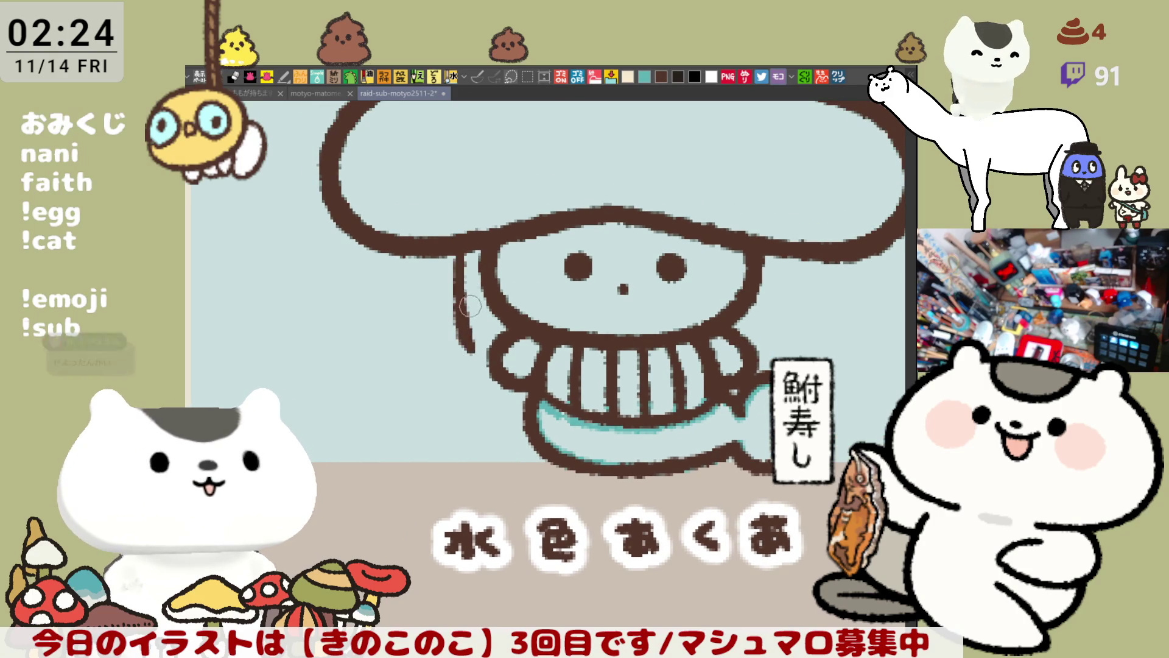
Draw the curving left arm line from under the cap down to the sweater, redoing it thinner.
drag(462, 246, 469, 345)
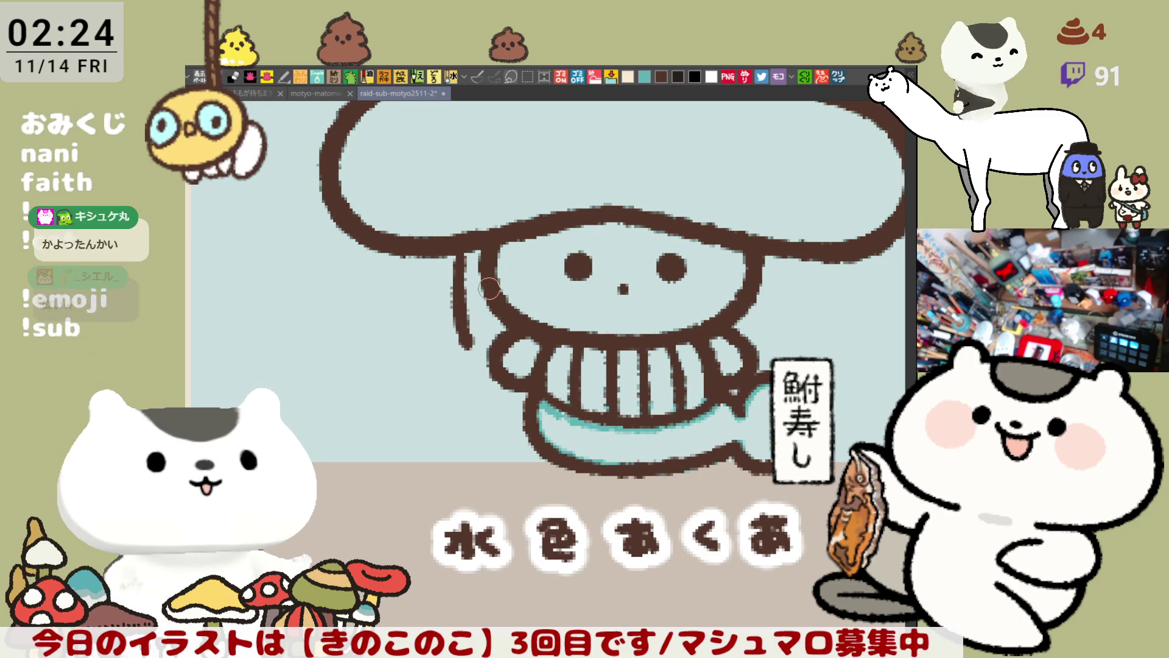
key(ctrl+z)
drag(448, 238, 470, 347)
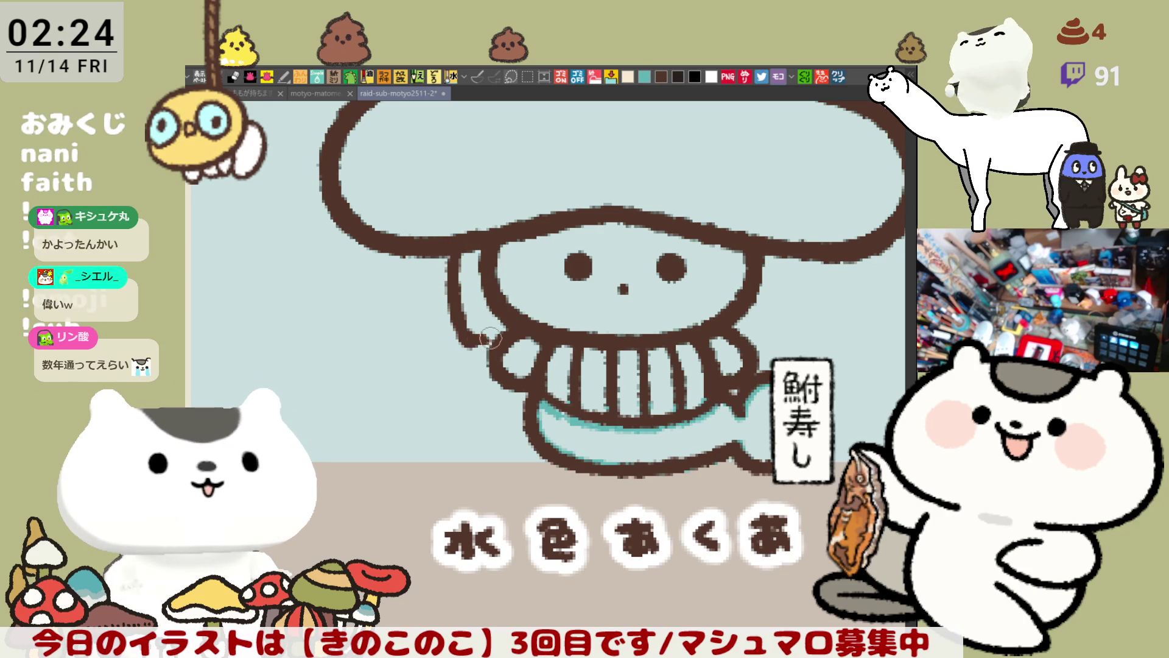
drag(489, 343, 498, 333)
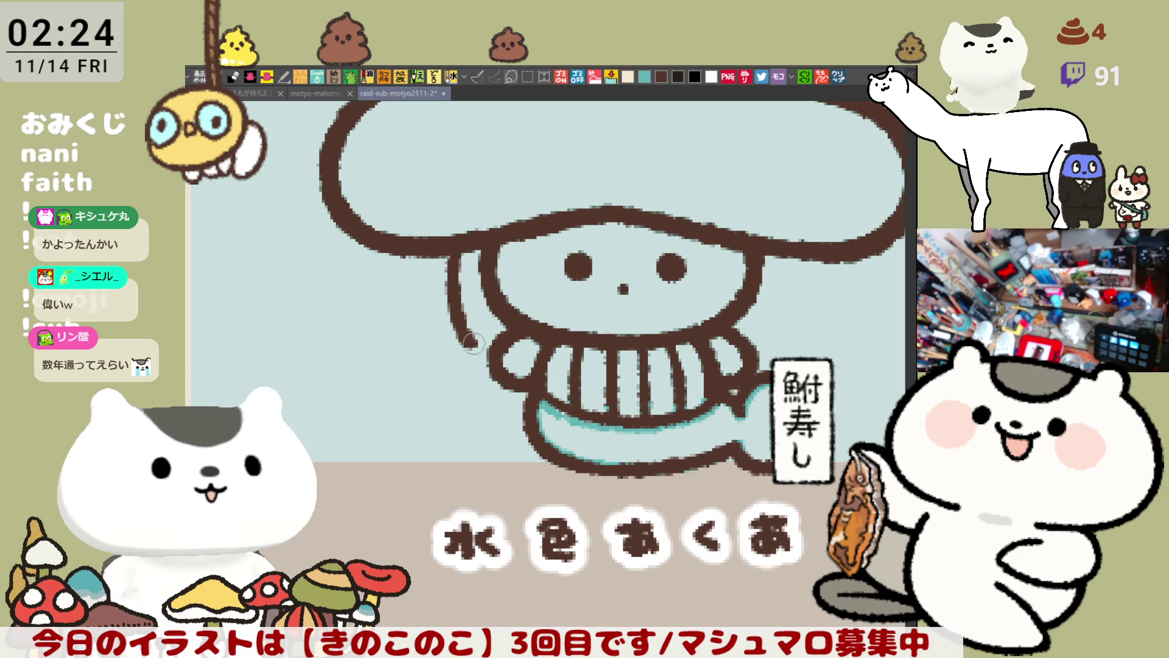
key(ctrl+z)
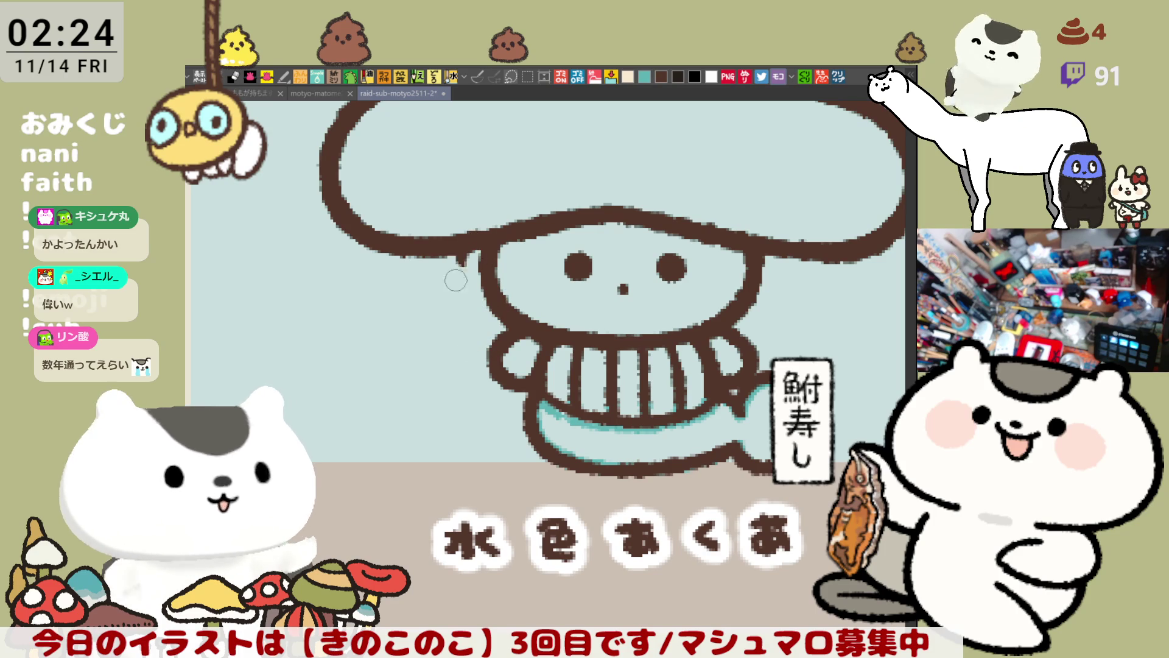
drag(457, 260, 464, 340)
key(ctrl+z)
drag(468, 267, 488, 355)
drag(496, 291, 494, 346)
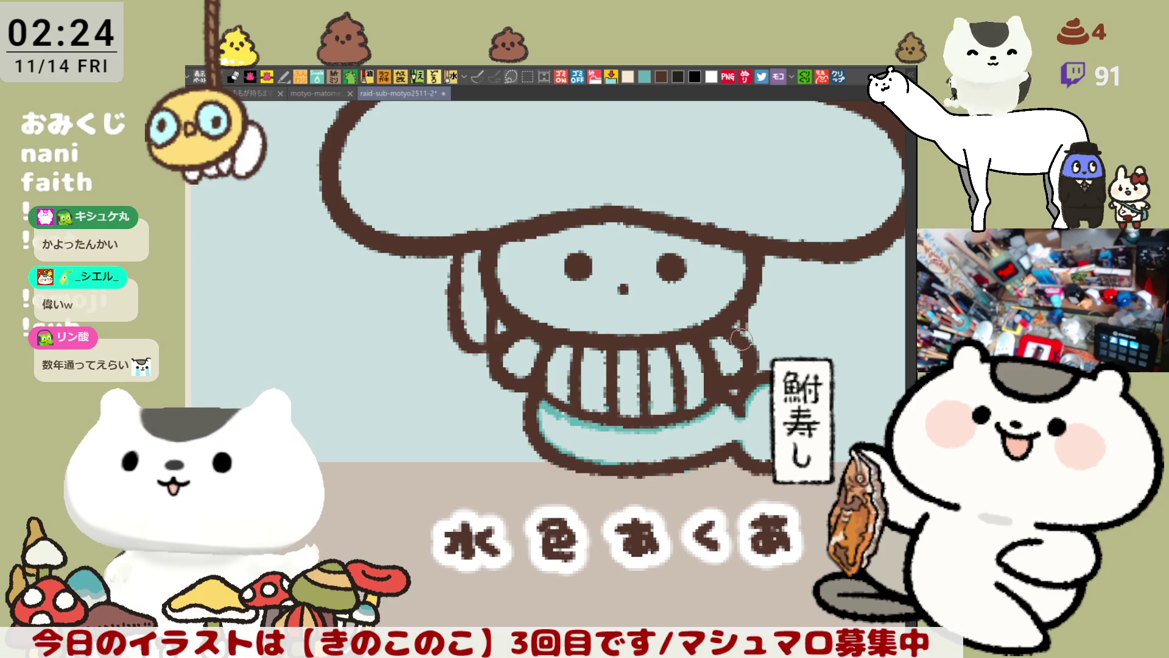
Outline the right arm, redrawing the stroke until it sits right.
mouse_move(742, 311)
mouse_down()
mouse_move(749, 343)
mouse_move(777, 345)
mouse_up()
key(ctrl+z)
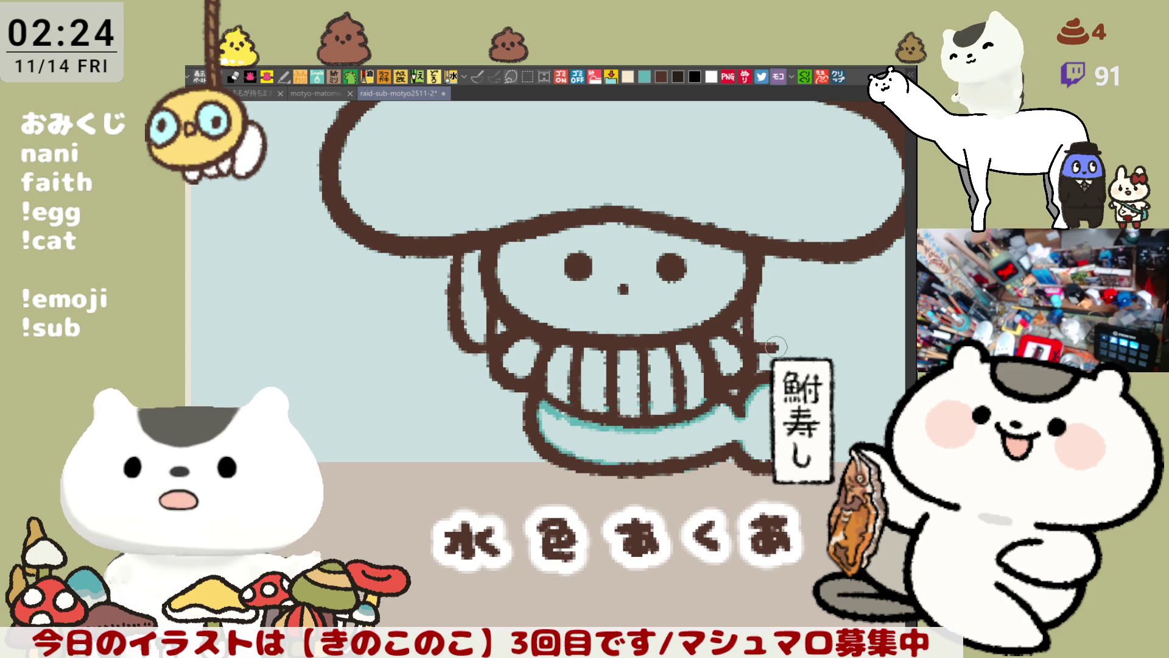
drag(781, 260, 790, 347)
key(ctrl+z)
drag(781, 261, 792, 348)
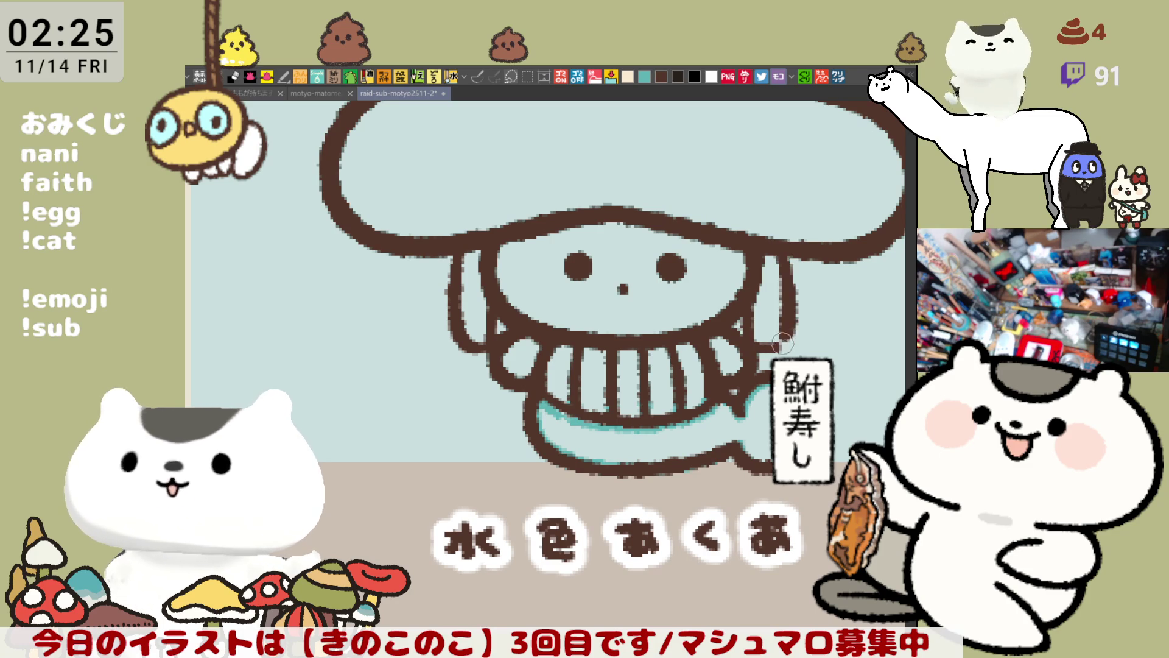
key(ctrl+z)
key(ctrl+z)
mouse_move(792, 260)
mouse_down()
mouse_move(789, 347)
mouse_move(778, 345)
mouse_up()
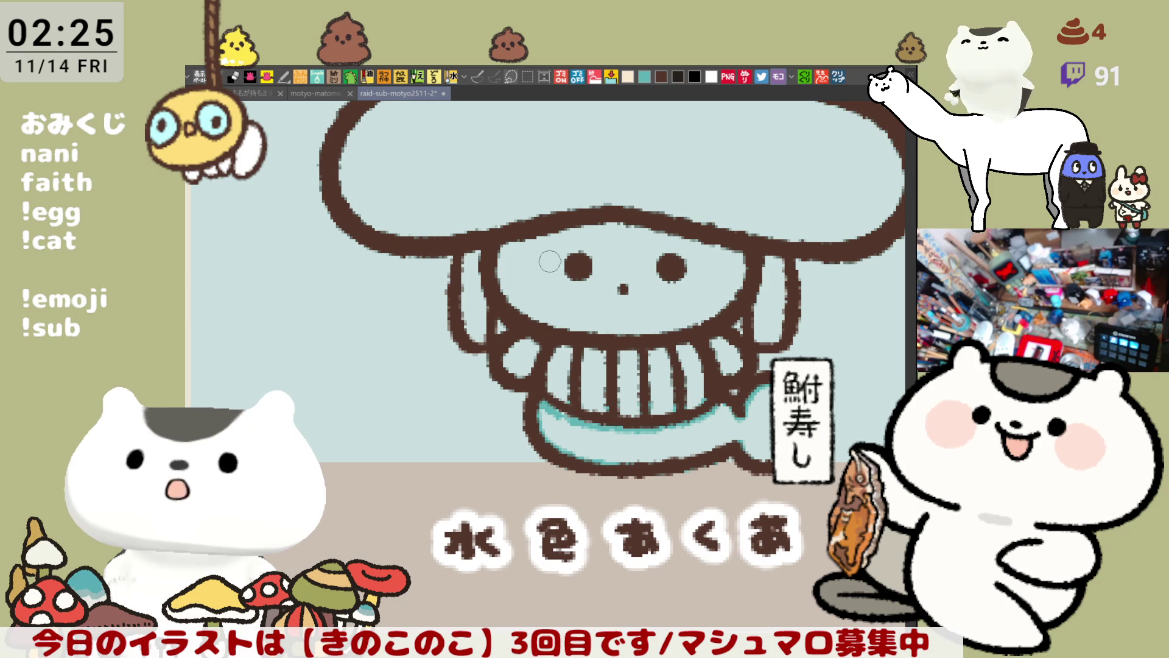
Repeatedly try a brown line along the cap's underside, undoing each attempt.
drag(526, 225, 697, 225)
key(ctrl+z)
drag(536, 233, 676, 231)
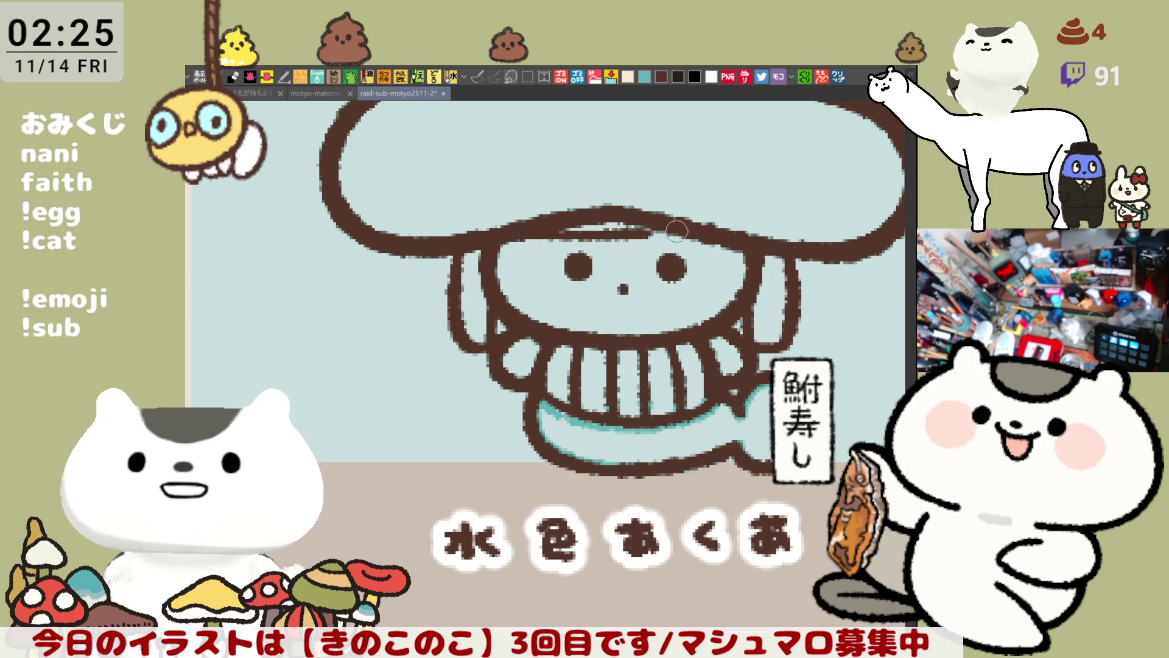
key(ctrl+z)
drag(517, 236, 692, 234)
key(ctrl+z)
drag(512, 234, 704, 231)
key(ctrl+z)
drag(521, 235, 704, 232)
key(ctrl+z)
mouse_move(517, 234)
mouse_down()
mouse_move(703, 232)
mouse_move(590, 230)
mouse_up()
key(ctrl+z)
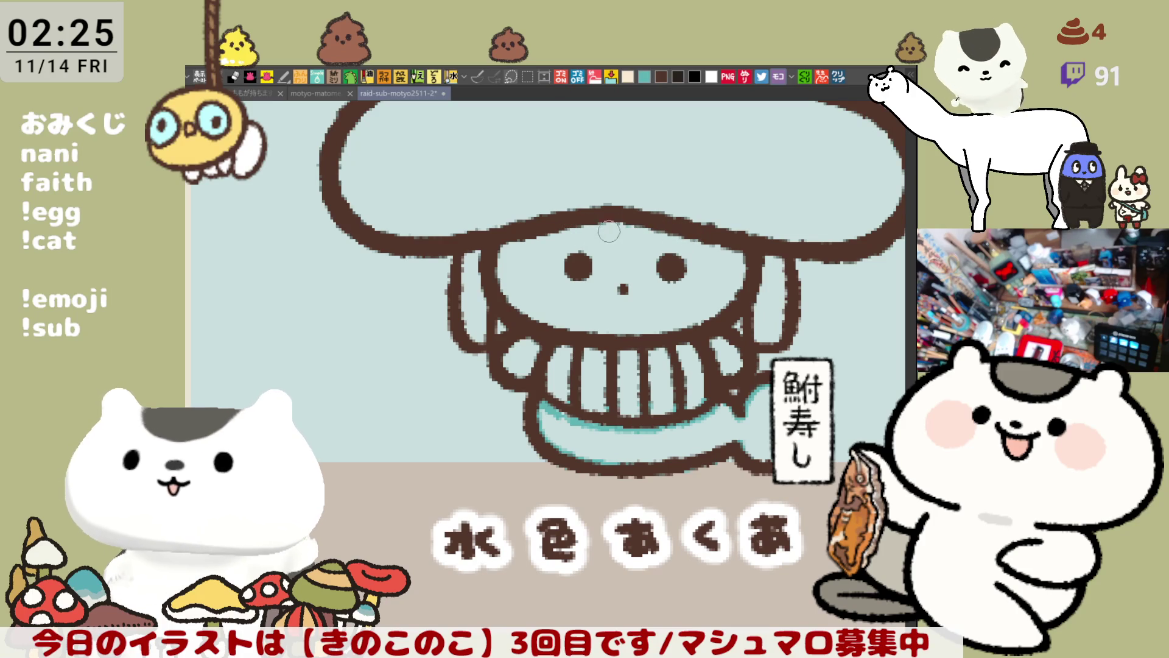
drag(516, 235, 703, 232)
key(ctrl+z)
mouse_move(514, 234)
mouse_down()
mouse_move(712, 232)
mouse_move(604, 230)
mouse_move(668, 229)
mouse_move(648, 231)
mouse_up()
key(ctrl+z)
key(ctrl+z)
key(ctrl+z)
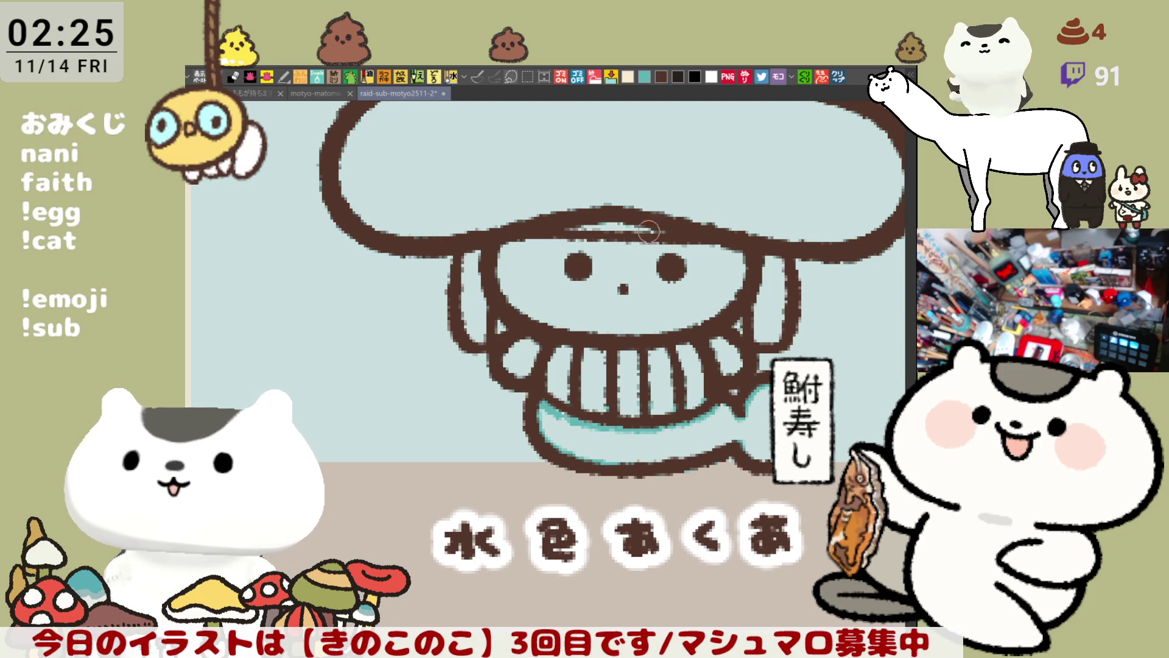
Brush a cyan highlight strip under the cap, shortening it over two retries.
drag(556, 231, 699, 235)
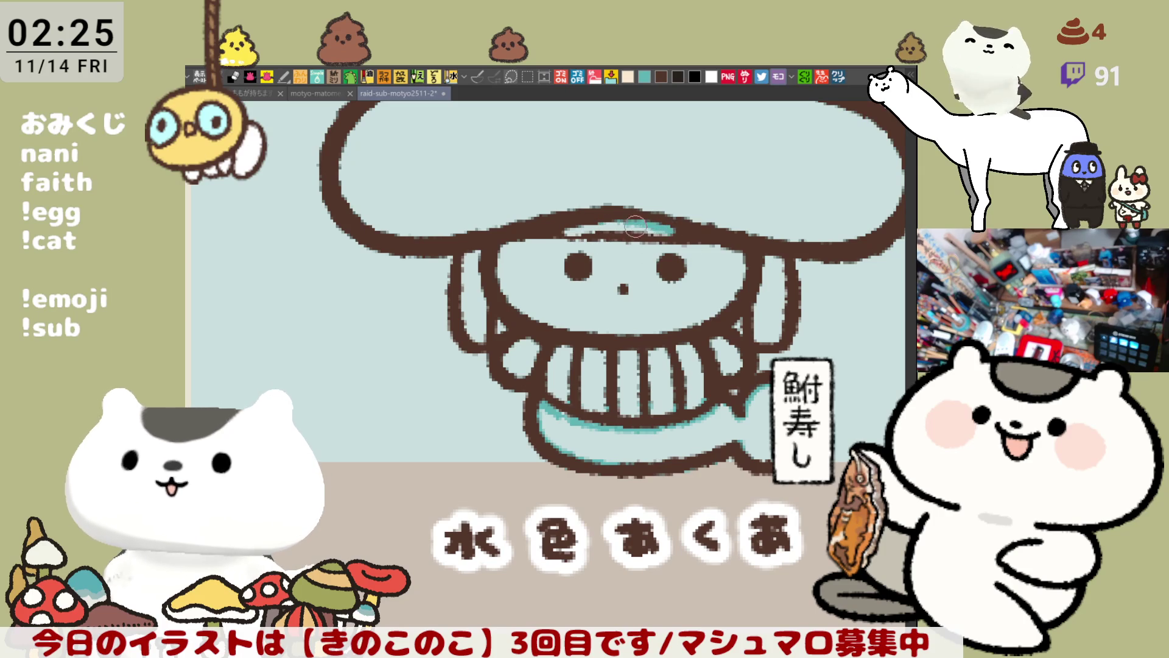
key(ctrl+z)
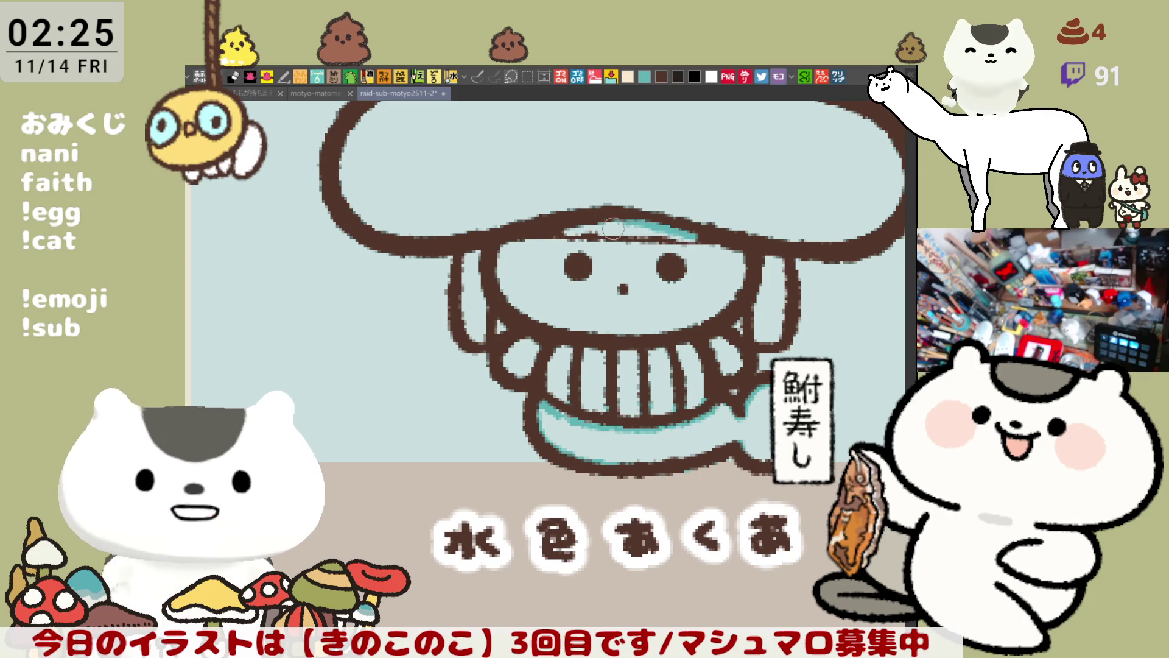
drag(601, 224, 689, 236)
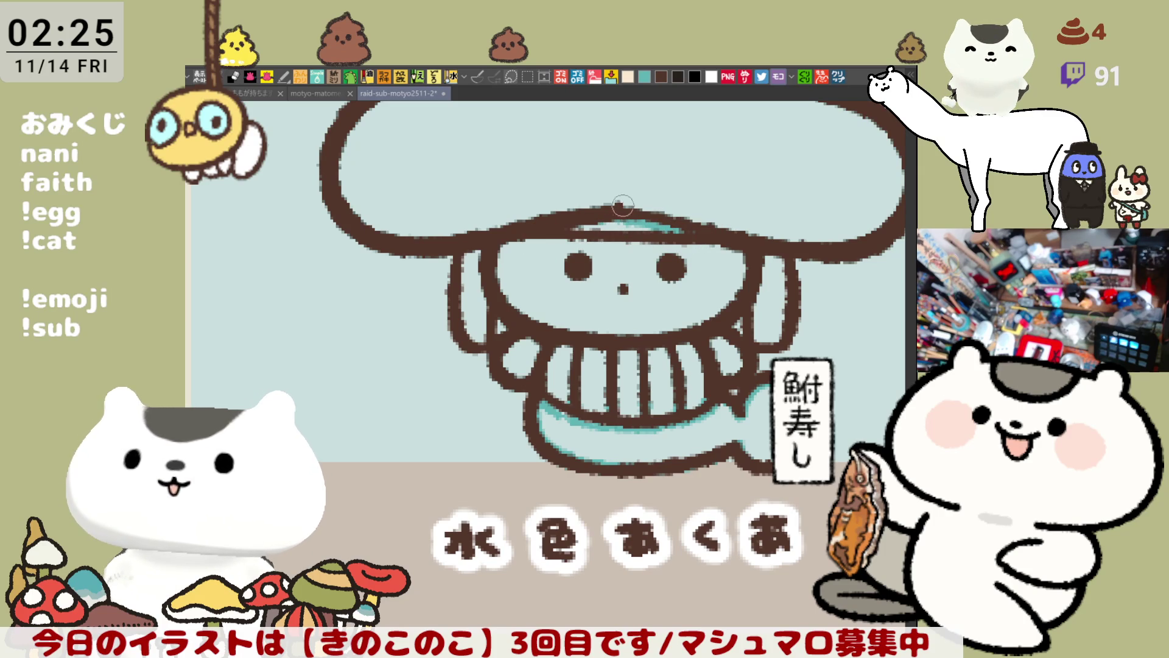
key(ctrl+z)
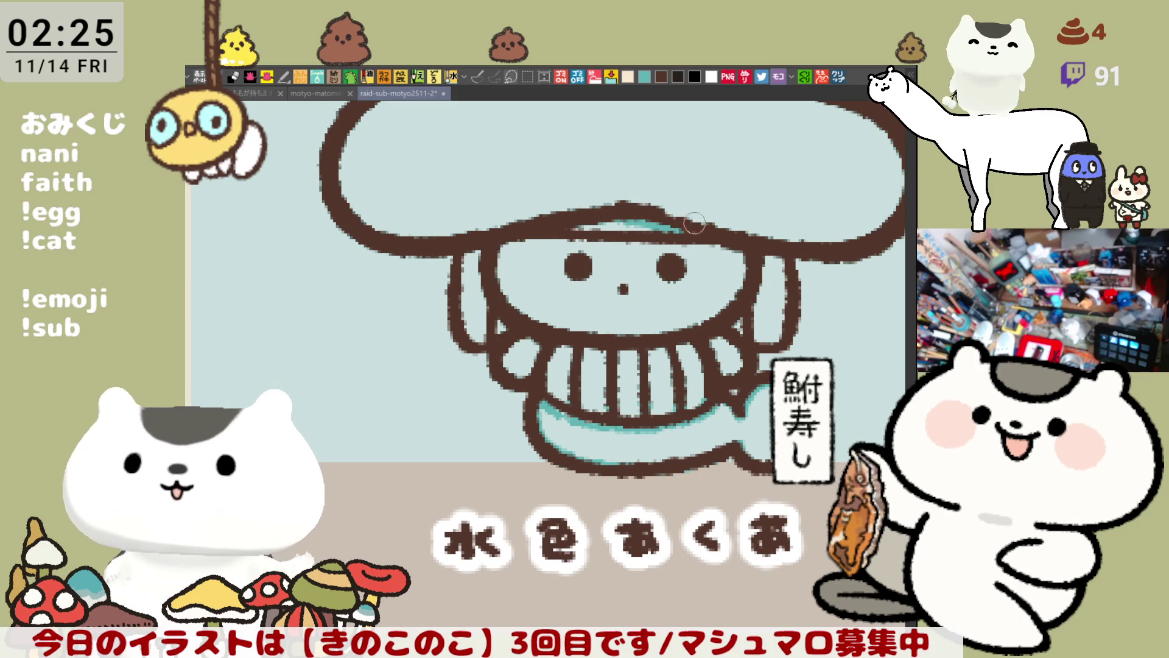
drag(696, 224, 623, 209)
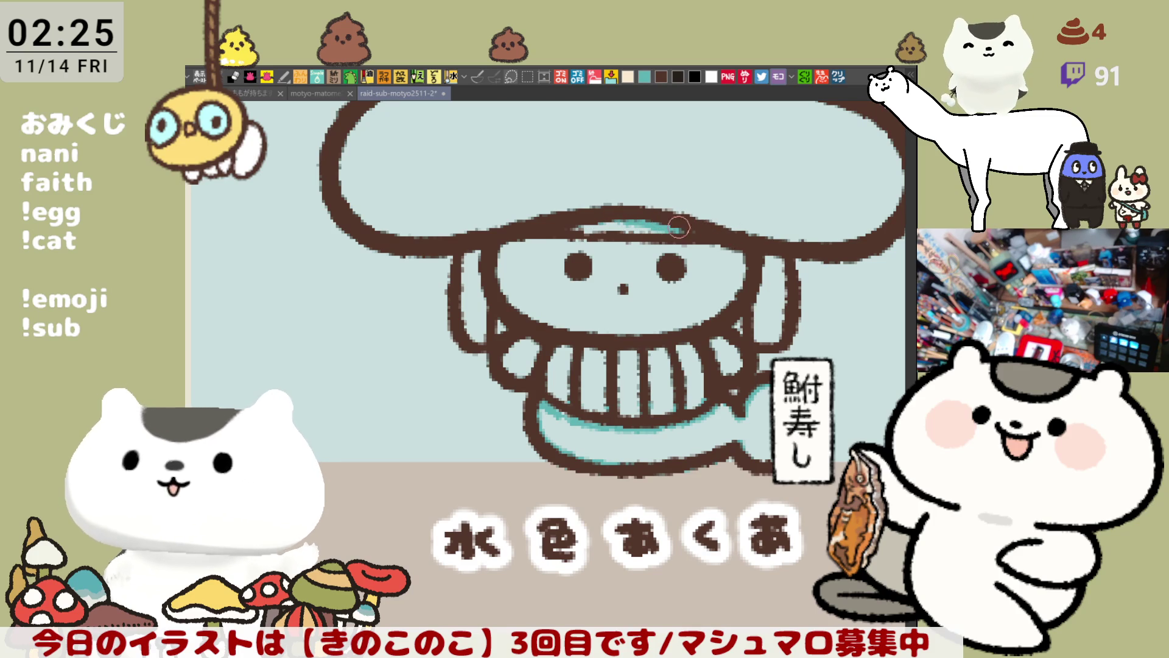
Thicken the brown outline along the cap's underside beneath the cyan strip.
drag(704, 240, 557, 240)
key(ctrl+z)
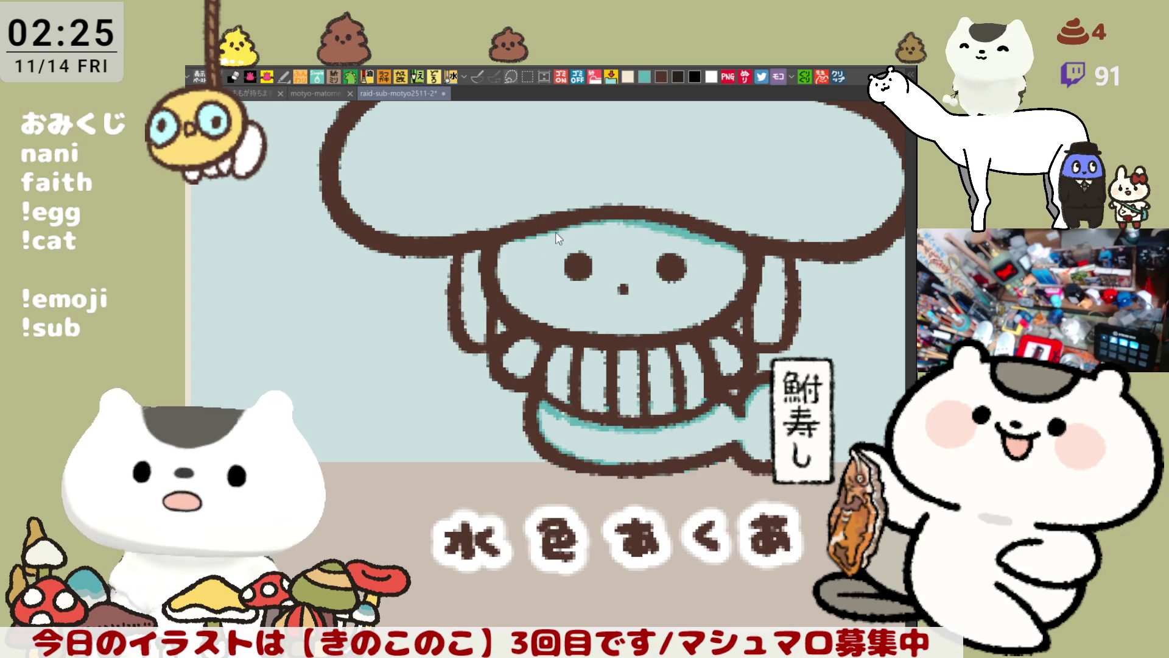
drag(512, 240, 727, 235)
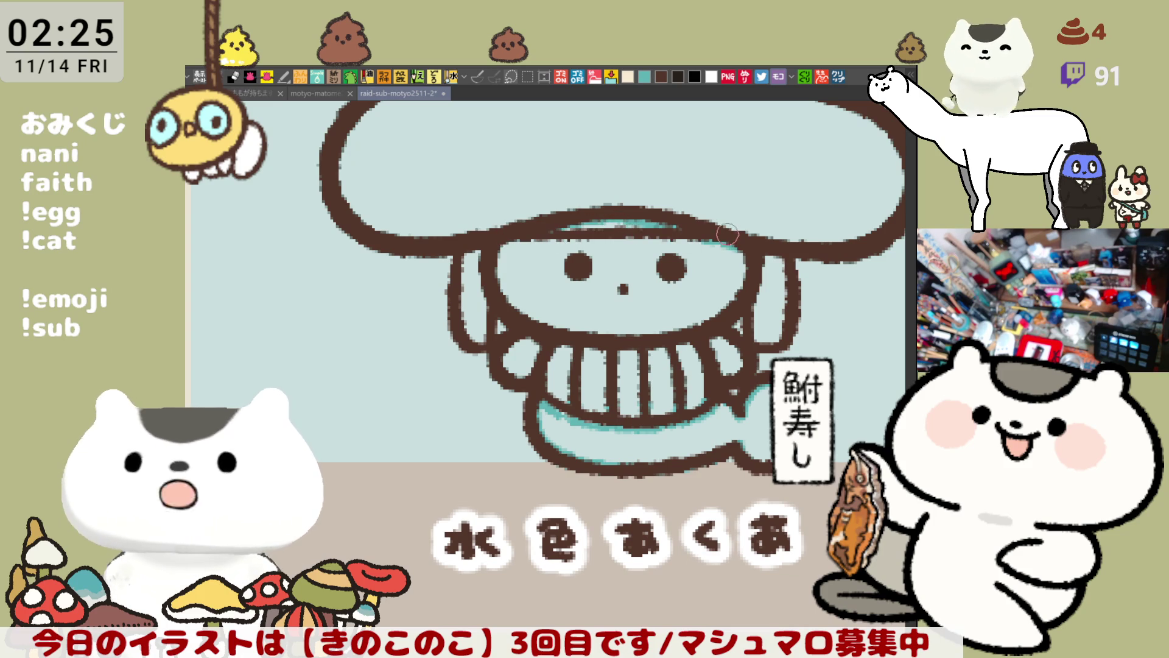
drag(525, 239, 716, 237)
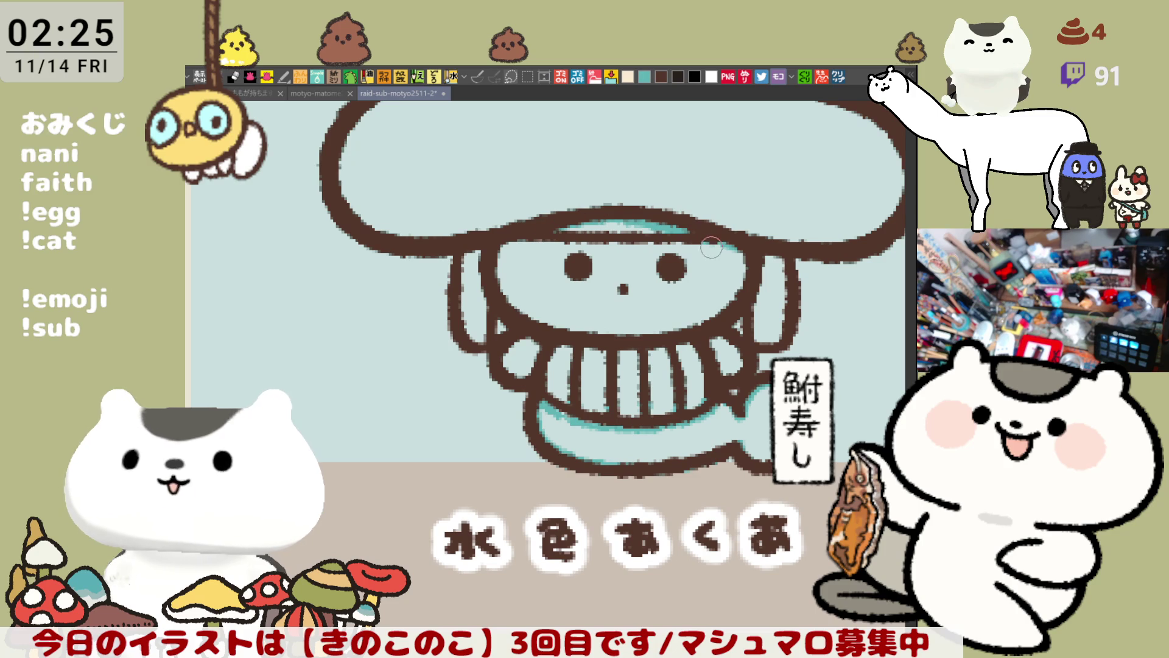
drag(674, 312, 564, 263)
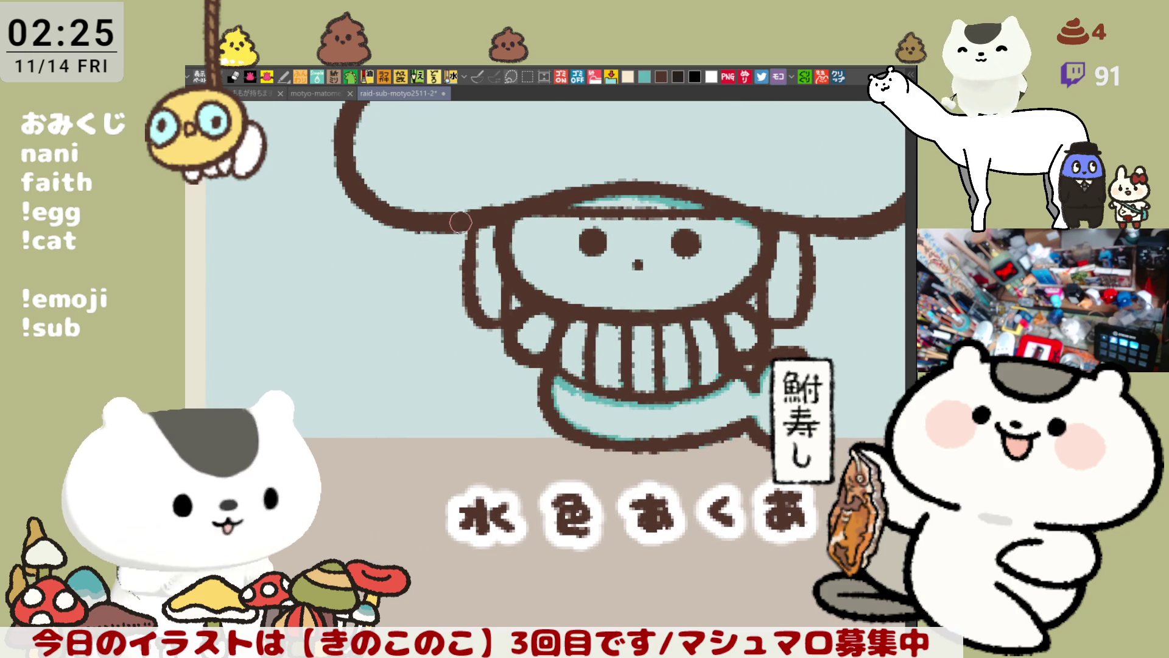
Draw a curved brown loop hanging down the cap's right underside.
drag(488, 254, 683, 256)
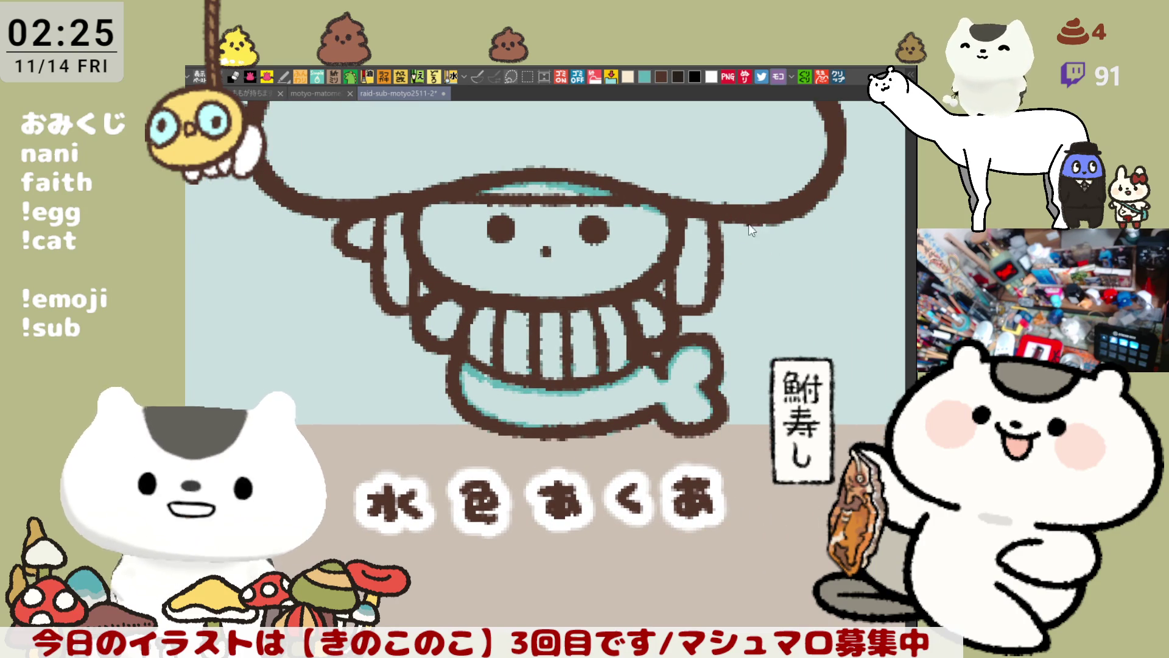
drag(764, 236, 727, 240)
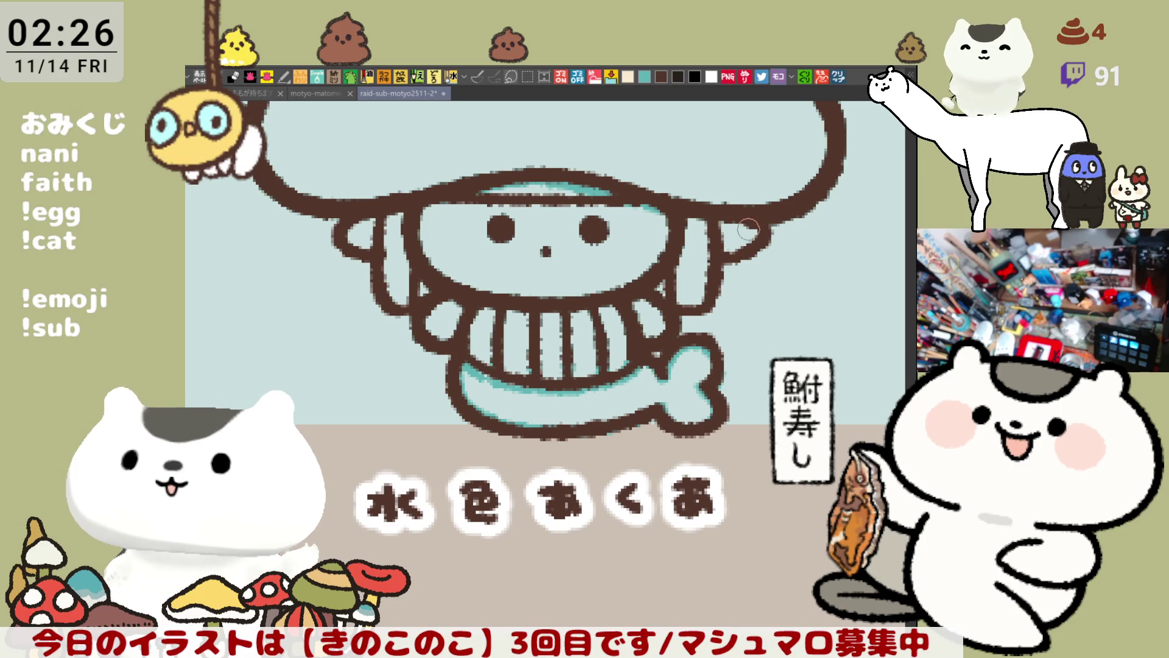
drag(766, 234, 721, 260)
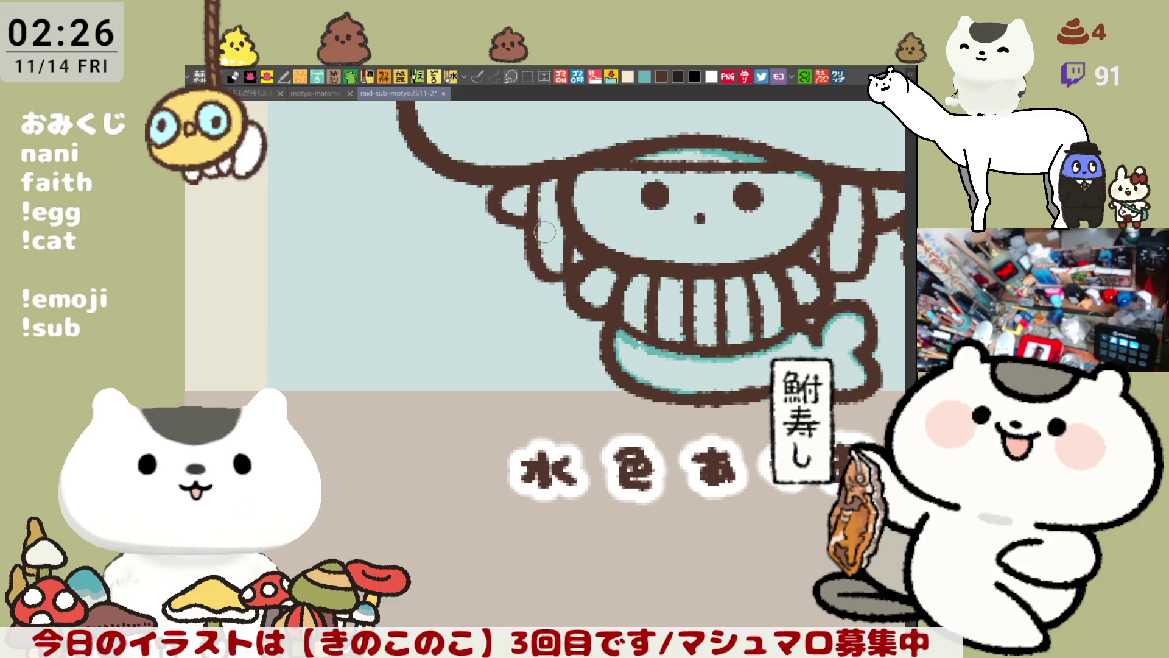
Draw a bold small ring by the cap's left edge with a short stroke below the left loop.
mouse_move(492, 207)
mouse_down()
mouse_move(472, 235)
mouse_move(488, 210)
mouse_move(496, 237)
mouse_up()
key(ctrl+z)
key(ctrl+z)
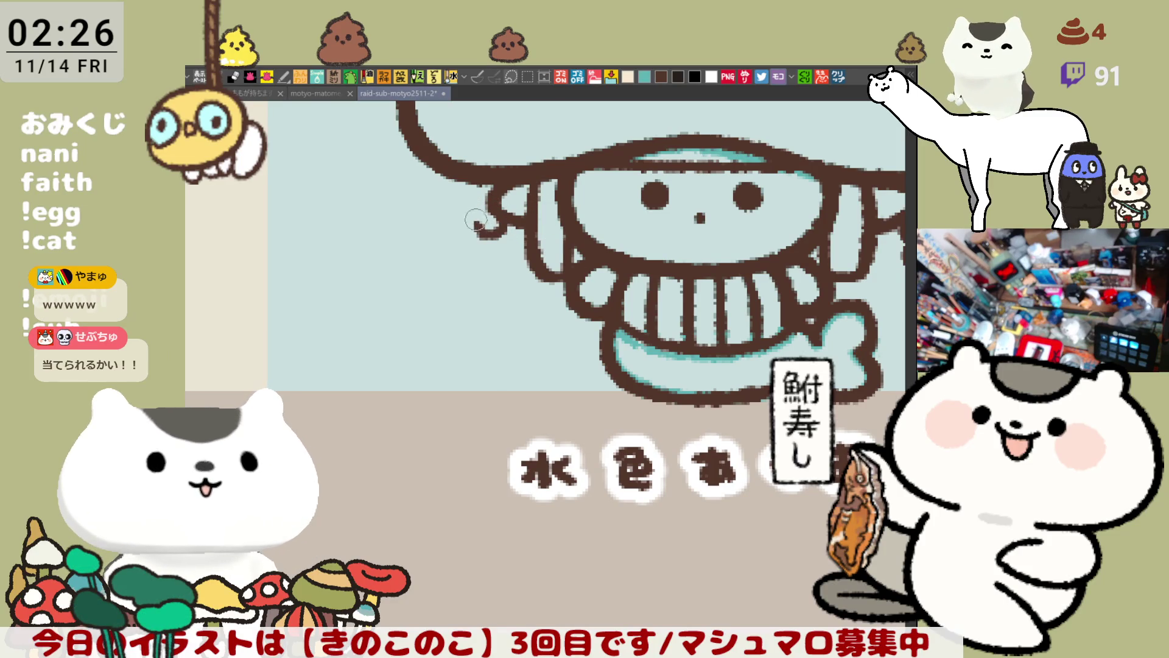
drag(491, 213, 500, 236)
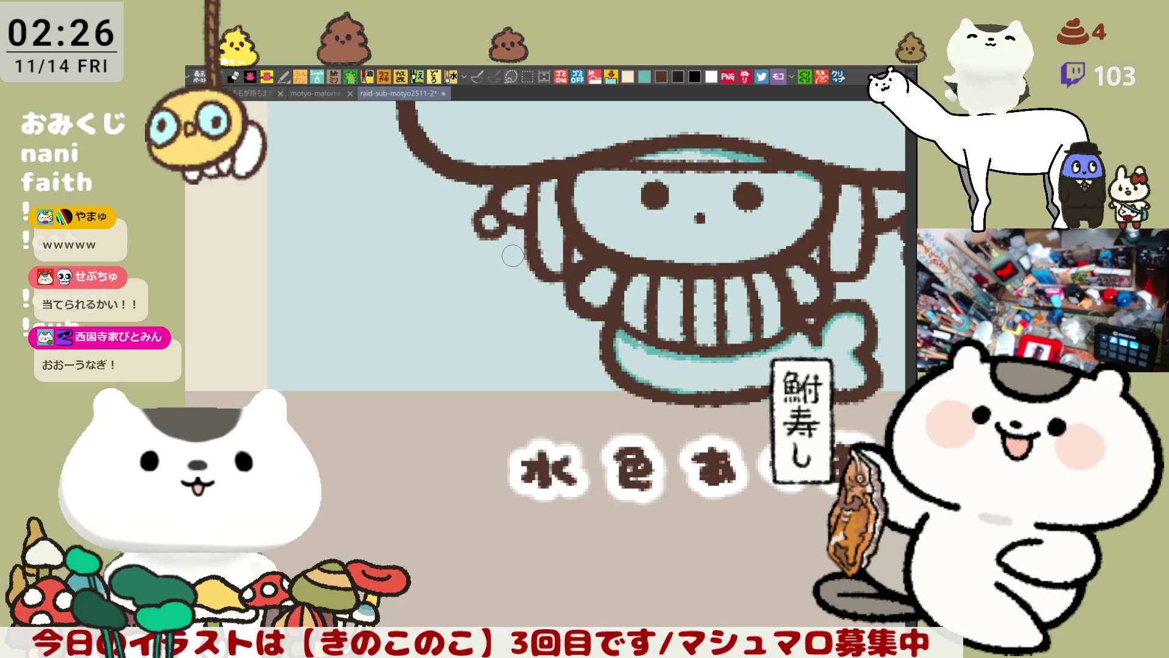
mouse_move(554, 272)
mouse_down()
mouse_move(565, 304)
mouse_move(502, 305)
mouse_up()
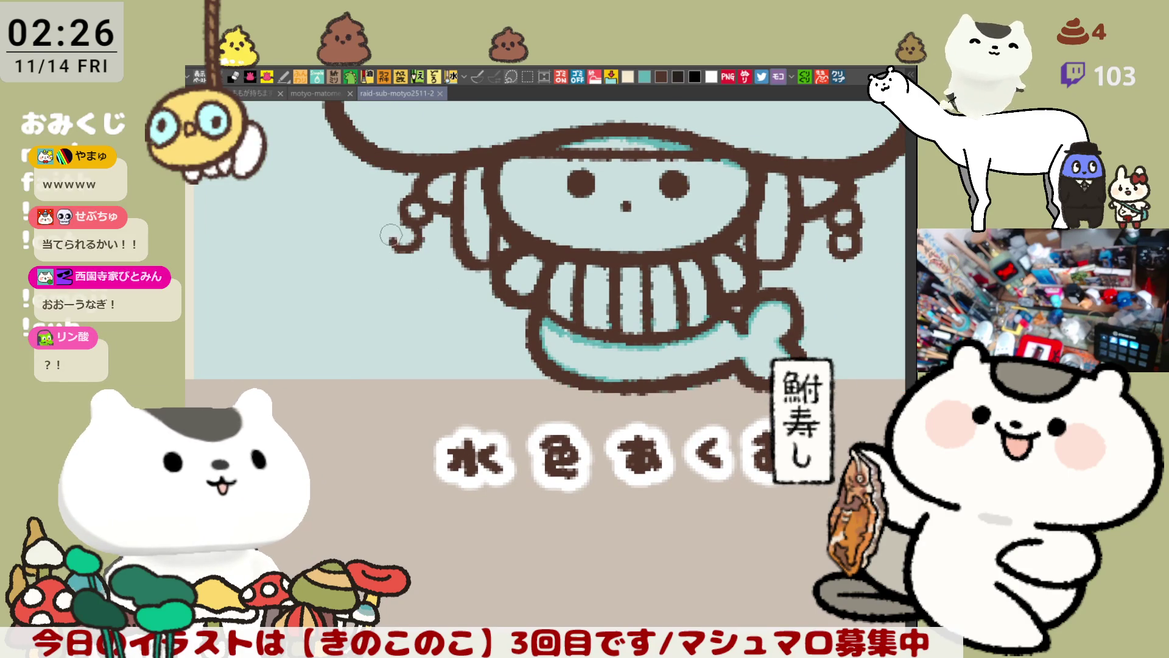
Try several shapes for a small curl below the left loop, undoing each one.
key(ctrl+z)
drag(413, 209, 402, 239)
key(ctrl+z)
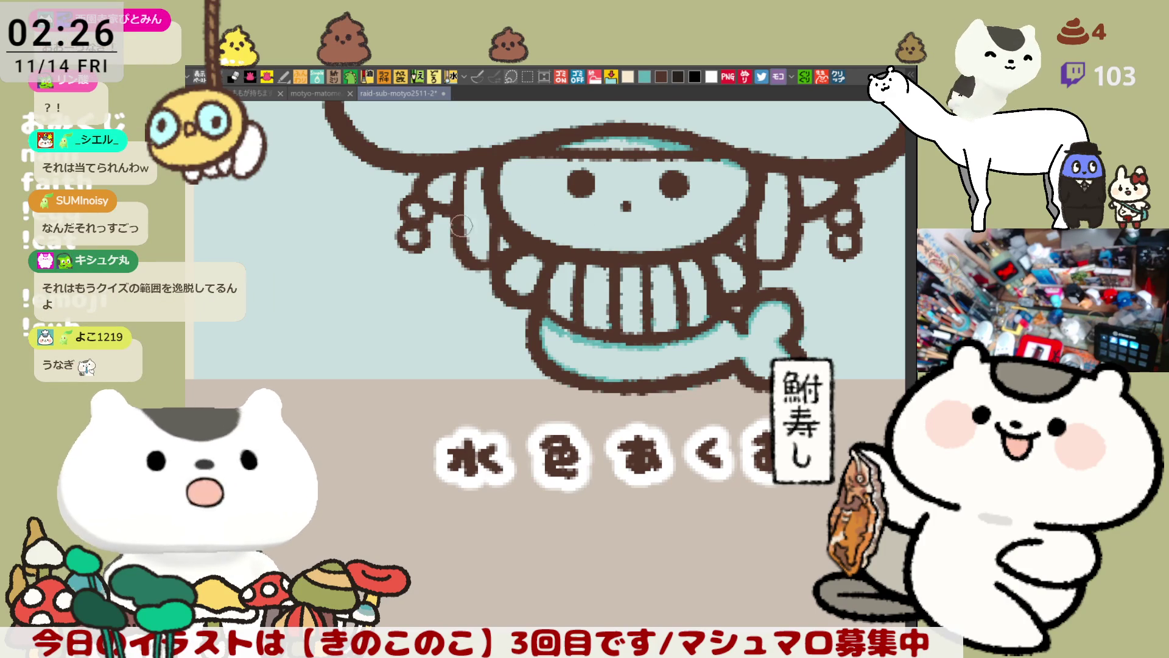
key(ctrl+z)
mouse_move(423, 220)
mouse_down()
mouse_move(402, 228)
mouse_move(432, 239)
mouse_up()
key(ctrl+z)
key(ctrl+z)
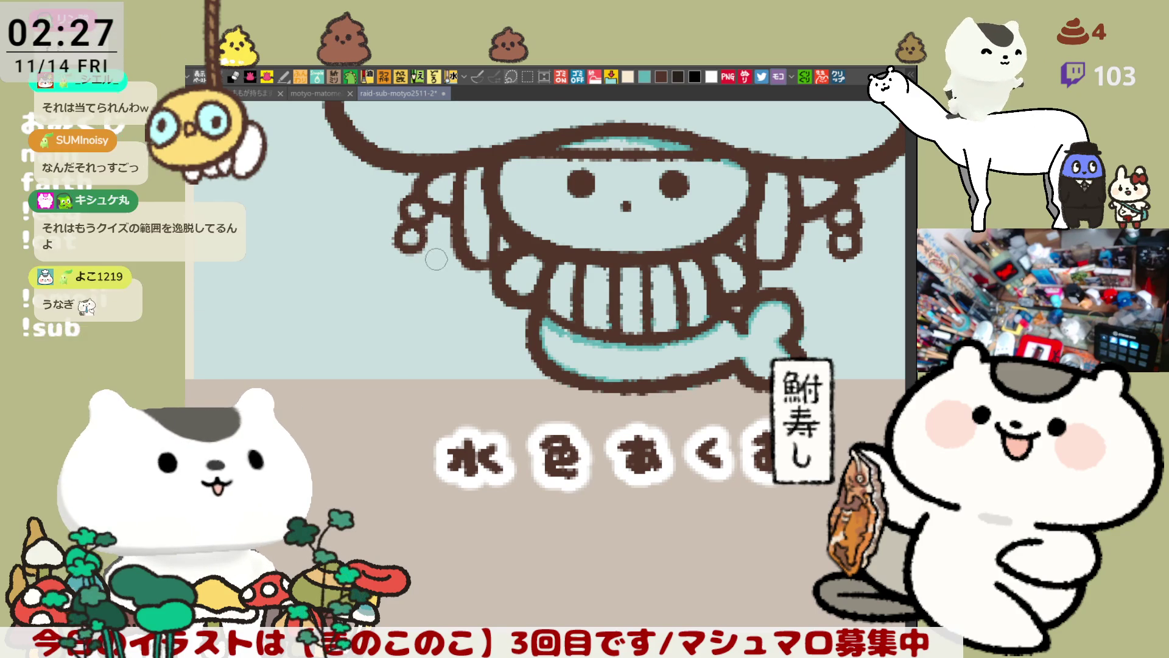
key(ctrl+z)
drag(422, 244, 406, 220)
key(ctrl+z)
key(ctrl+z)
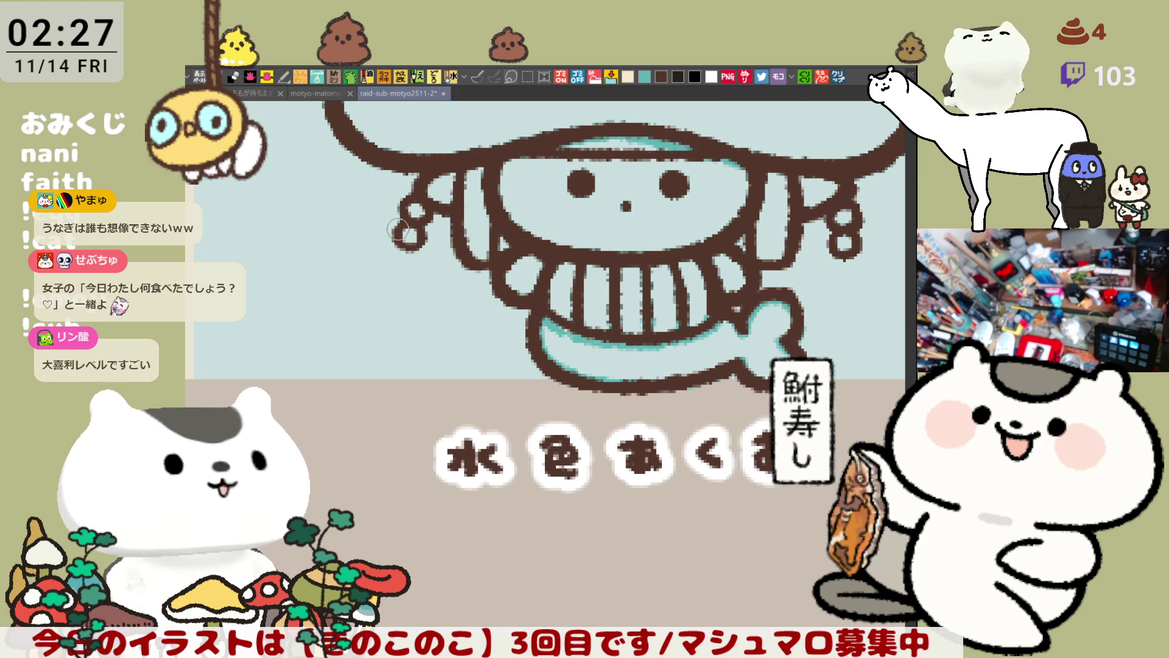
Pan the canvas to bring the whole mushroom cap into view.
drag(413, 242, 265, 224)
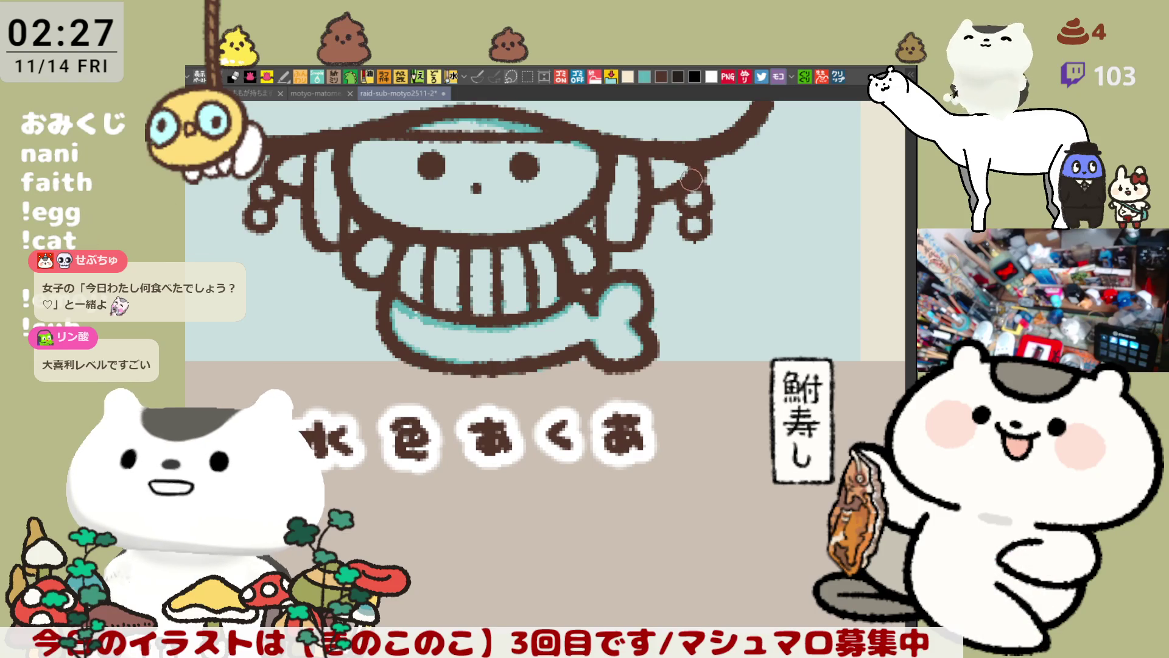
drag(692, 182, 373, 267)
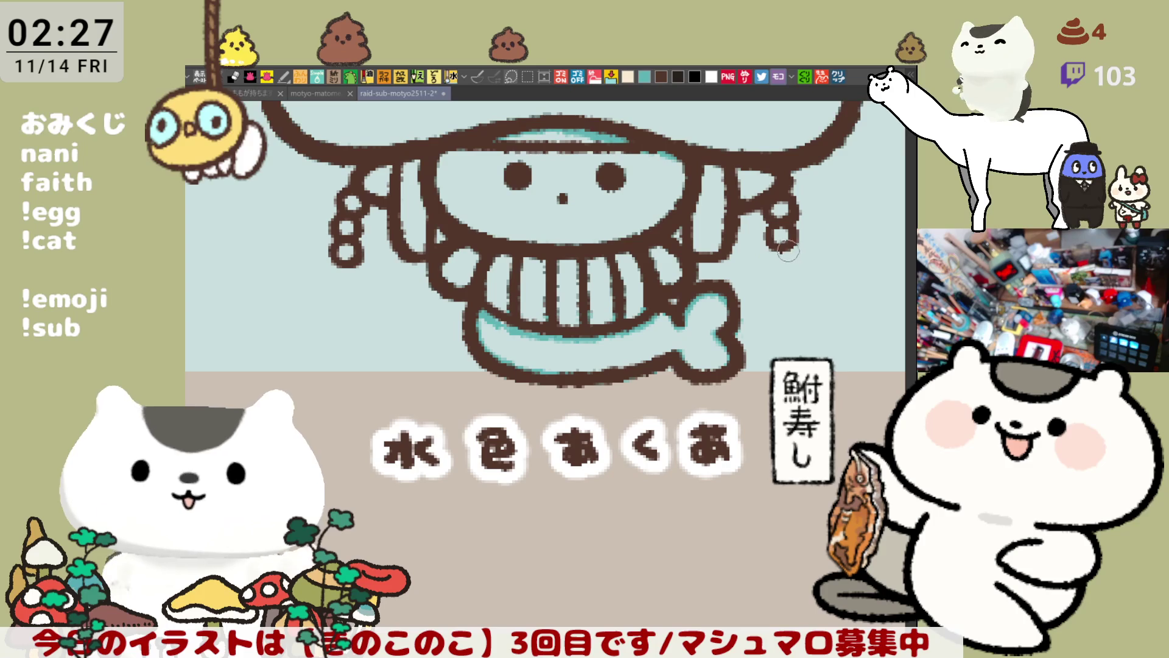
drag(778, 266, 742, 385)
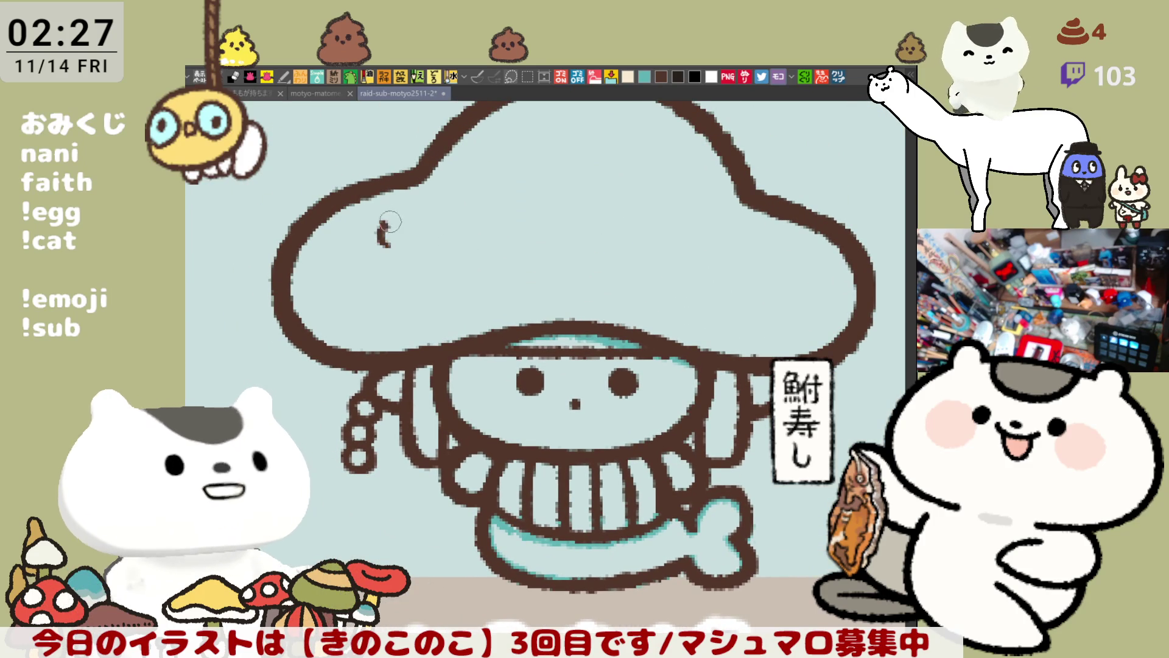
Retry a small bubble circle on the cap and dab a cyan dot on its outline.
key(ctrl+z)
mouse_move(386, 240)
mouse_down()
mouse_move(387, 255)
mouse_move(405, 245)
mouse_up()
key(ctrl+z)
key(ctrl+z)
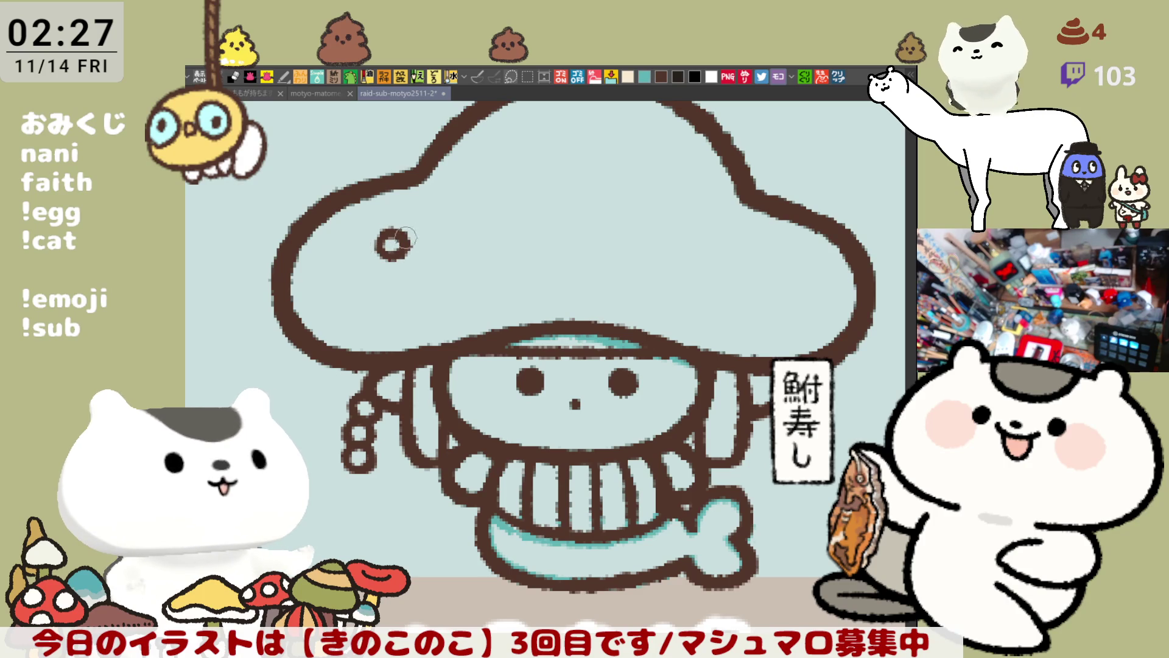
mouse_move(533, 229)
mouse_down()
mouse_move(539, 212)
mouse_move(528, 240)
mouse_up()
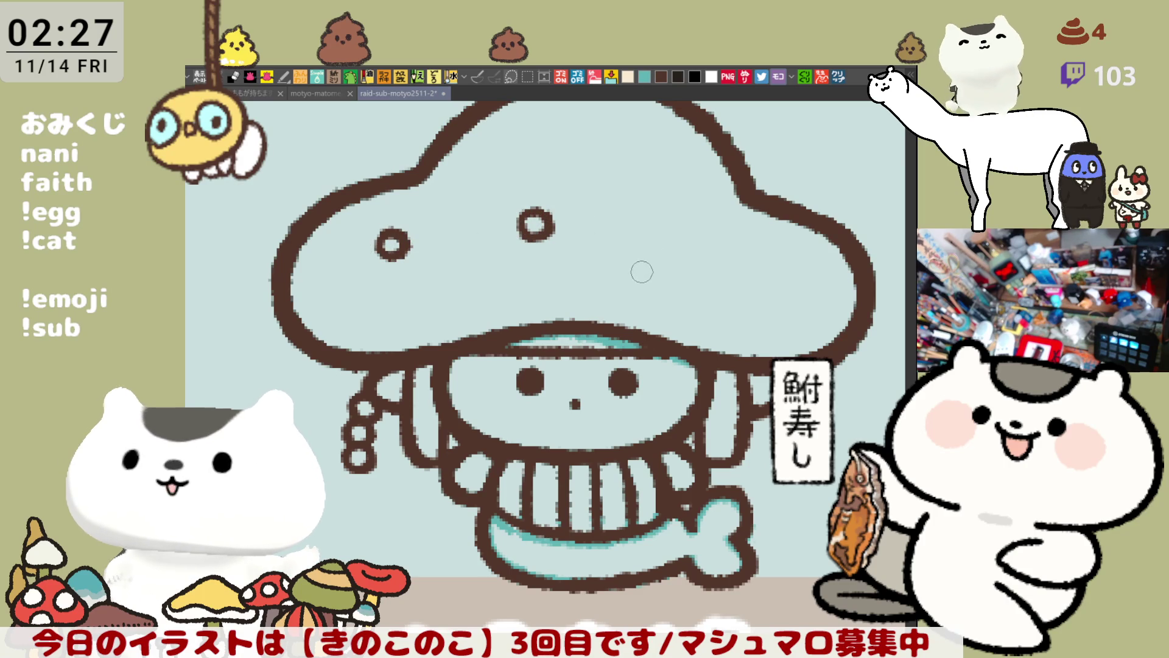
drag(407, 254, 490, 286)
mouse_move(437, 216)
mouse_down()
mouse_move(438, 235)
mouse_move(445, 210)
mouse_move(450, 234)
mouse_move(449, 205)
mouse_up()
scroll(549, 223, down, 2)
scroll(594, 223, right, 3)
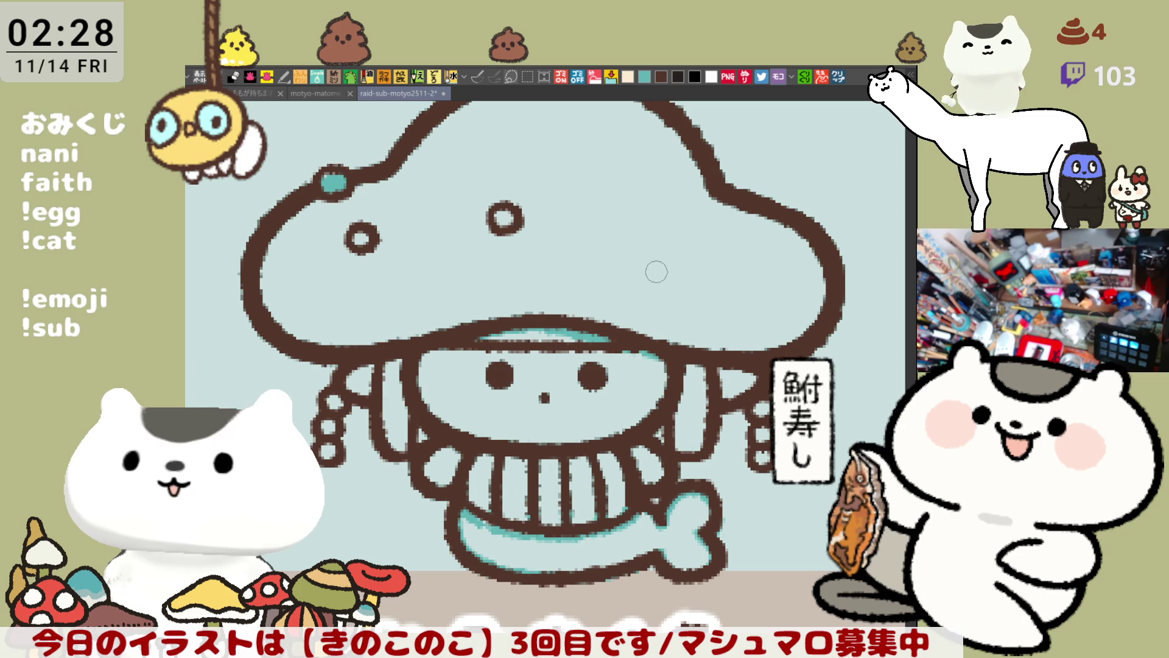
Attempt another bubble circle on the cap, undo it, and reposition the view of the cap.
mouse_move(637, 268)
mouse_down()
mouse_move(720, 253)
mouse_move(687, 221)
mouse_move(756, 240)
mouse_up()
key(ctrl+z)
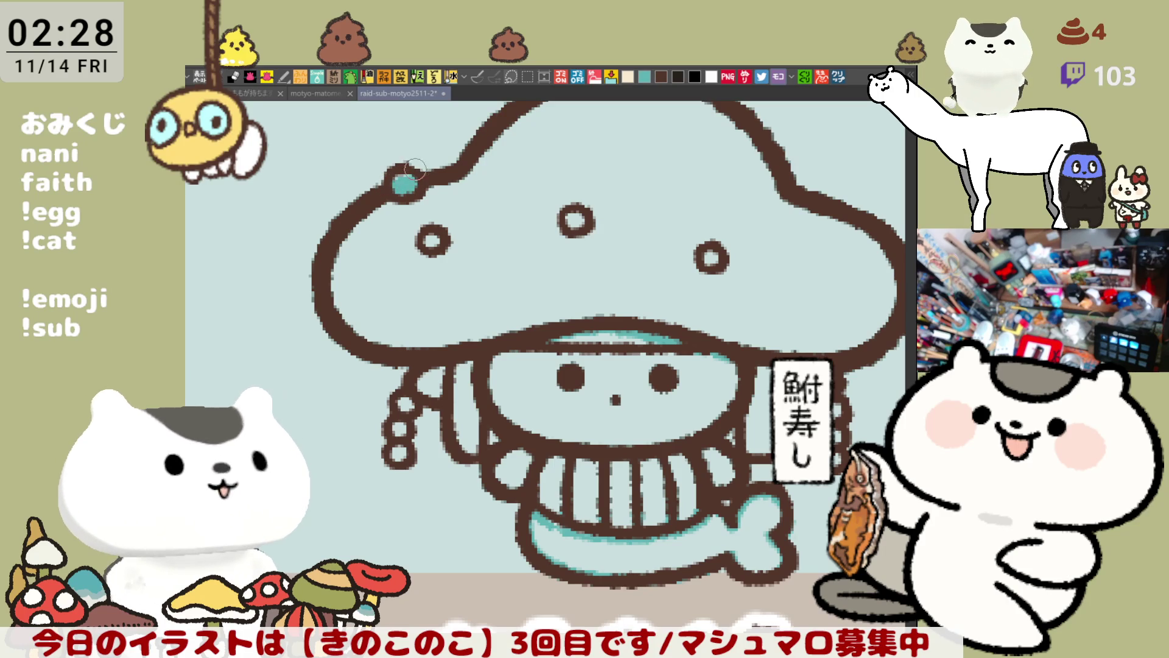
drag(598, 253, 589, 252)
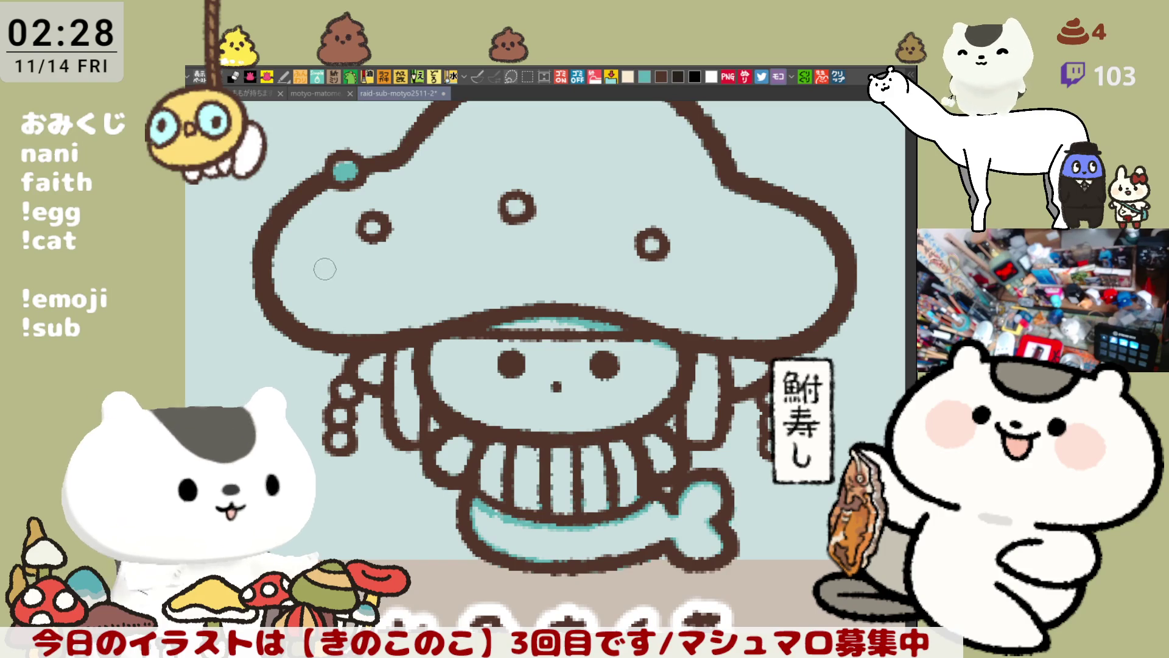
drag(626, 246, 675, 259)
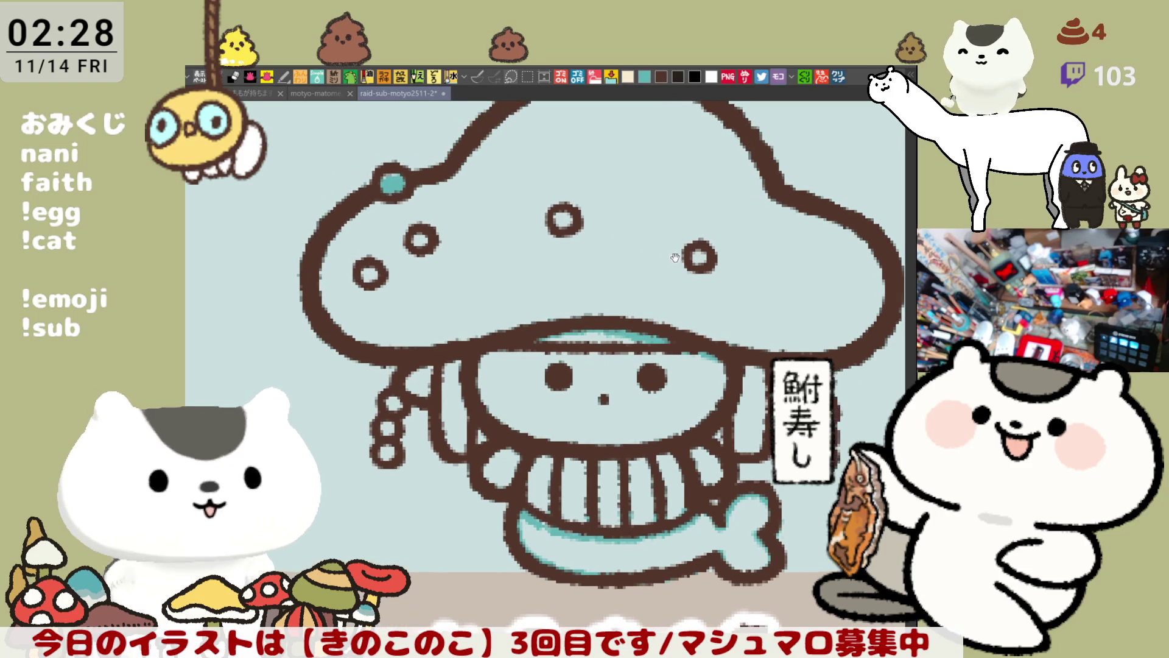
scroll(685, 270, down, 3)
scroll(687, 264, up, 1)
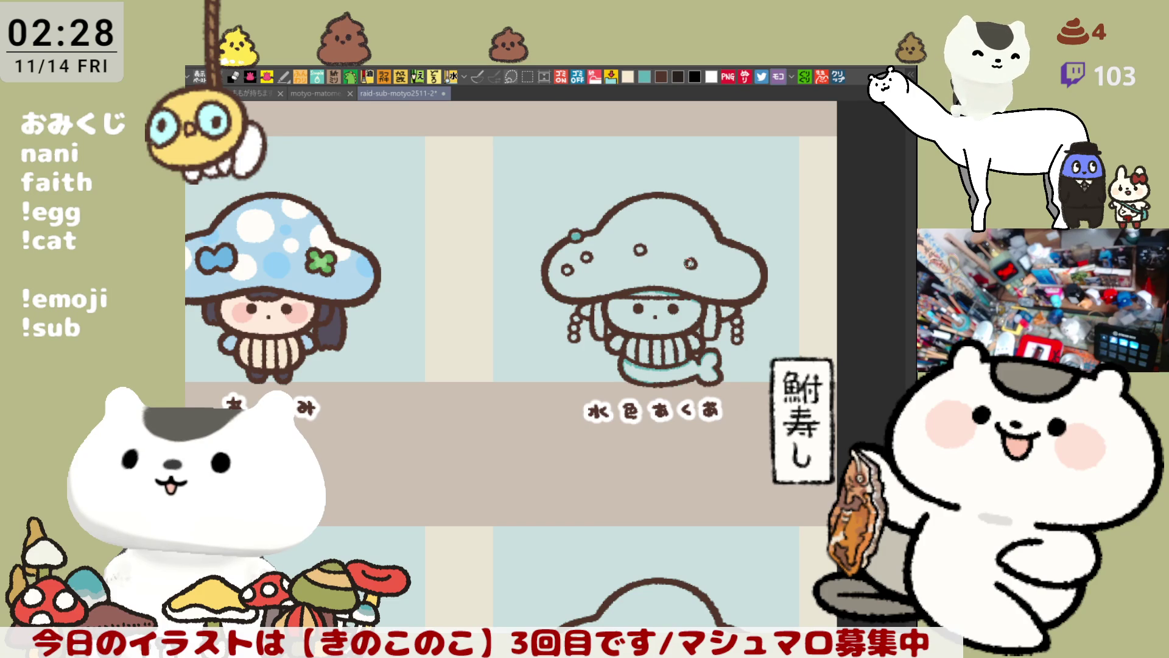
scroll(703, 242, up, 2)
scroll(703, 242, up, 1)
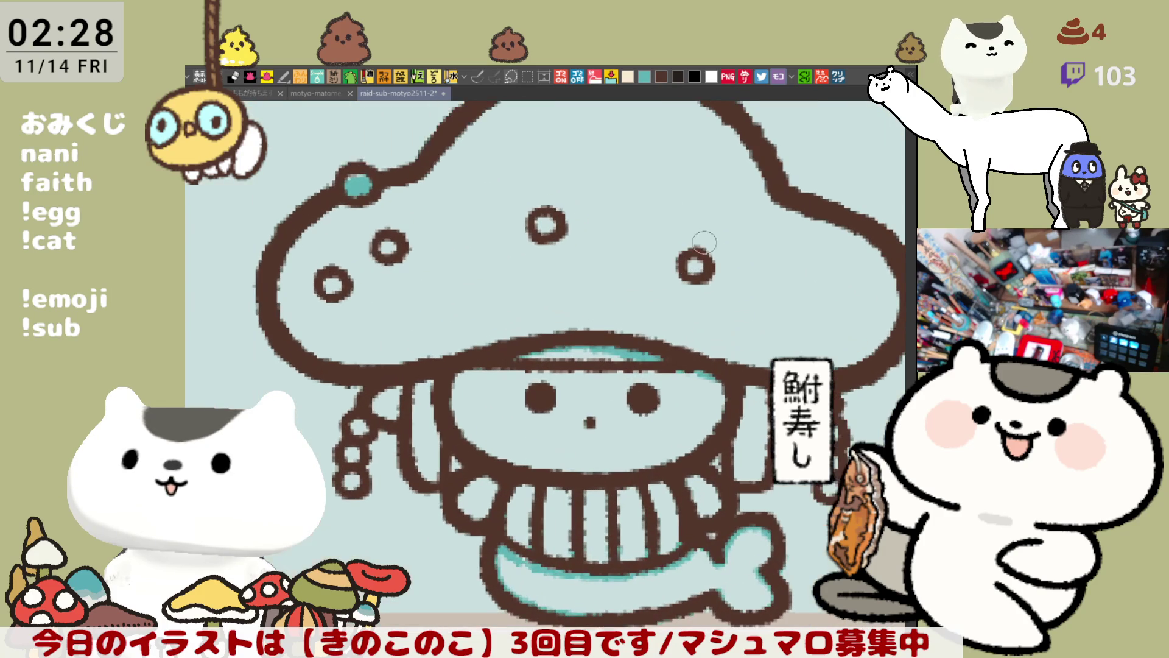
scroll(515, 335, down, 2)
scroll(597, 377, up, 1)
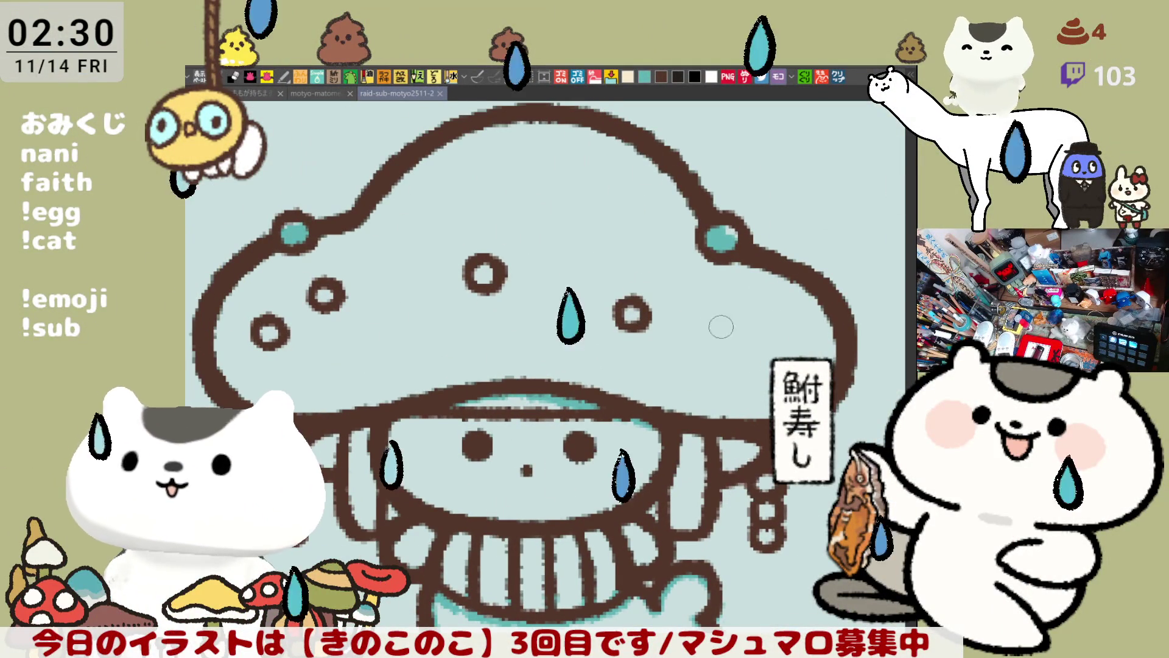
Pan to bring more of the mushroom cap into view.
drag(621, 253, 633, 236)
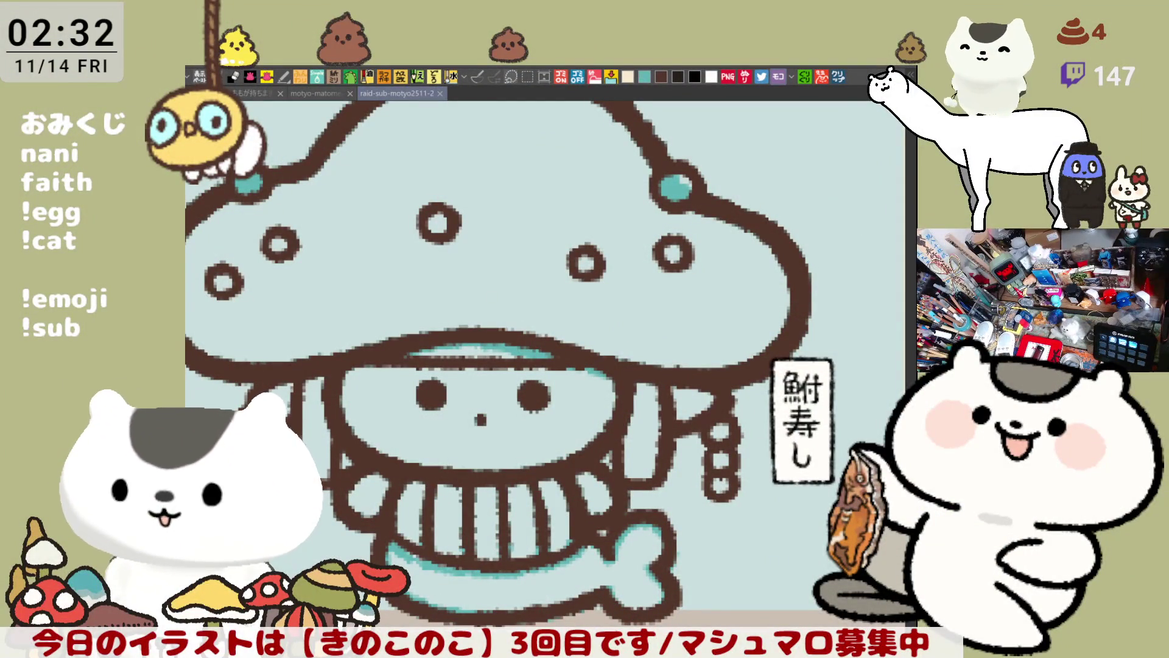
scroll(537, 395, down, 3)
scroll(538, 393, down, 1)
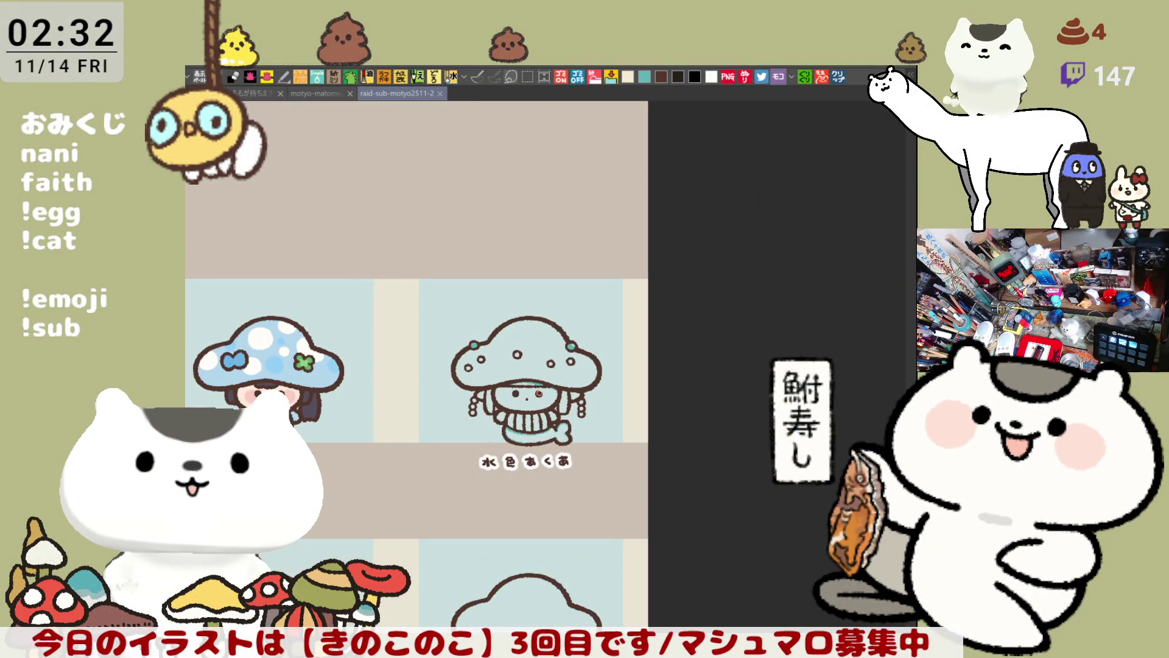
scroll(539, 392, down, 2)
scroll(599, 375, up, 2)
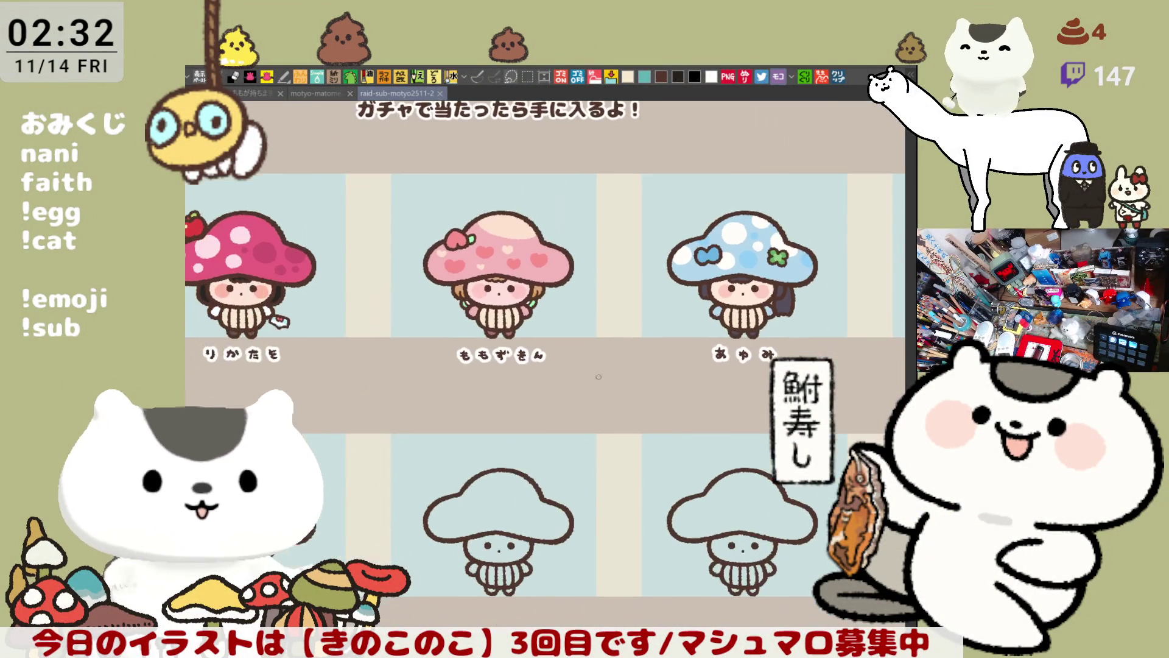
Switch to the motyo-matome25-1 icon sheet and bring its left column of mushrooms into view.
click(243, 93)
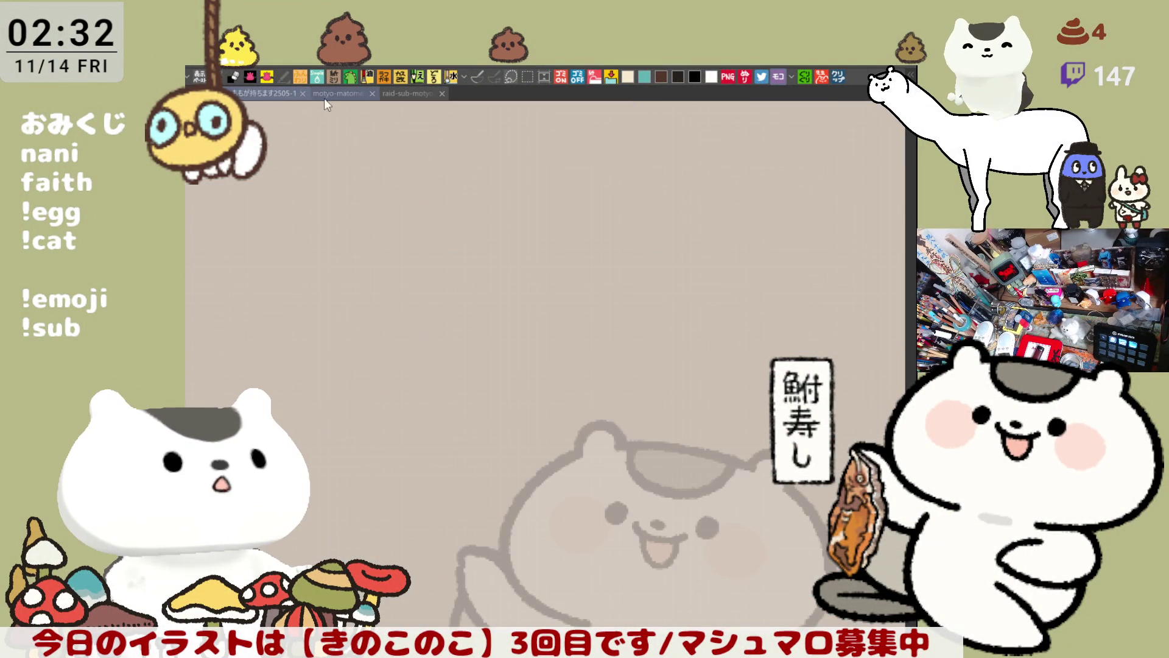
click(331, 93)
scroll(635, 366, up, 1)
scroll(636, 366, up, 1)
scroll(636, 366, up, 1)
scroll(635, 365, up, 1)
scroll(635, 365, down, 2)
scroll(612, 375, down, 2)
scroll(590, 384, down, 2)
scroll(563, 393, down, 2)
scroll(585, 445, up, 1)
scroll(608, 494, up, 1)
scroll(630, 545, up, 1)
scroll(653, 595, up, 1)
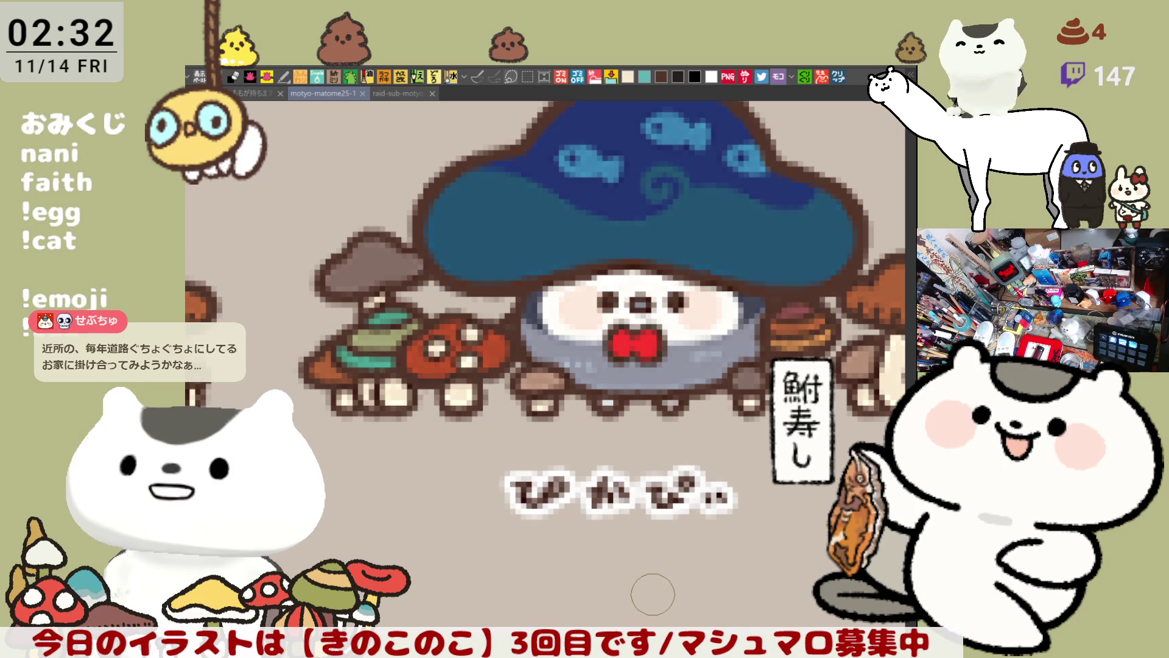
scroll(652, 595, down, 1)
scroll(645, 597, down, 1)
scroll(636, 598, down, 1)
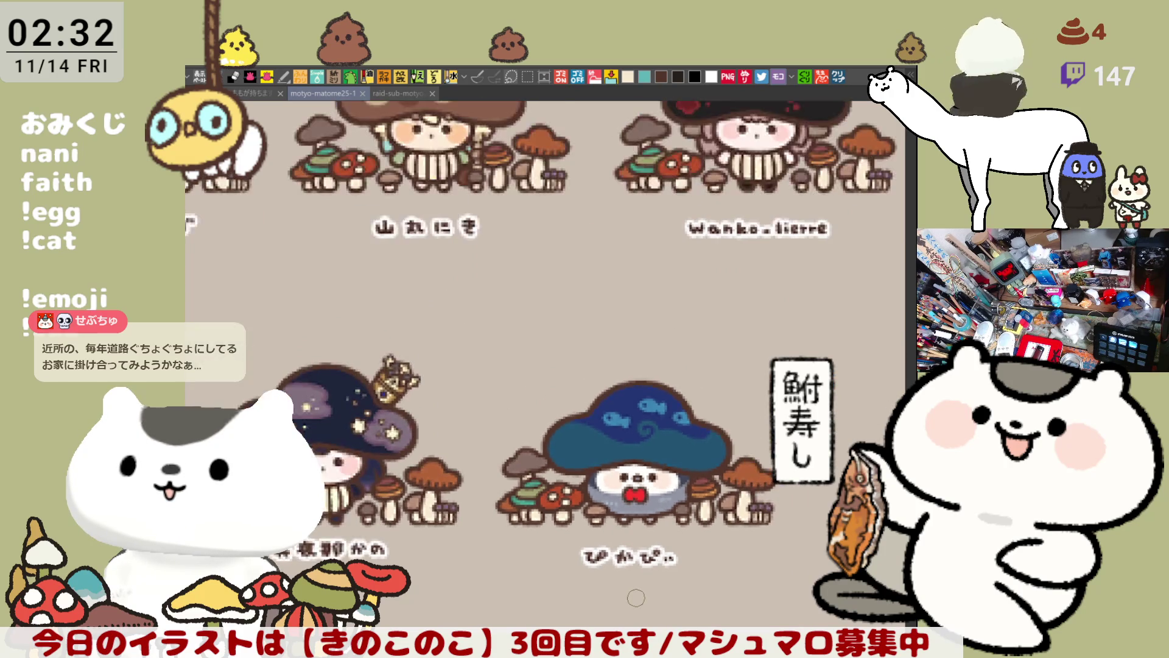
scroll(636, 598, down, 1)
scroll(629, 573, down, 1)
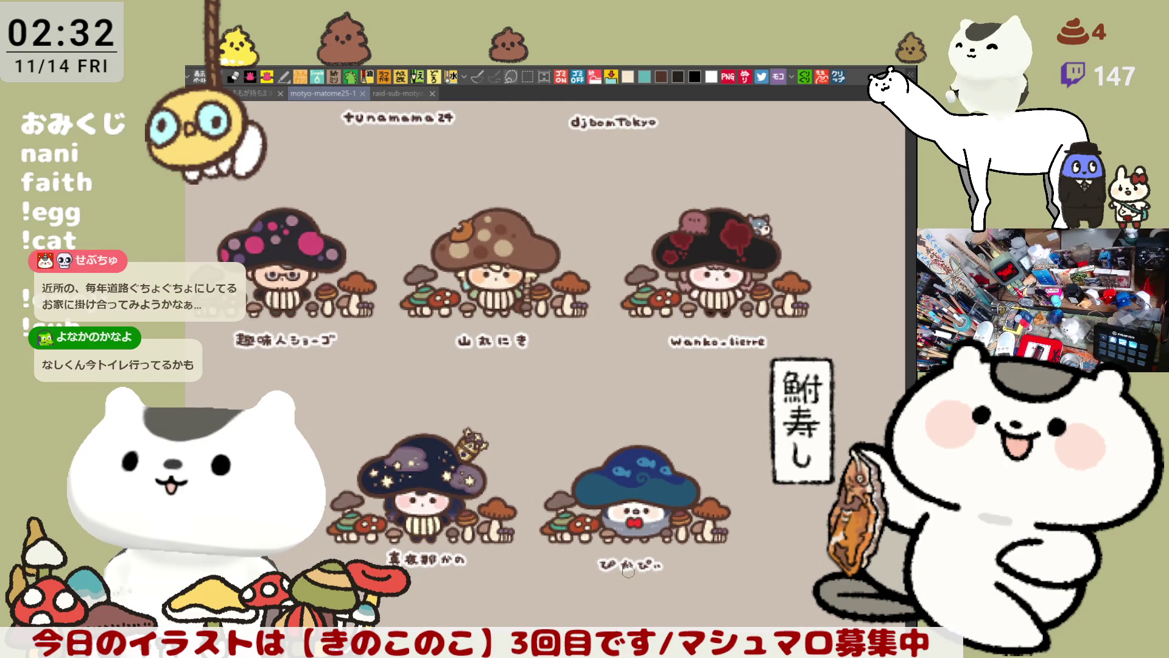
drag(449, 500, 541, 491)
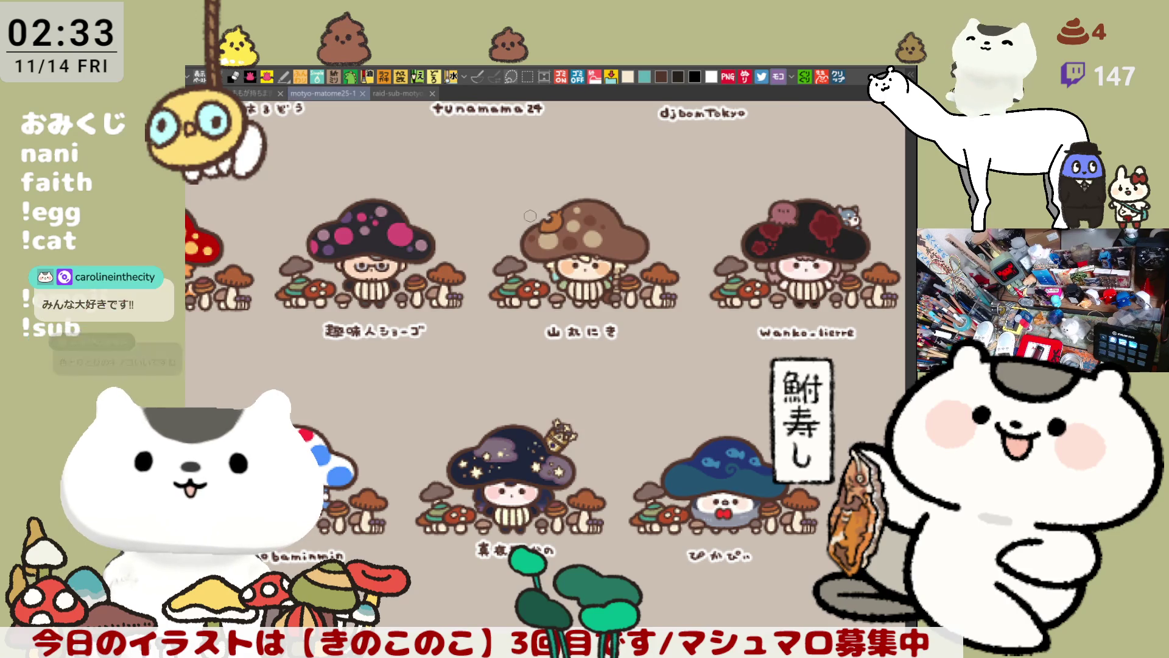
scroll(631, 377, down, 2)
scroll(632, 378, up, 2)
scroll(658, 388, up, 2)
scroll(695, 407, up, 3)
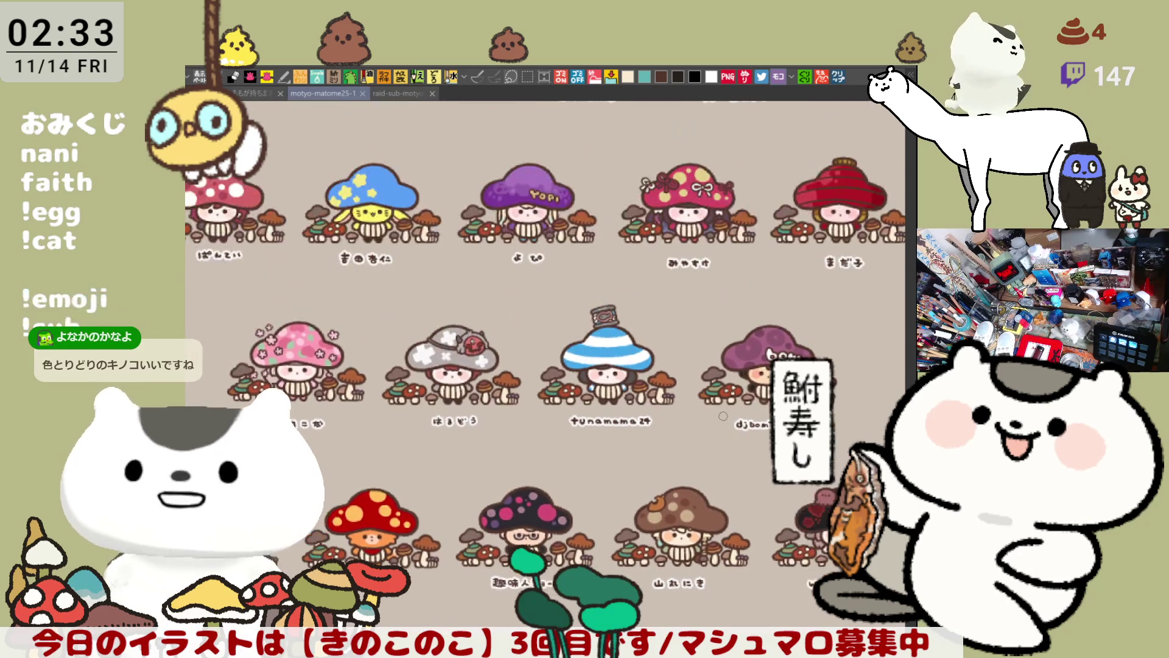
scroll(556, 443, up, 2)
scroll(576, 402, up, 2)
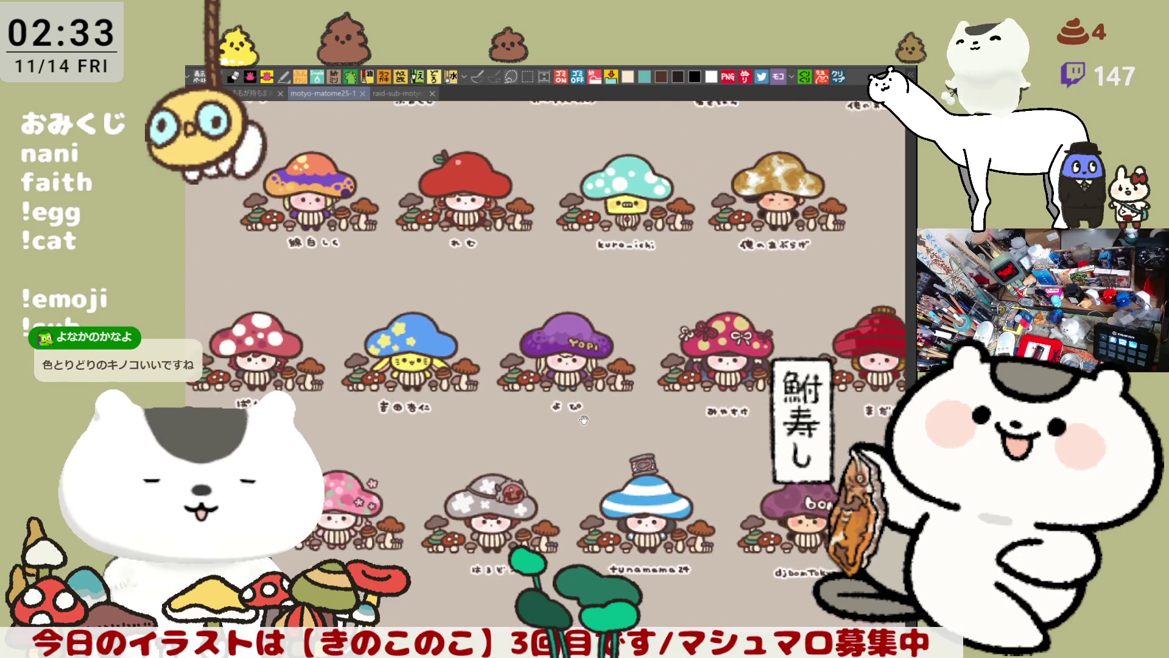
scroll(593, 366, up, 1)
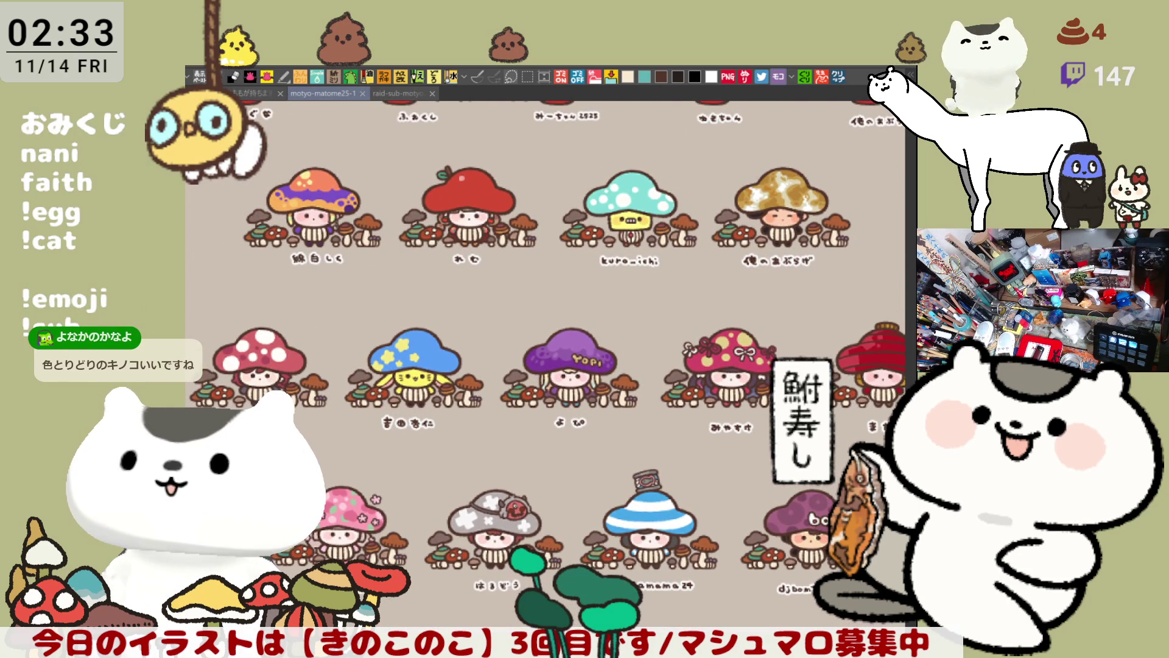
scroll(549, 365, up, 3)
scroll(548, 365, up, 3)
scroll(549, 366, up, 2)
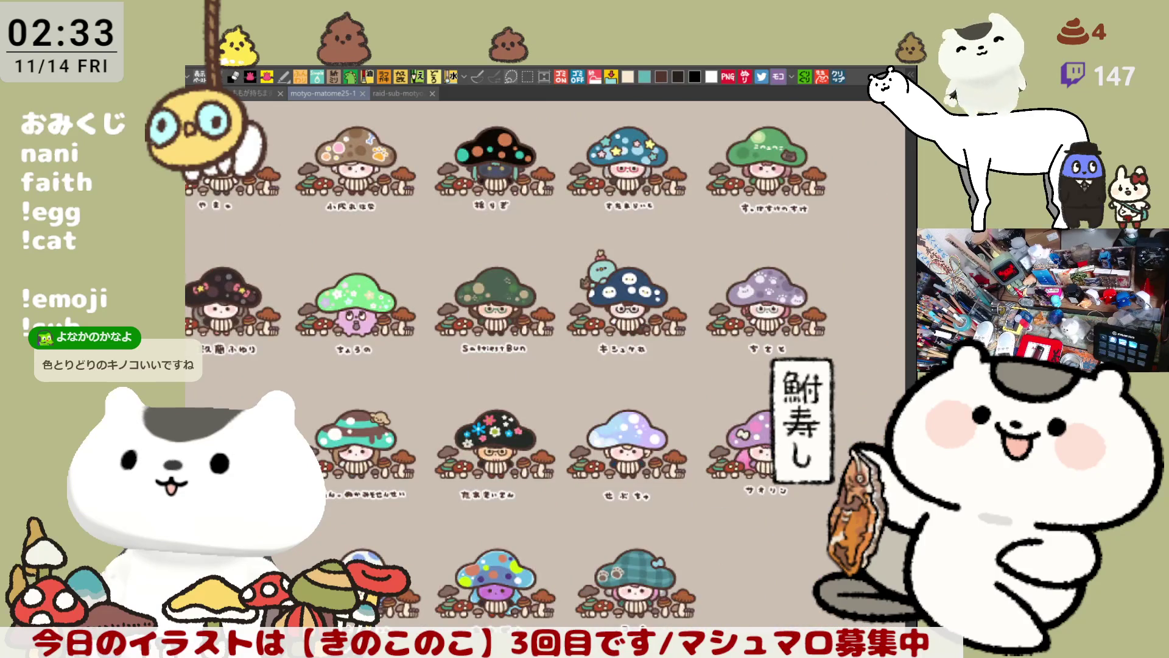
scroll(521, 378, left, 1)
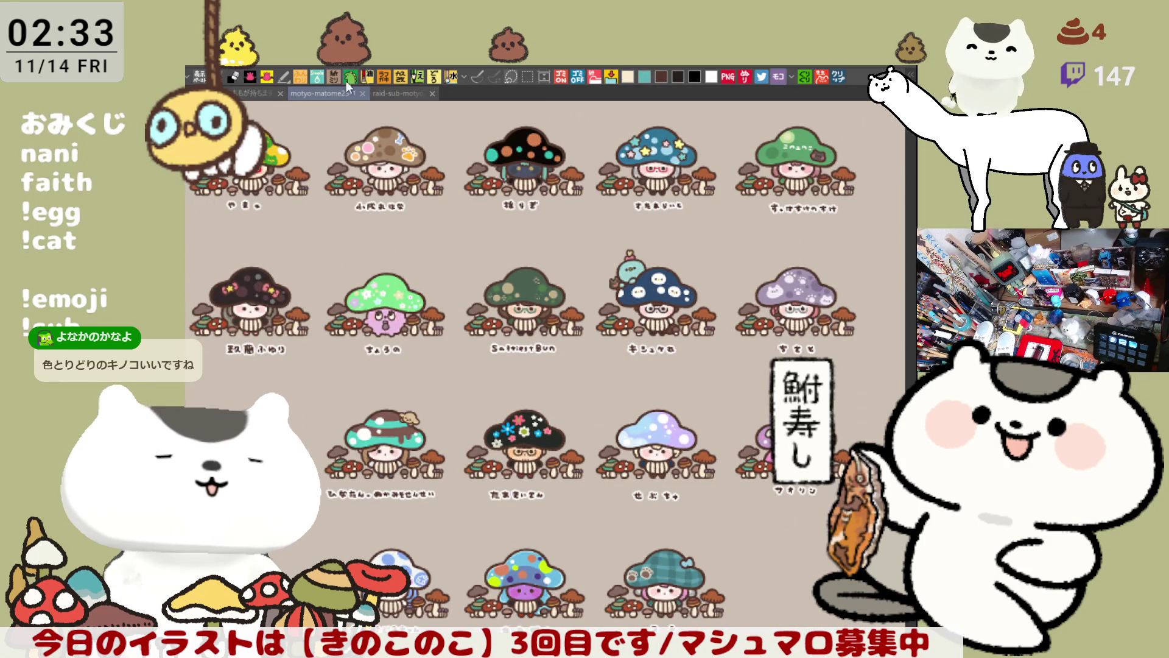
click(409, 94)
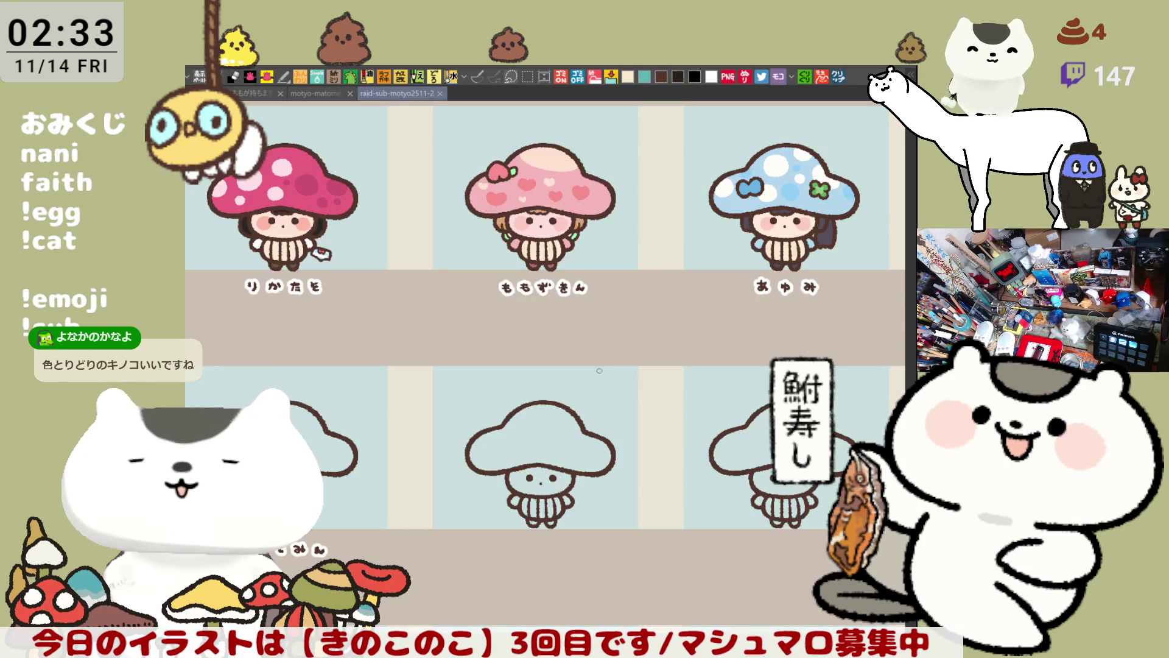
scroll(600, 371, down, 2)
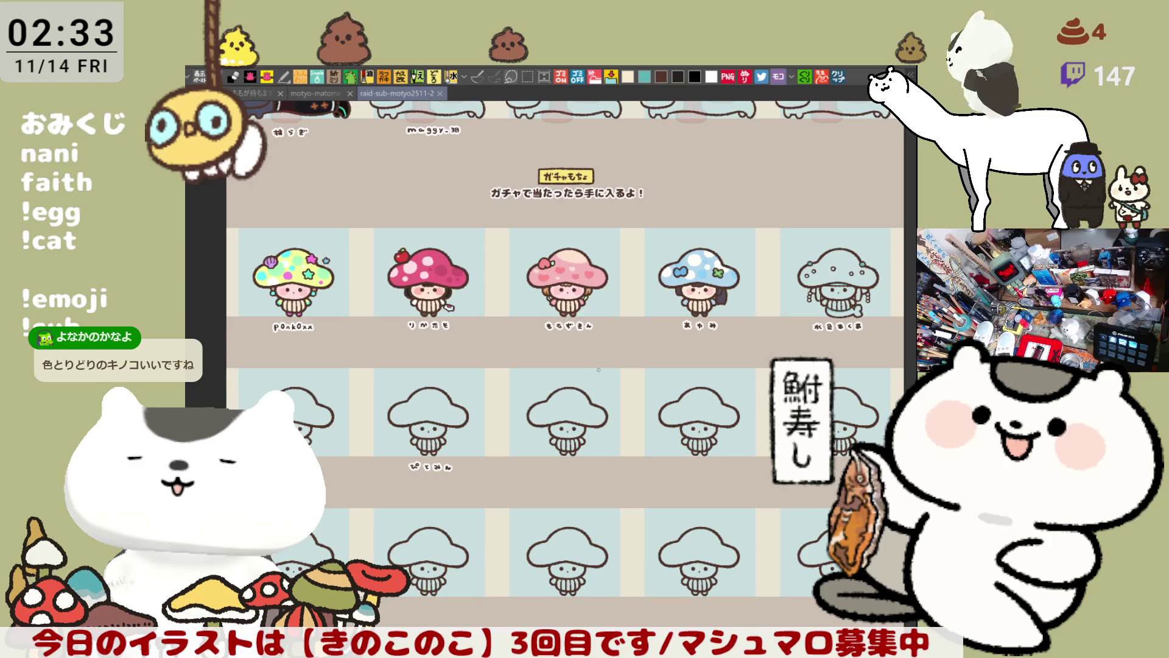
scroll(598, 370, up, 1)
scroll(598, 371, up, 1)
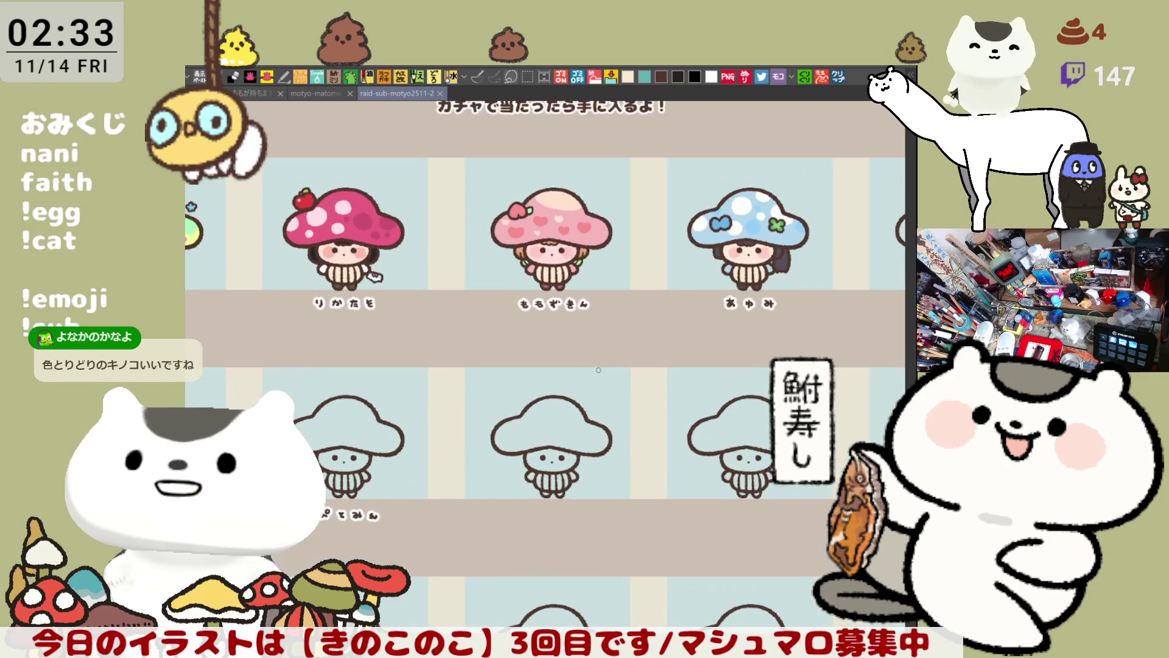
scroll(598, 370, up, 1)
scroll(598, 370, up, 1)
scroll(599, 370, up, 1)
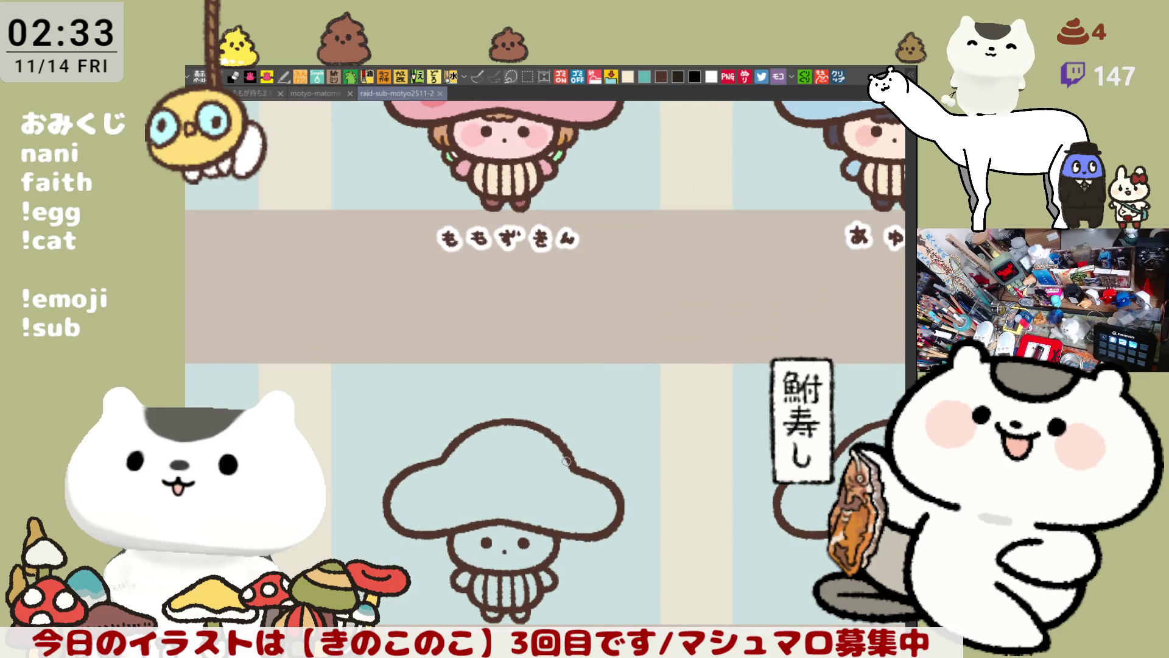
scroll(566, 461, down, 1)
scroll(632, 305, up, 1)
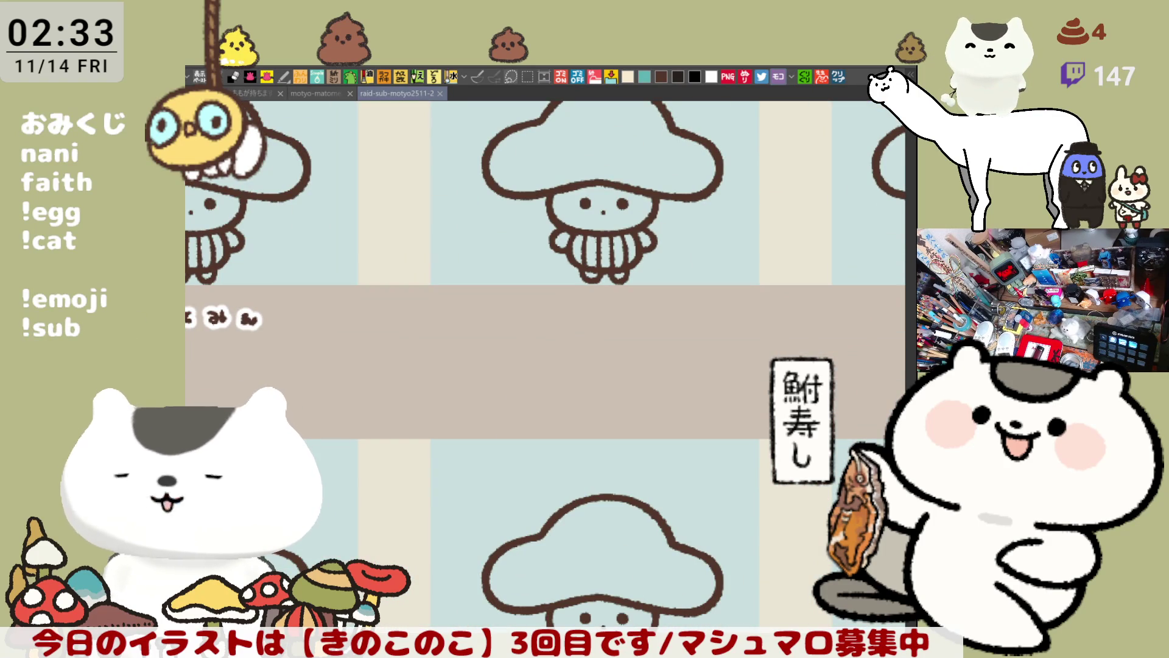
scroll(557, 358, down, 1)
scroll(558, 359, up, 1)
scroll(557, 359, up, 1)
scroll(558, 359, up, 2)
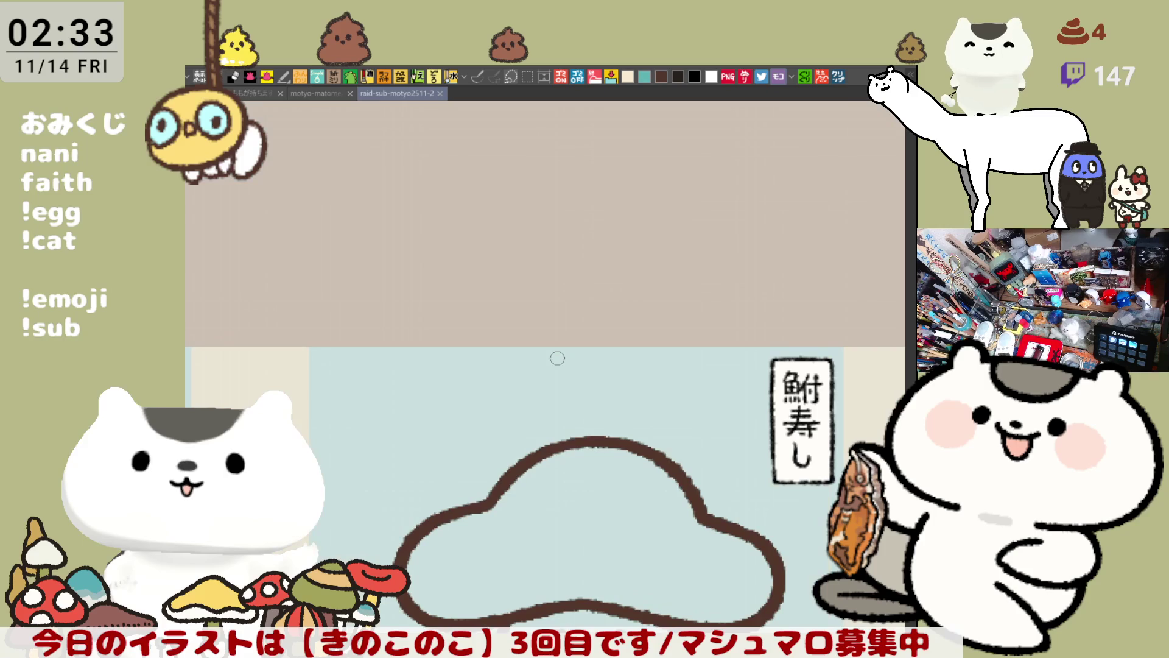
scroll(444, 248, up, 2)
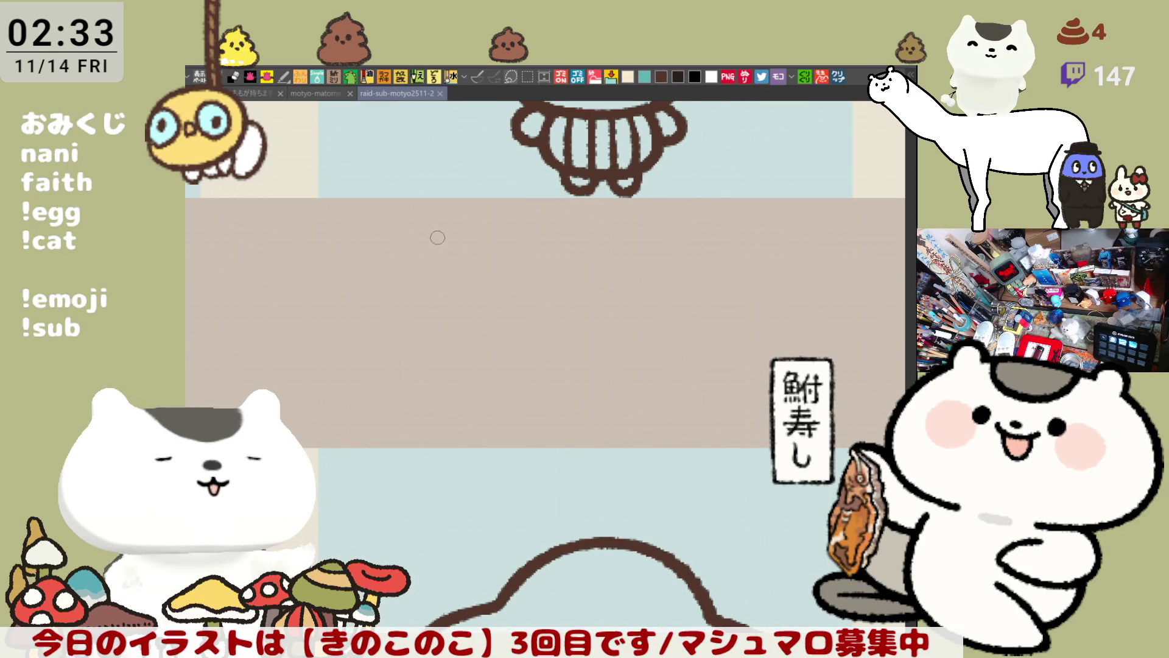
Start hand-lettering a new name in the grey strip under a blank mushroom.
drag(449, 244, 469, 256)
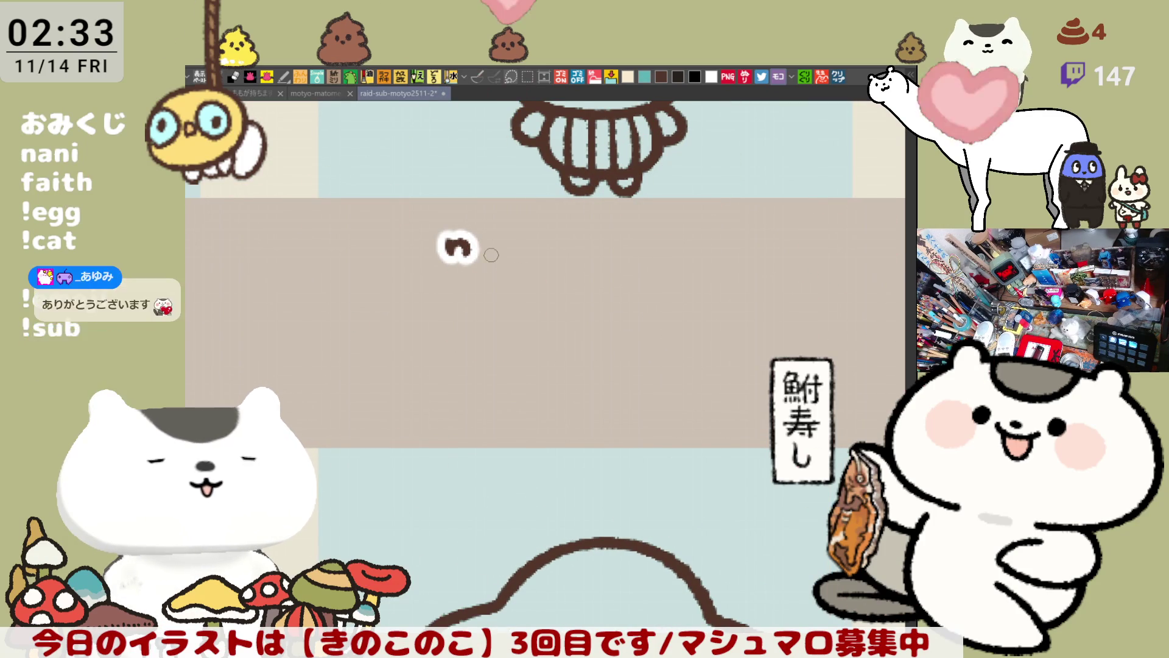
scroll(490, 254, up, 2)
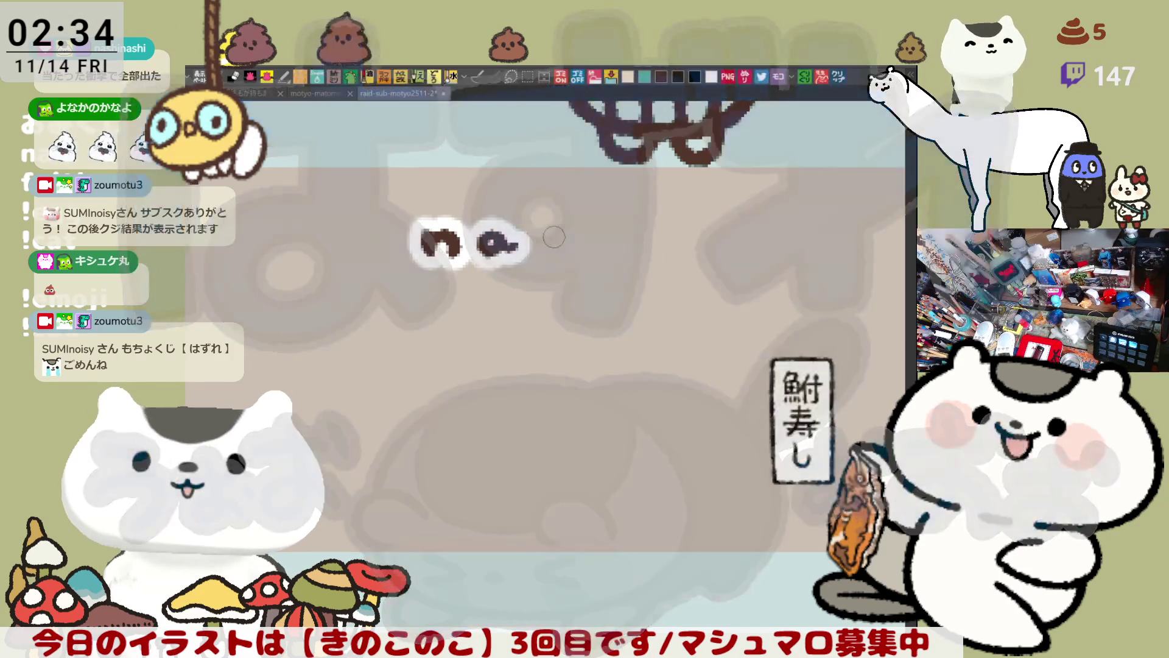
Hand-letter the rest of the name nashinashi, redoing the s, h and i strokes.
mouse_move(567, 226)
mouse_down()
mouse_move(544, 240)
mouse_move(539, 263)
mouse_up()
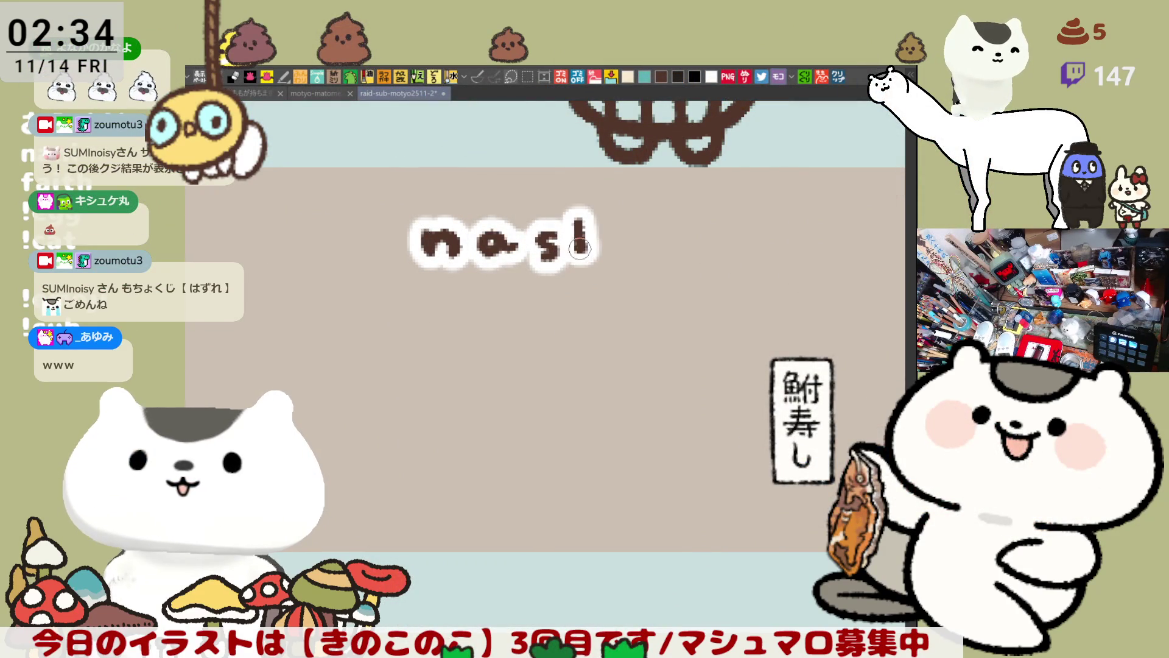
key(ctrl+z)
mouse_move(577, 227)
mouse_down()
mouse_move(576, 264)
mouse_move(622, 262)
mouse_up()
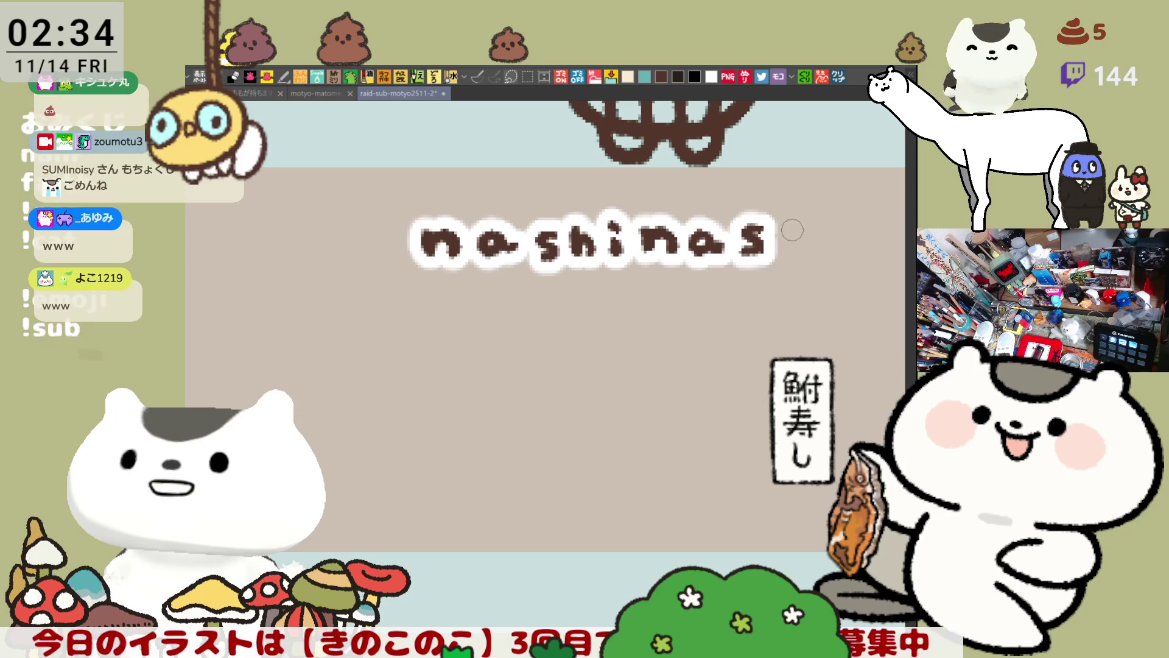
mouse_move(782, 219)
mouse_down()
mouse_move(782, 249)
mouse_move(808, 260)
mouse_up()
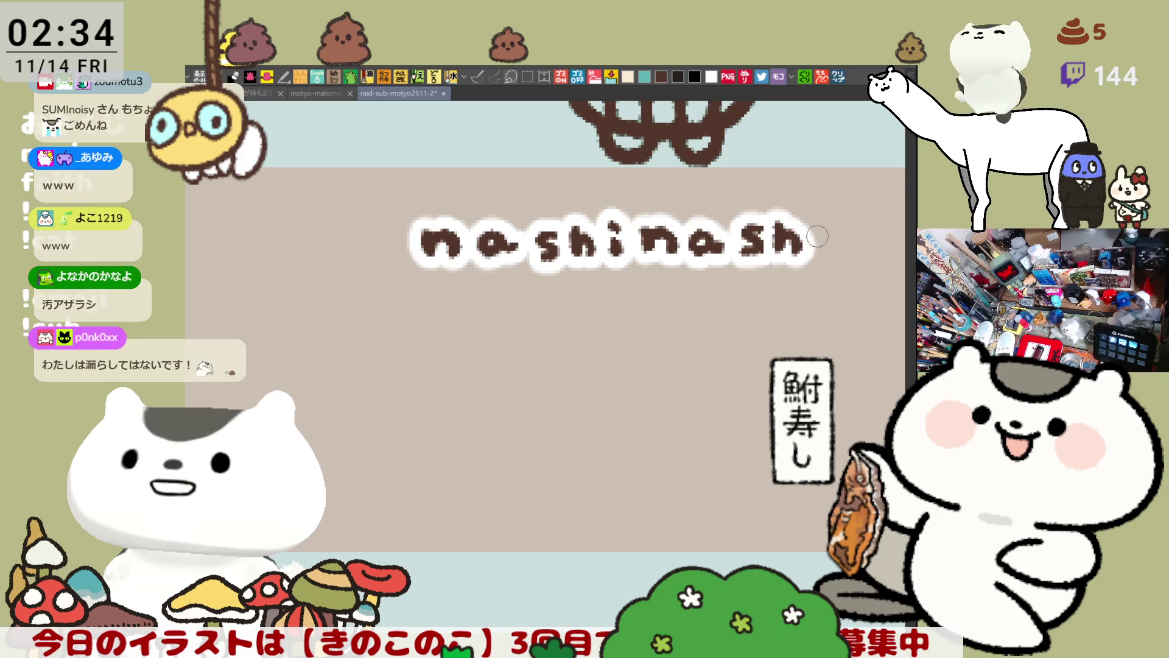
key(ctrl+z)
key(ctrl+z)
drag(783, 219, 781, 260)
drag(784, 242, 801, 252)
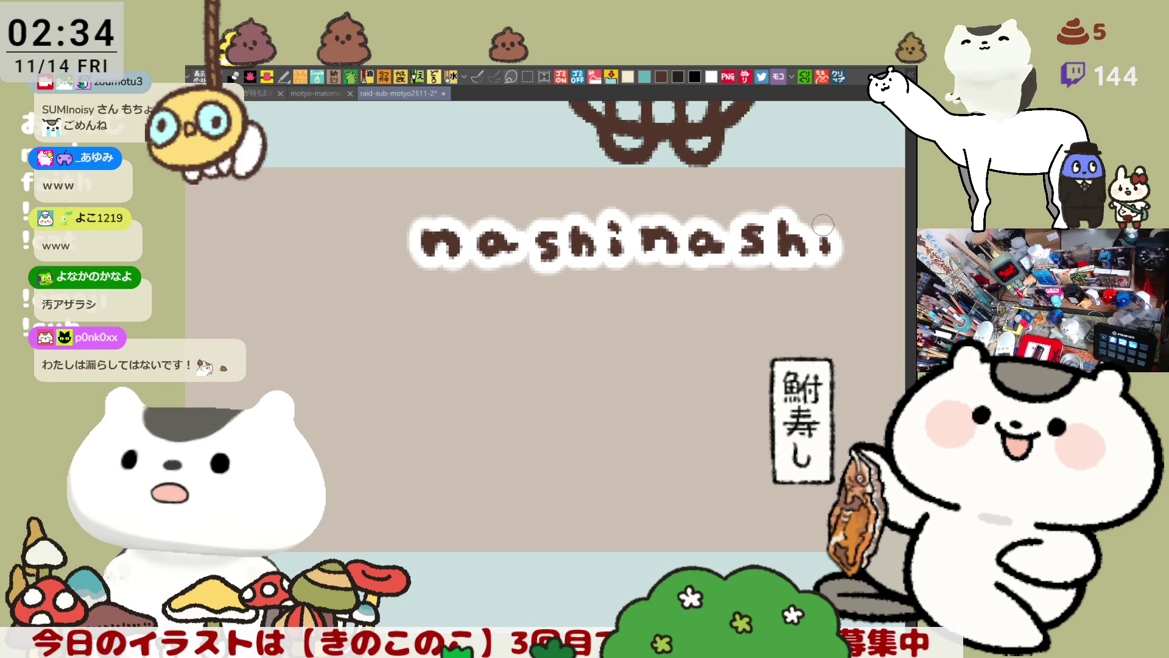
key(ctrl+z)
mouse_move(828, 225)
mouse_down()
mouse_move(827, 251)
mouse_move(689, 358)
mouse_move(720, 378)
mouse_up()
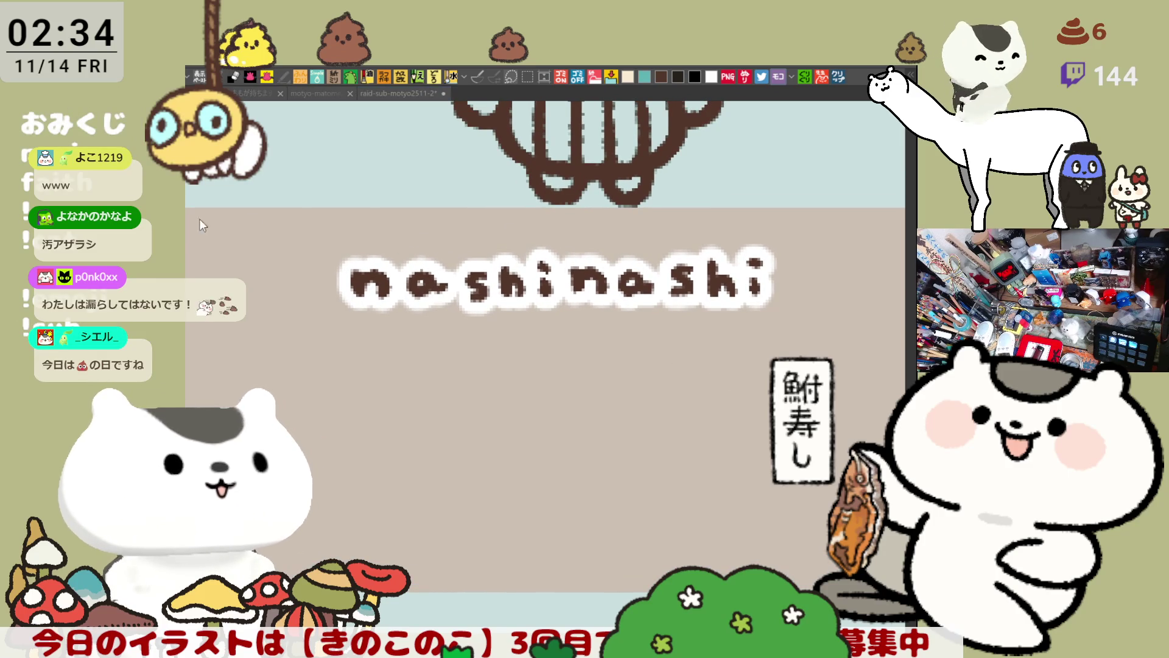
scroll(641, 360, down, 1)
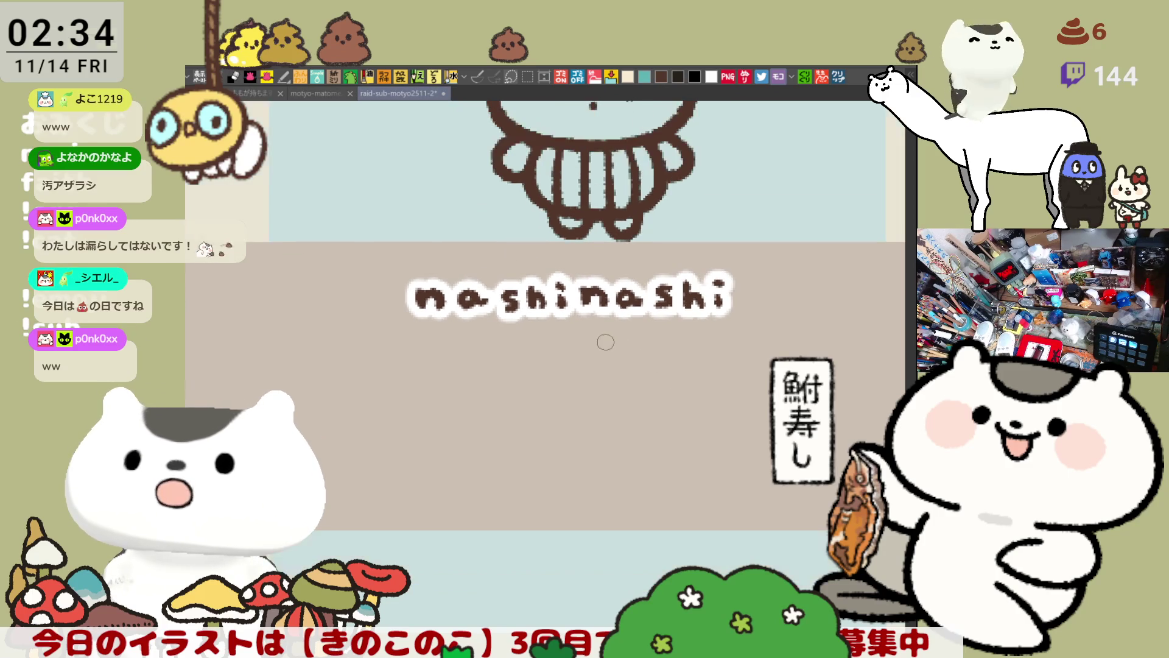
scroll(631, 354, down, 1)
scroll(612, 346, down, 1)
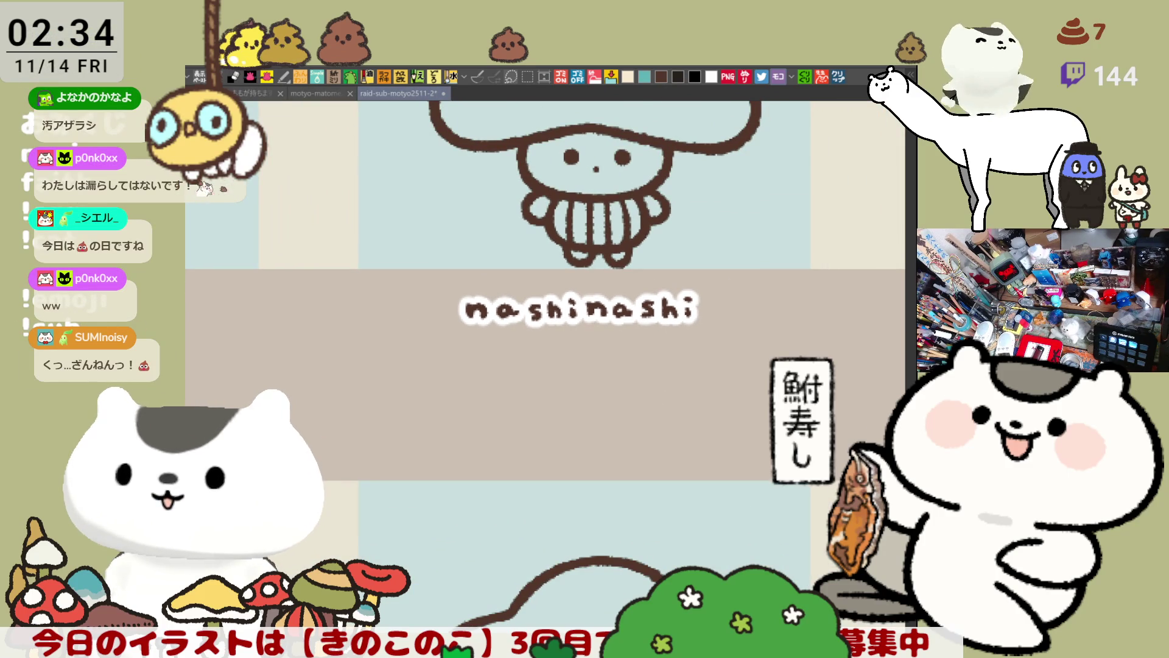
Select the nashinashi label, nudge it slightly right, deselect, and pan toward the cyan mushroom.
drag(802, 444, 356, 256)
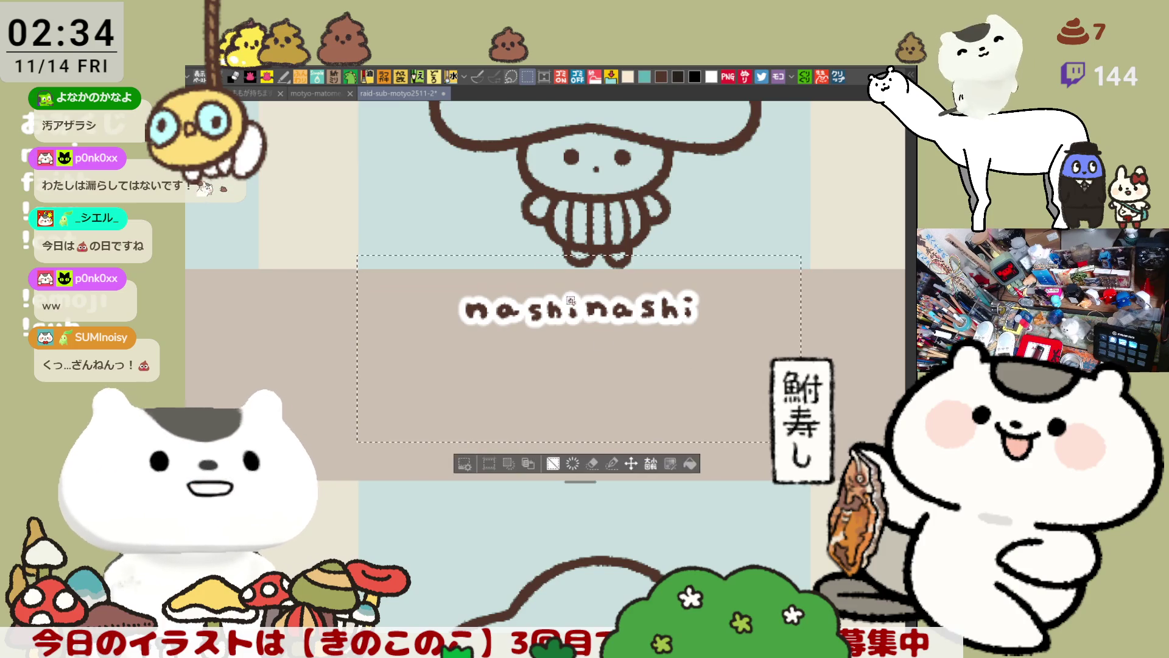
click(632, 464)
drag(669, 366, 691, 368)
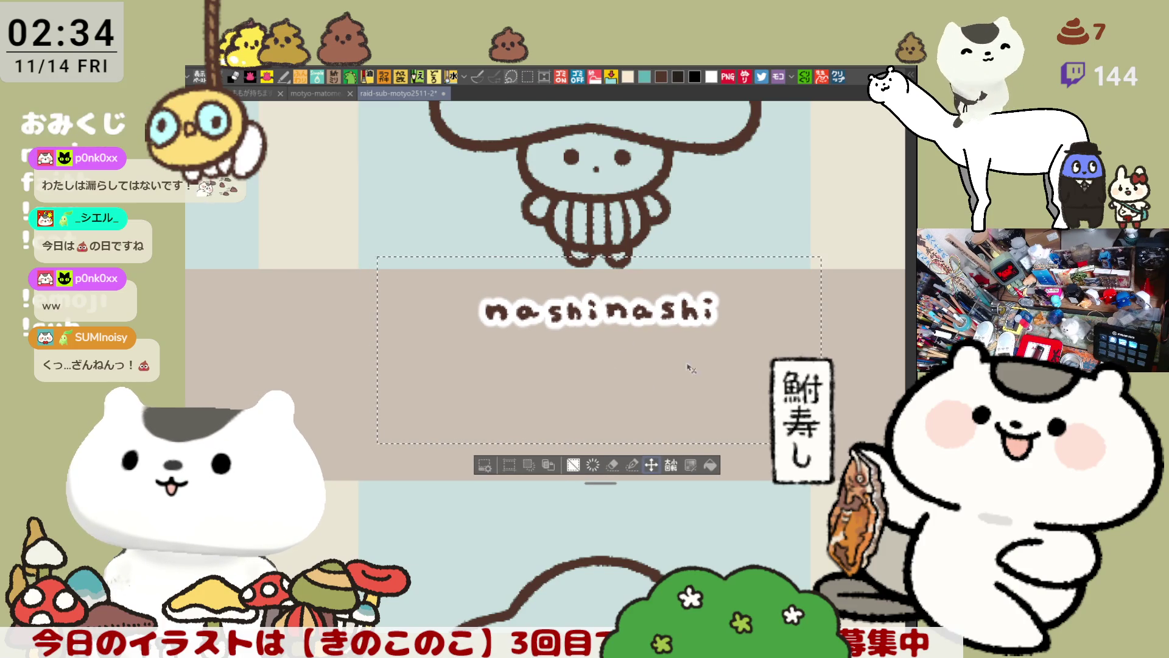
key(ctrl+d)
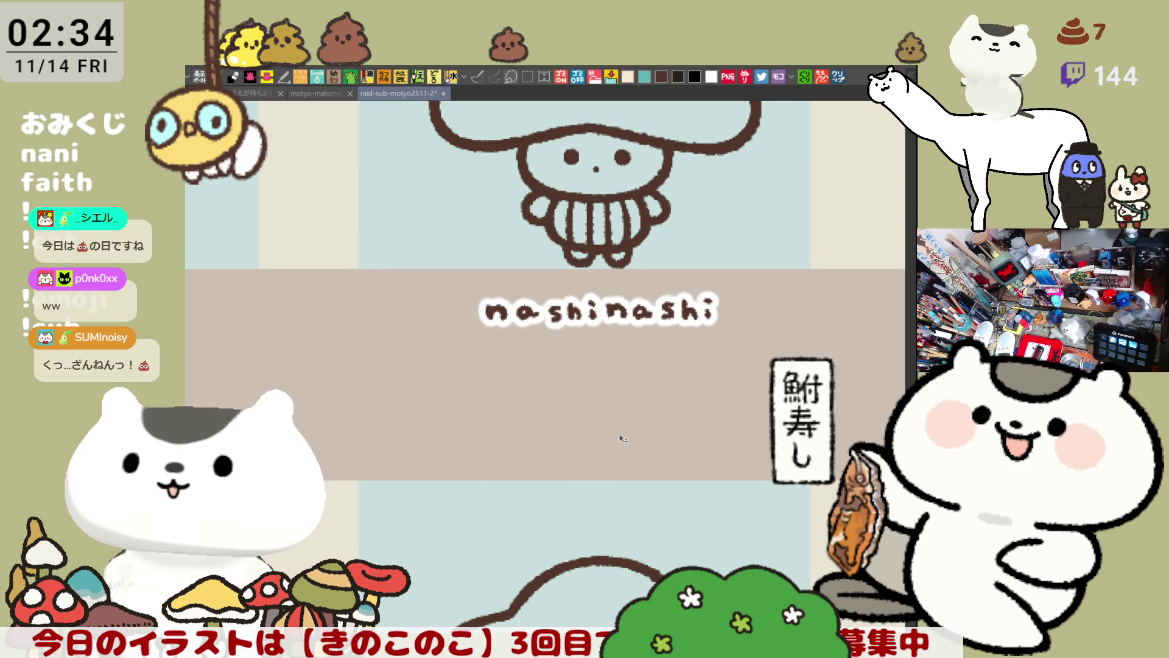
scroll(622, 440, down, 1)
scroll(612, 437, down, 3)
scroll(602, 433, down, 2)
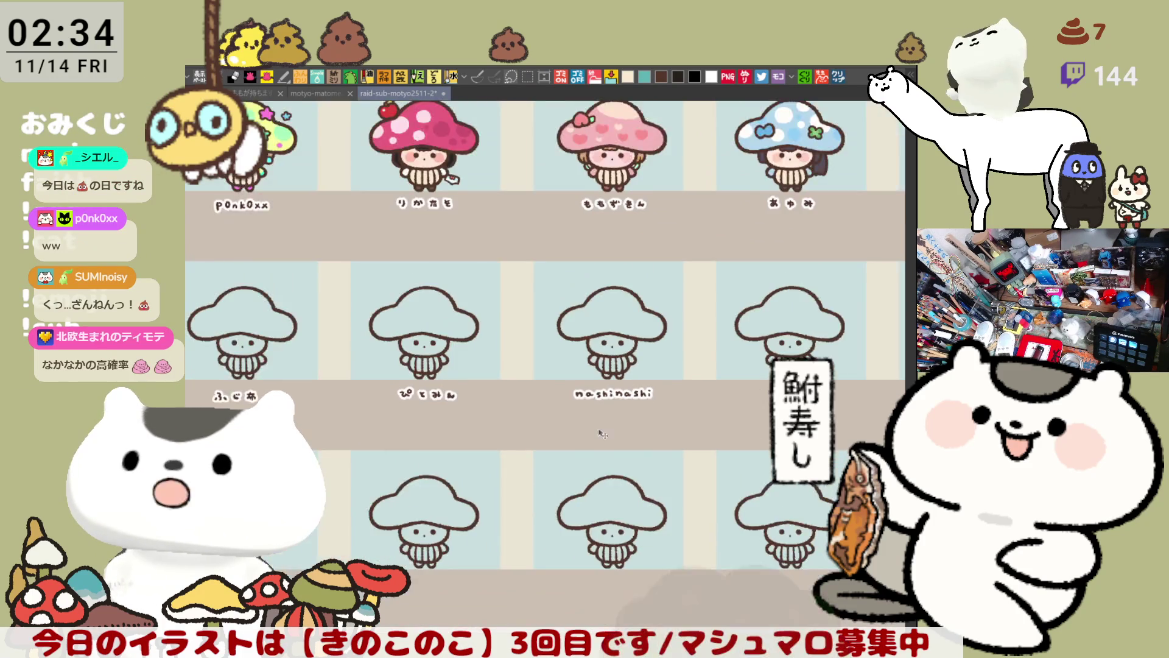
scroll(601, 433, down, 2)
drag(602, 433, 567, 475)
scroll(420, 352, up, 2)
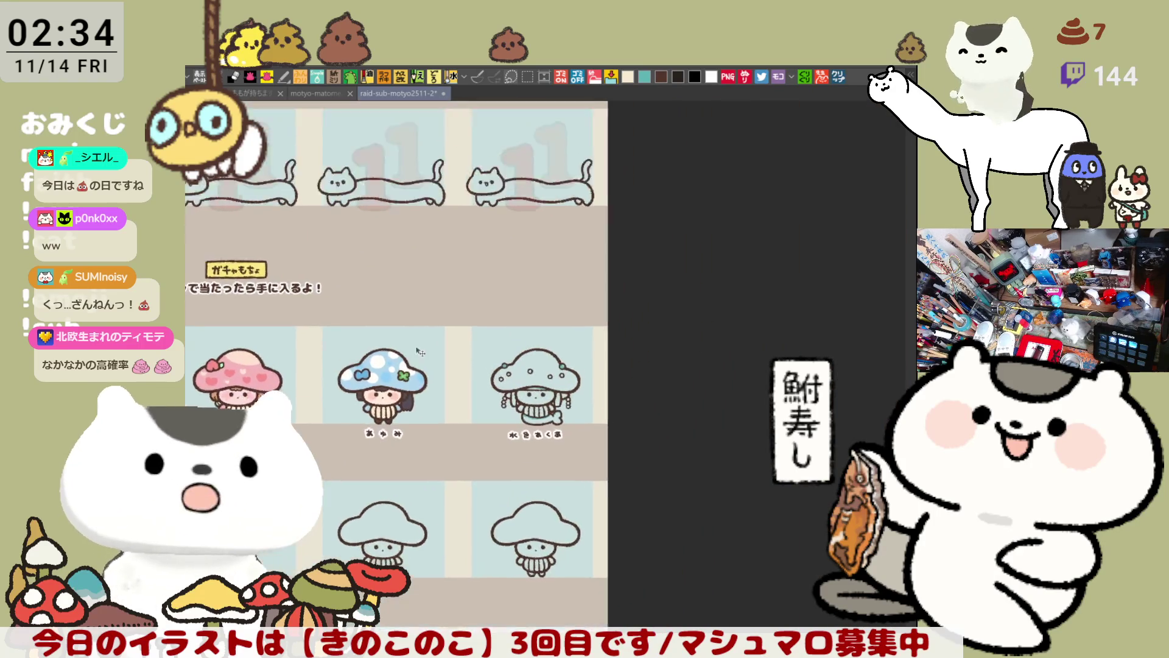
scroll(535, 424, up, 2)
scroll(534, 425, up, 2)
scroll(534, 425, up, 1)
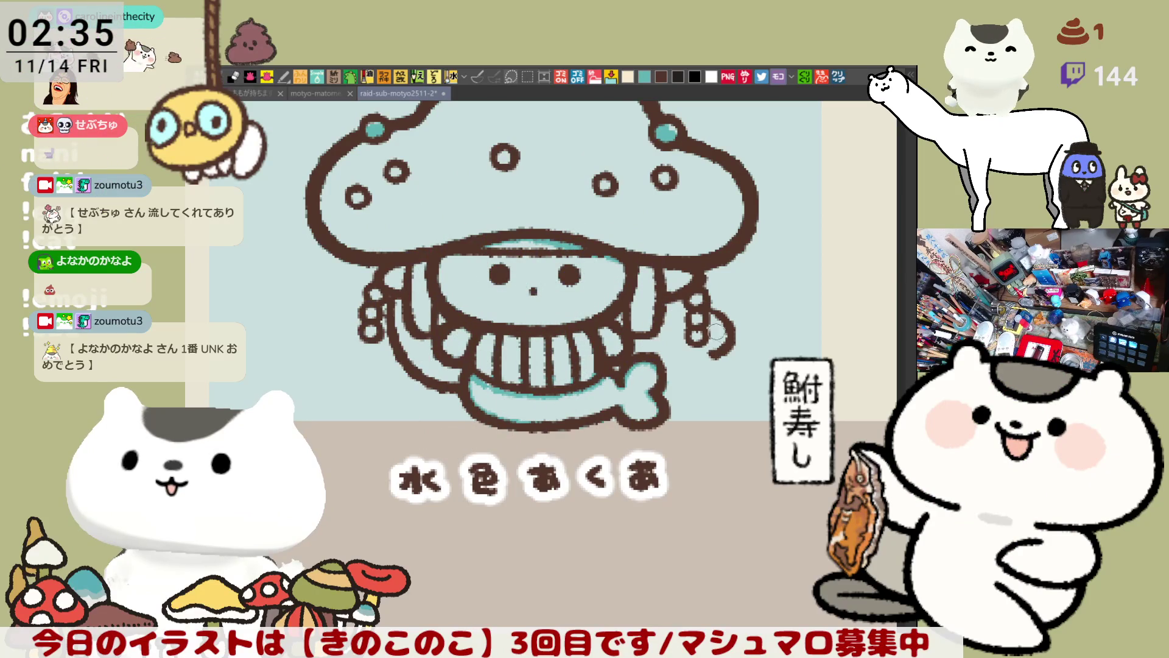
Redraw the curl on the cyan mushroom's right arm with a hooked tail.
drag(718, 319, 725, 345)
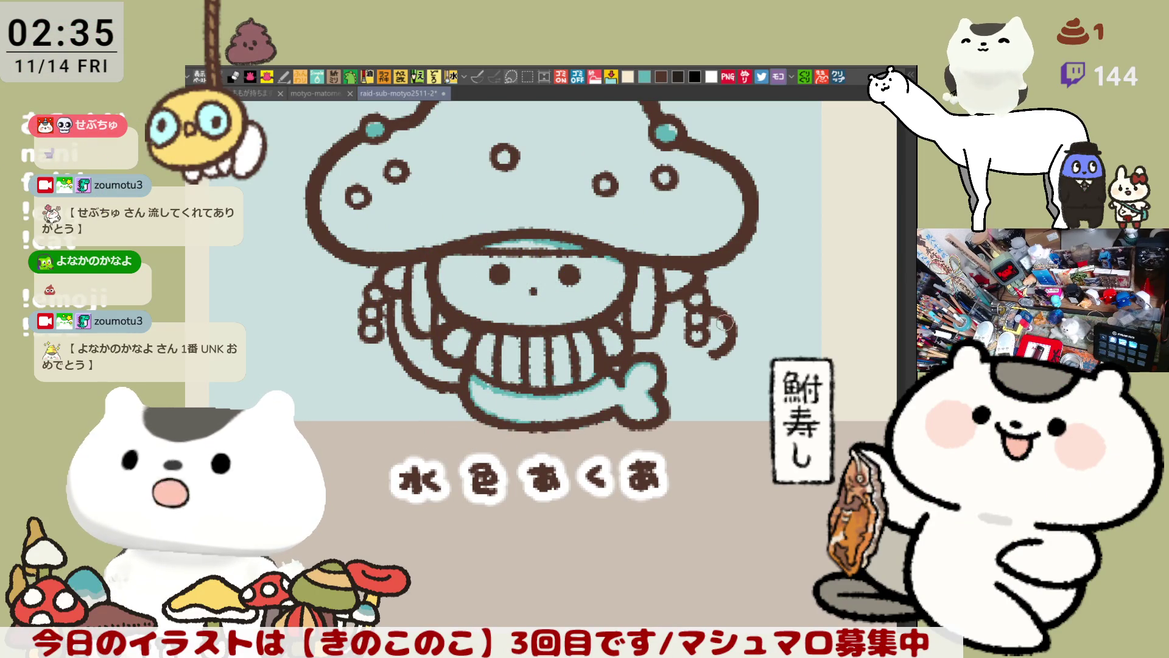
drag(720, 347, 712, 373)
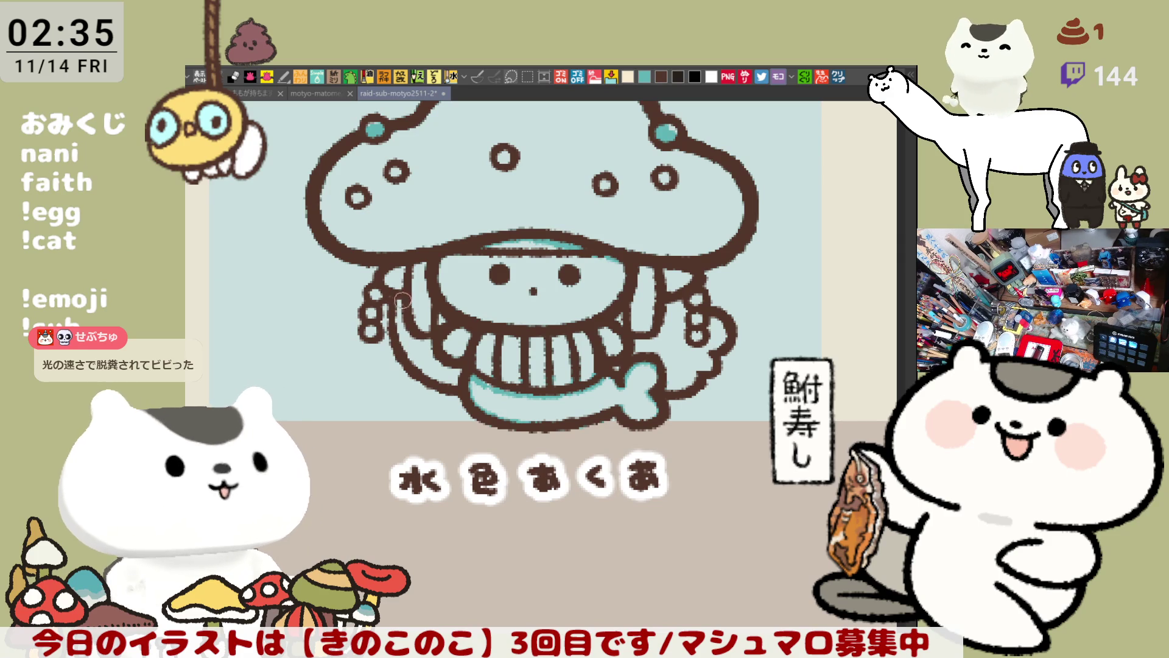
scroll(549, 343, down, 3)
scroll(557, 334, down, 1)
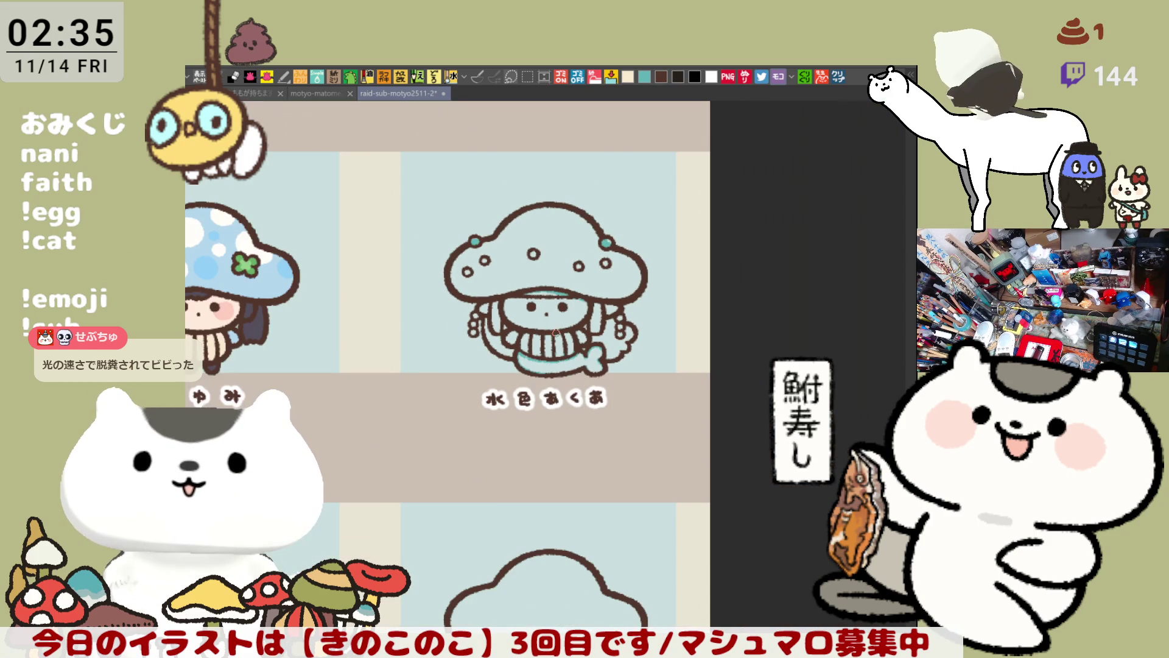
scroll(556, 332, up, 2)
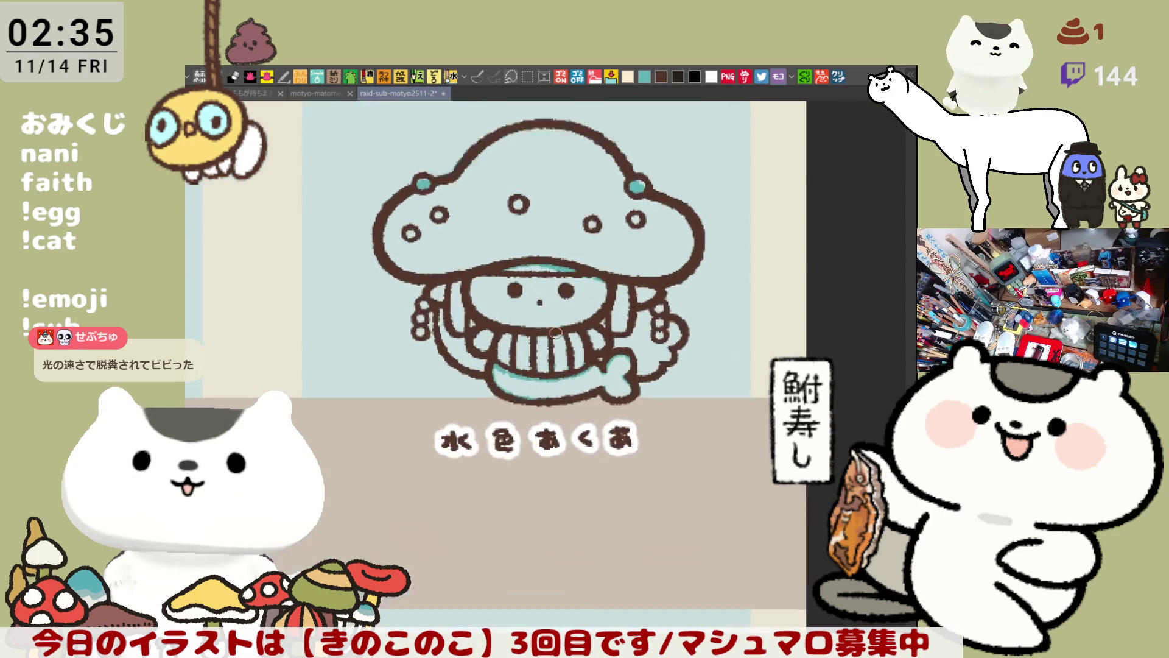
scroll(555, 332, up, 2)
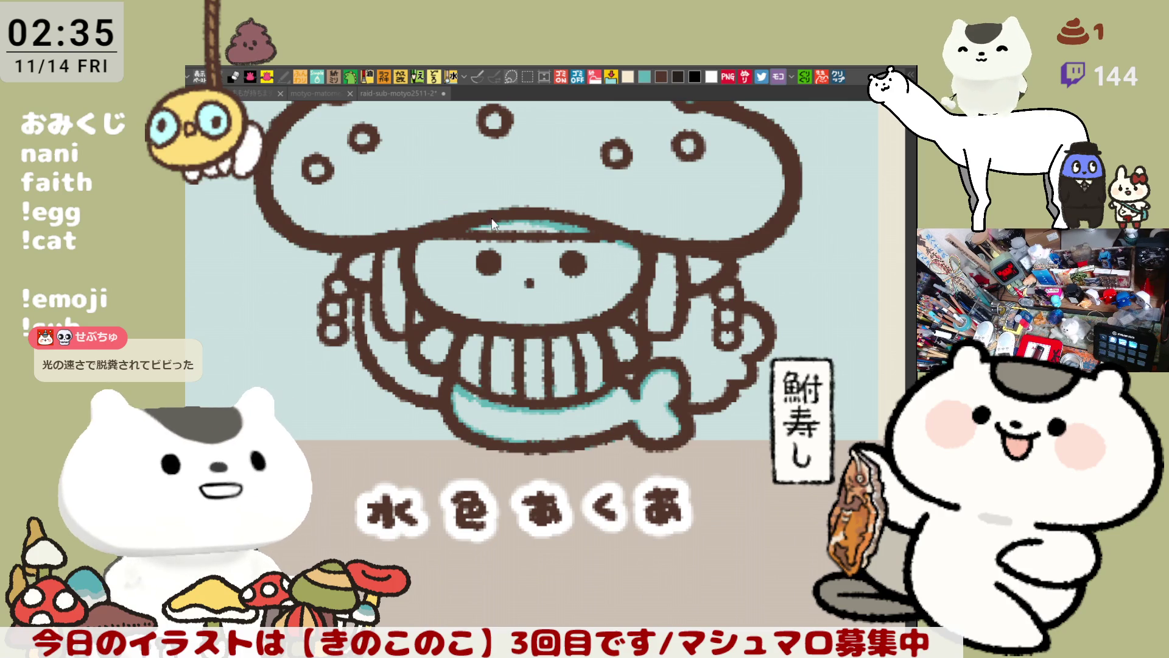
scroll(654, 275, up, 2)
scroll(654, 275, up, 1)
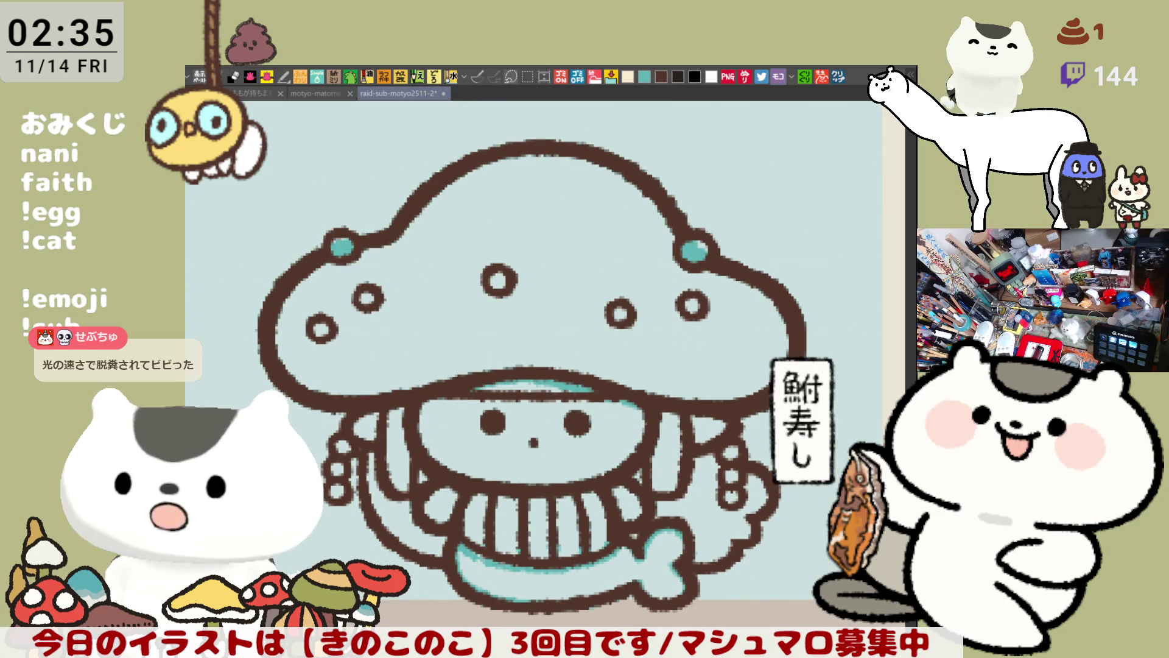
scroll(667, 329, up, 1)
Tilt the view and repeatedly try a curl rising above the top-left teal dot, undoing each.
mouse_move(678, 377)
mouse_down()
mouse_move(485, 218)
mouse_move(662, 213)
mouse_up()
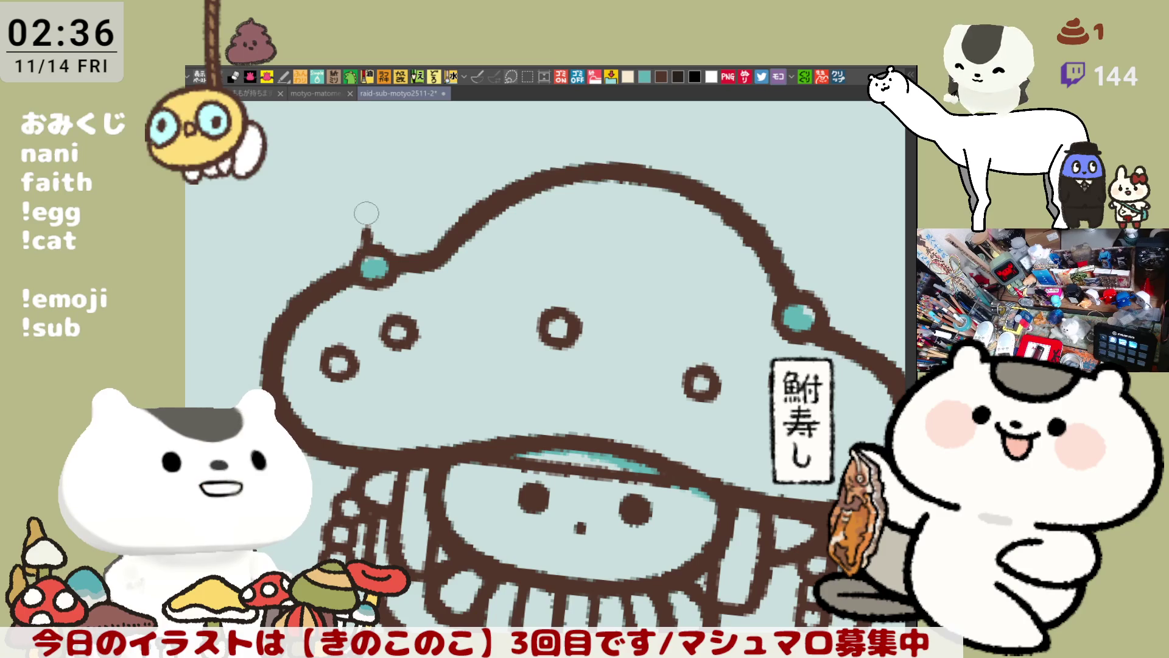
drag(363, 245, 378, 198)
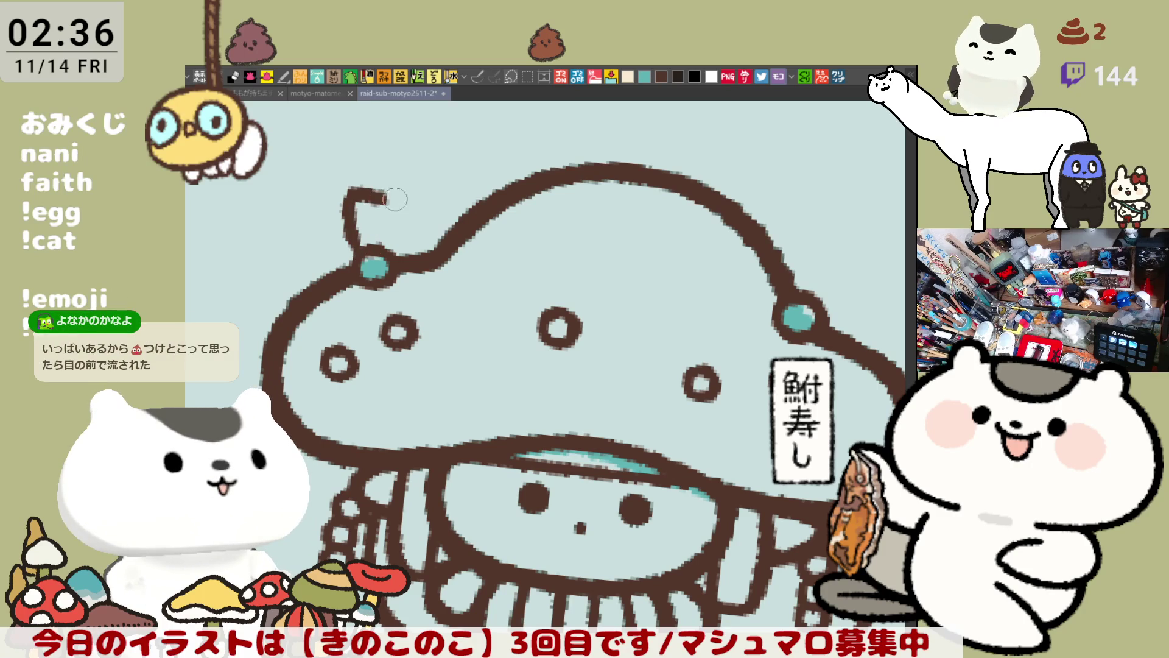
key(ctrl+z)
drag(366, 245, 395, 208)
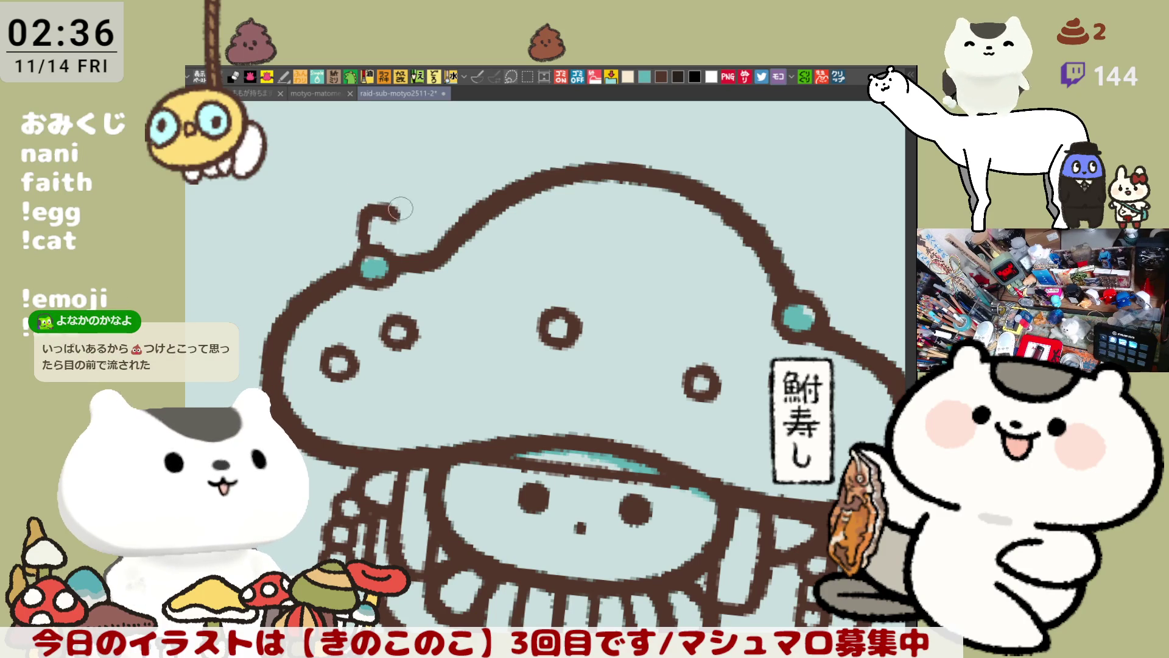
key(ctrl+z)
drag(366, 247, 377, 180)
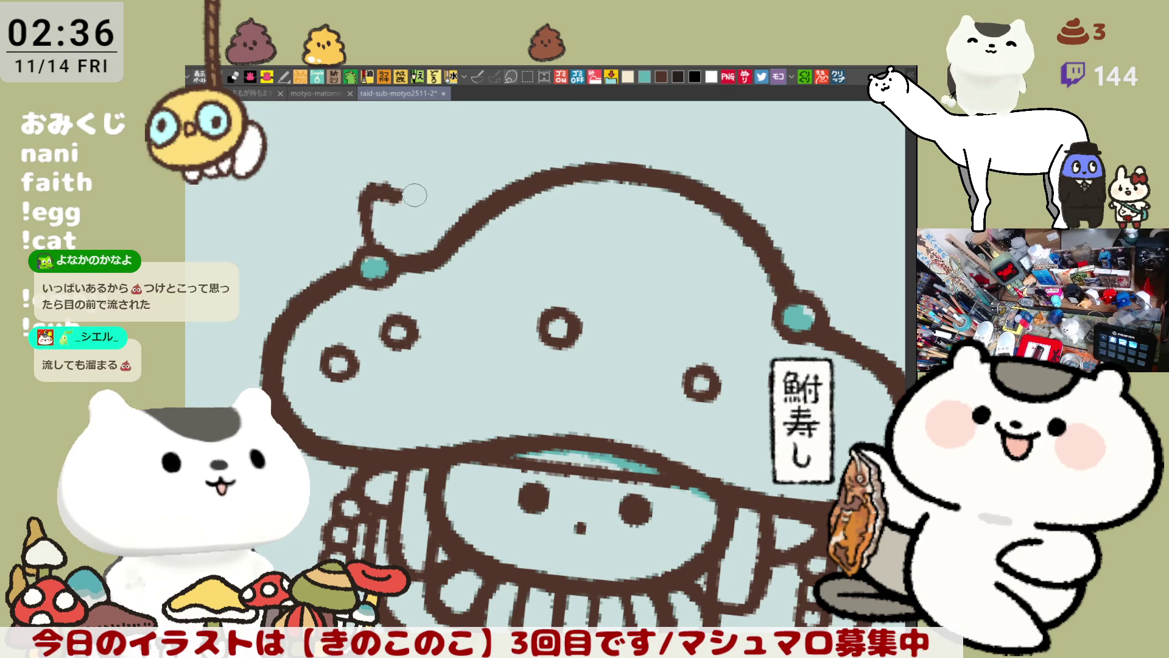
key(ctrl+z)
drag(366, 248, 414, 186)
key(ctrl+z)
mouse_move(367, 247)
mouse_down()
mouse_move(393, 195)
mouse_move(457, 180)
mouse_up()
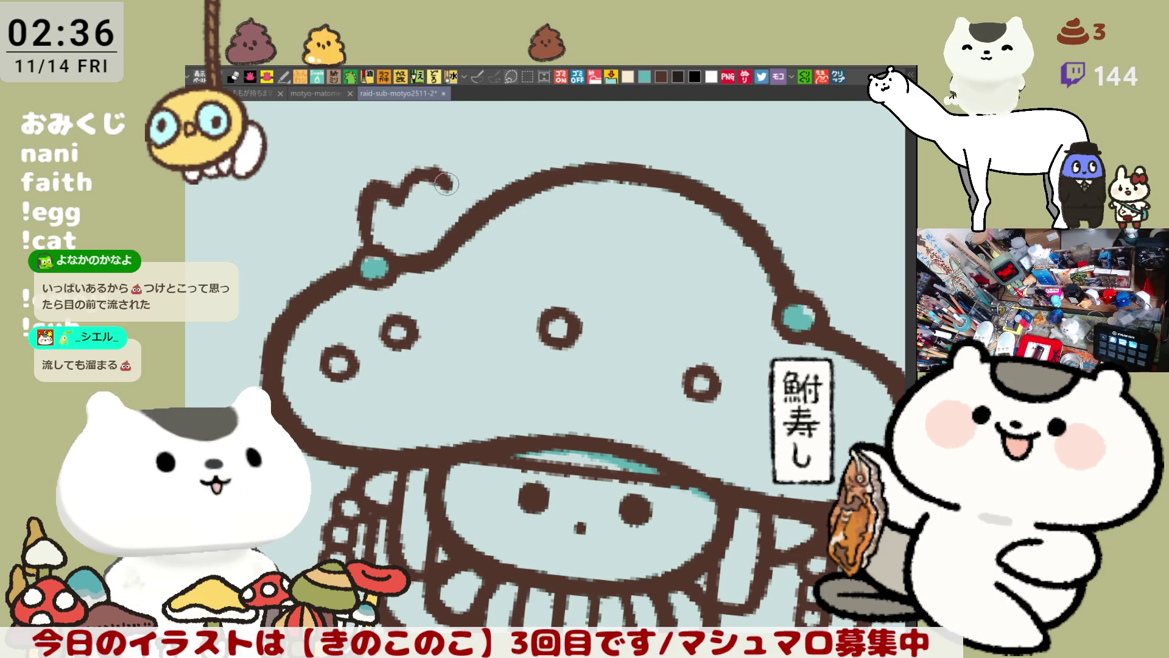
key(ctrl+z)
key(ctrl+z)
Try curled and wavy stems above the dot, remove them, and shift the view to the cap top.
mouse_move(366, 246)
mouse_down()
mouse_move(363, 220)
mouse_move(432, 187)
mouse_move(364, 214)
mouse_move(398, 185)
mouse_up()
key(ctrl+z)
key(ctrl+z)
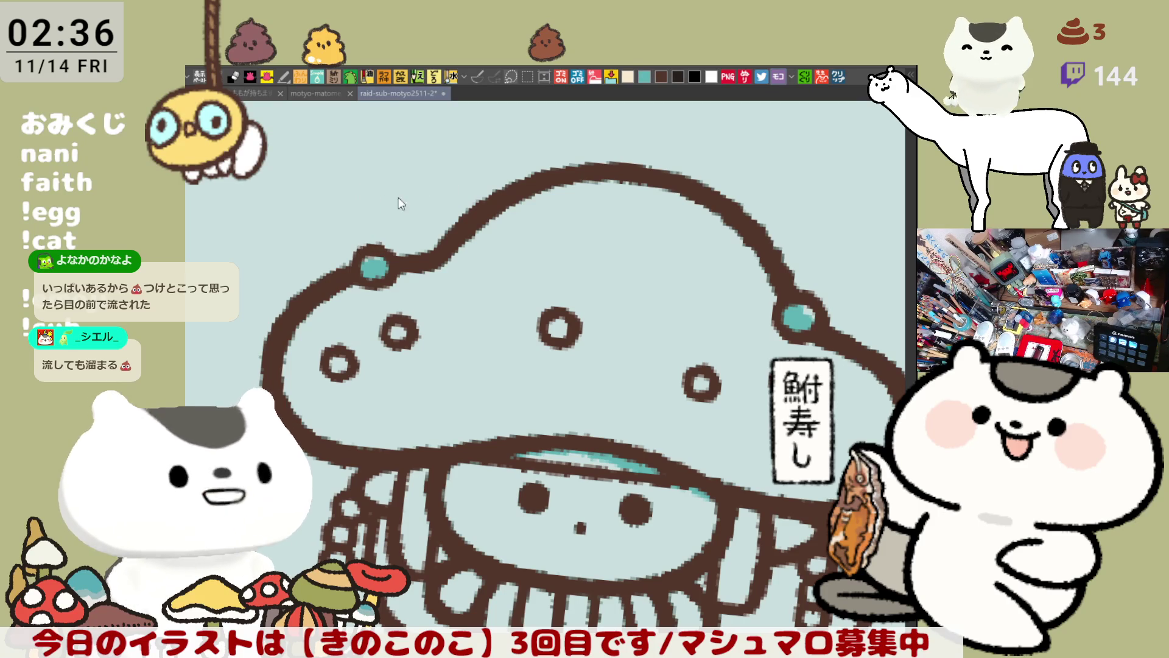
drag(366, 246, 405, 193)
key(ctrl+z)
mouse_move(366, 245)
mouse_down()
mouse_move(369, 196)
mouse_move(384, 188)
mouse_up()
key(ctrl+z)
mouse_move(365, 245)
mouse_down()
mouse_move(394, 193)
mouse_move(459, 195)
mouse_up()
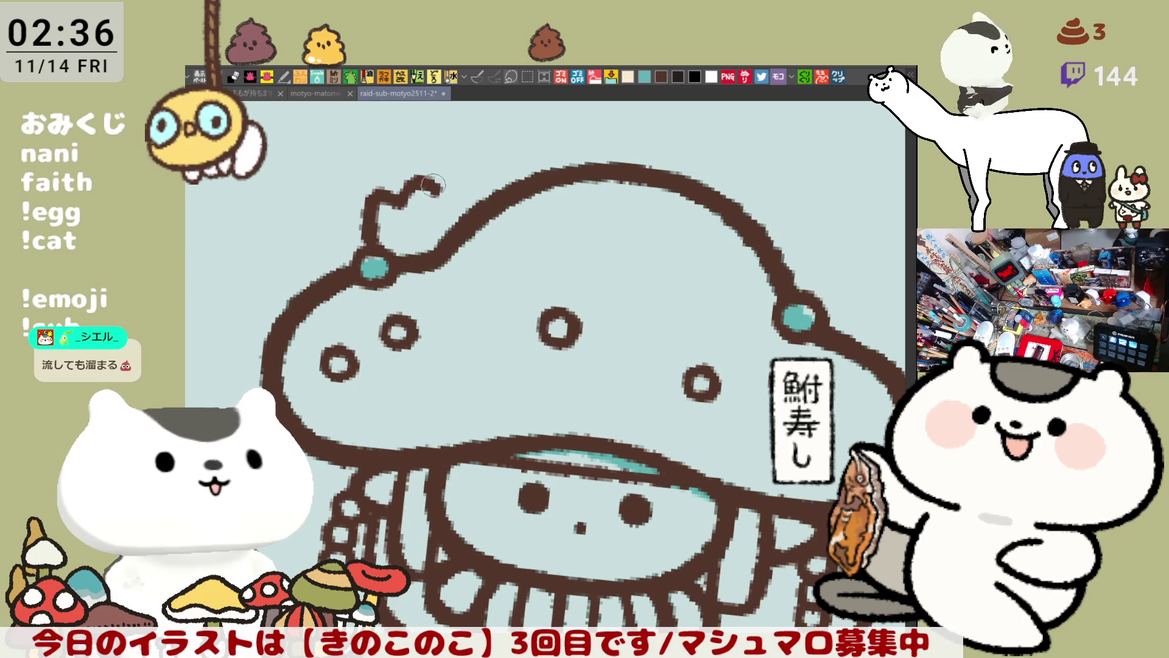
key(ctrl+z)
drag(402, 200, 467, 183)
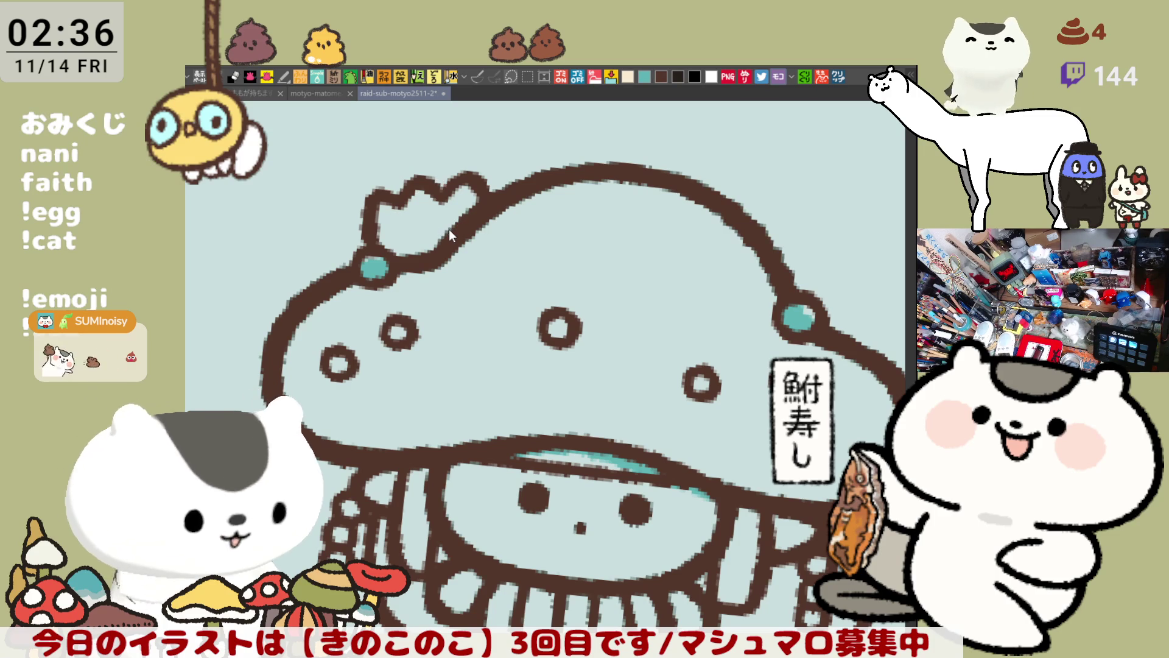
key(ctrl+z)
key(ctrl+z)
key(ctrl+z)
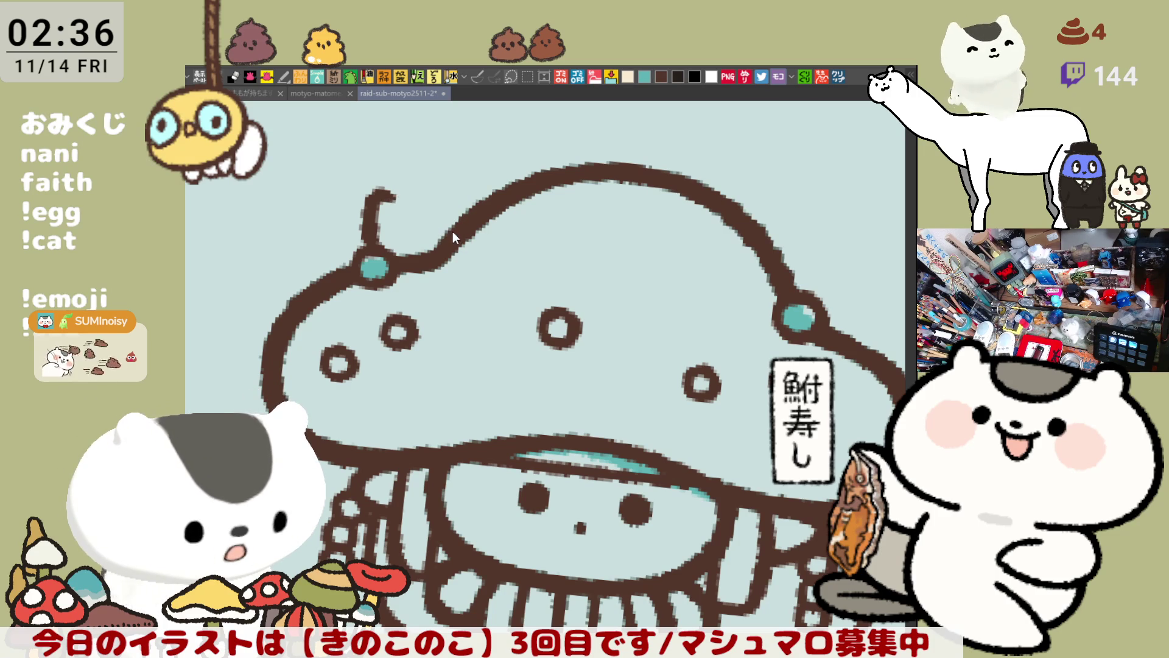
key(ctrl+z)
mouse_move(433, 230)
mouse_down()
mouse_move(386, 274)
mouse_move(485, 169)
mouse_move(543, 203)
mouse_move(608, 174)
mouse_up()
key(ctrl+z)
key(ctrl+z)
Draw the crown's curly bumps and tip atop the cap, checking it with the view tilted.
drag(528, 207, 594, 174)
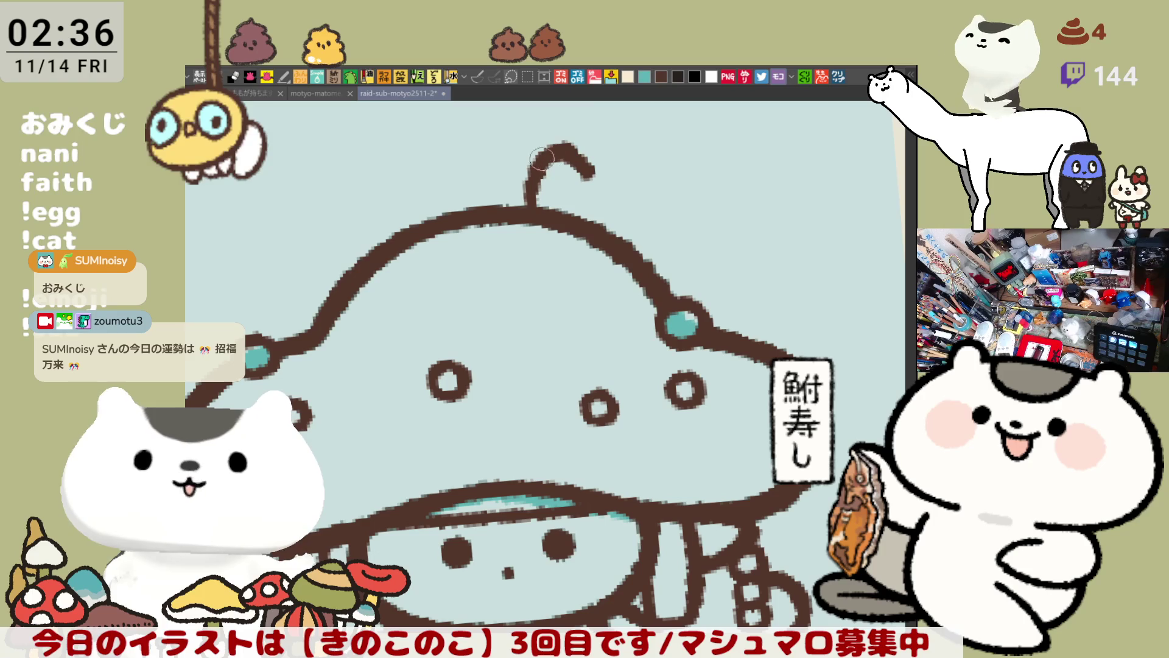
drag(578, 173, 638, 183)
key(ctrl+z)
key(ctrl+z)
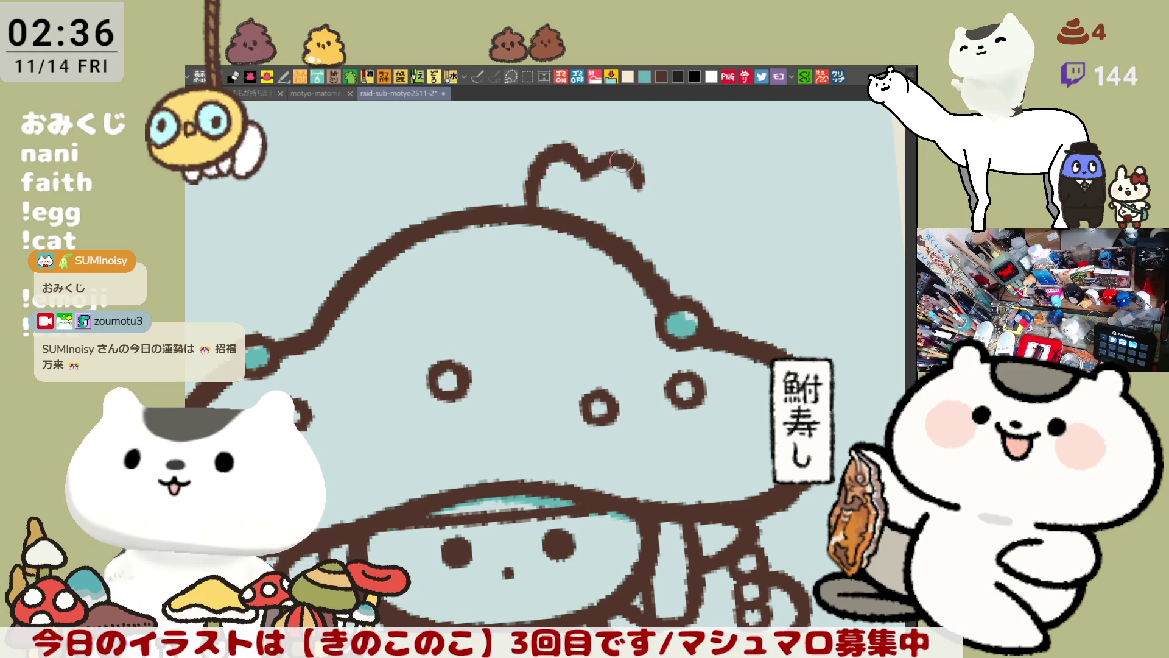
mouse_move(620, 154)
mouse_down()
mouse_move(669, 219)
mouse_move(640, 260)
mouse_up()
key(ctrl+z)
mouse_move(652, 184)
mouse_down()
mouse_move(665, 184)
mouse_move(647, 263)
mouse_up()
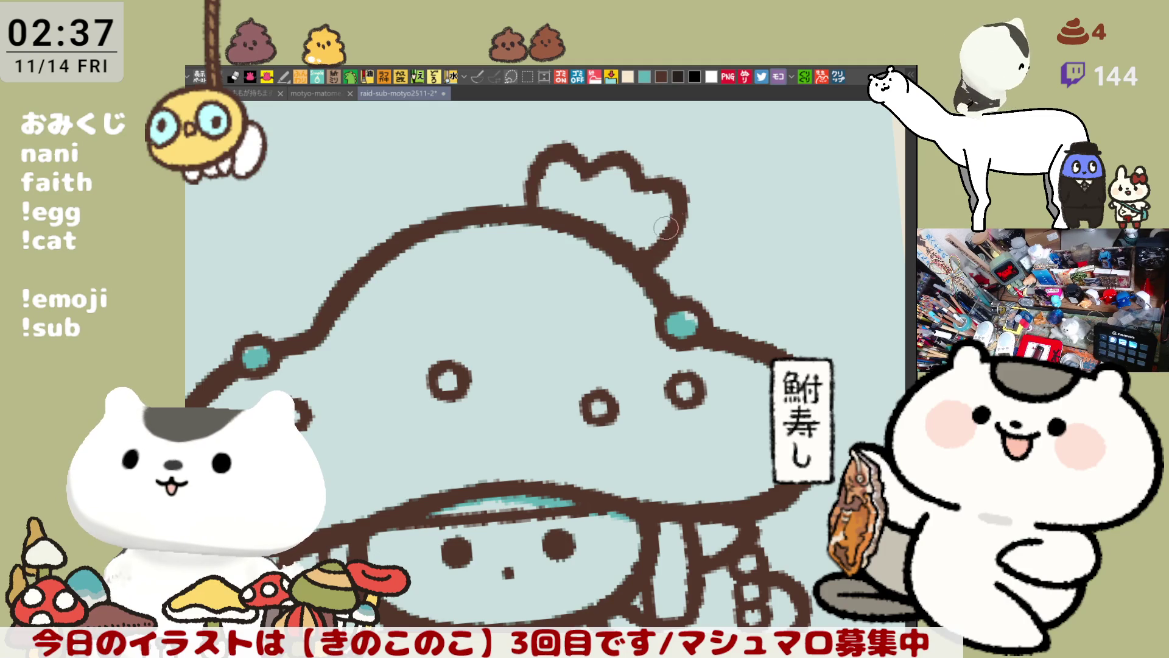
key(minus)
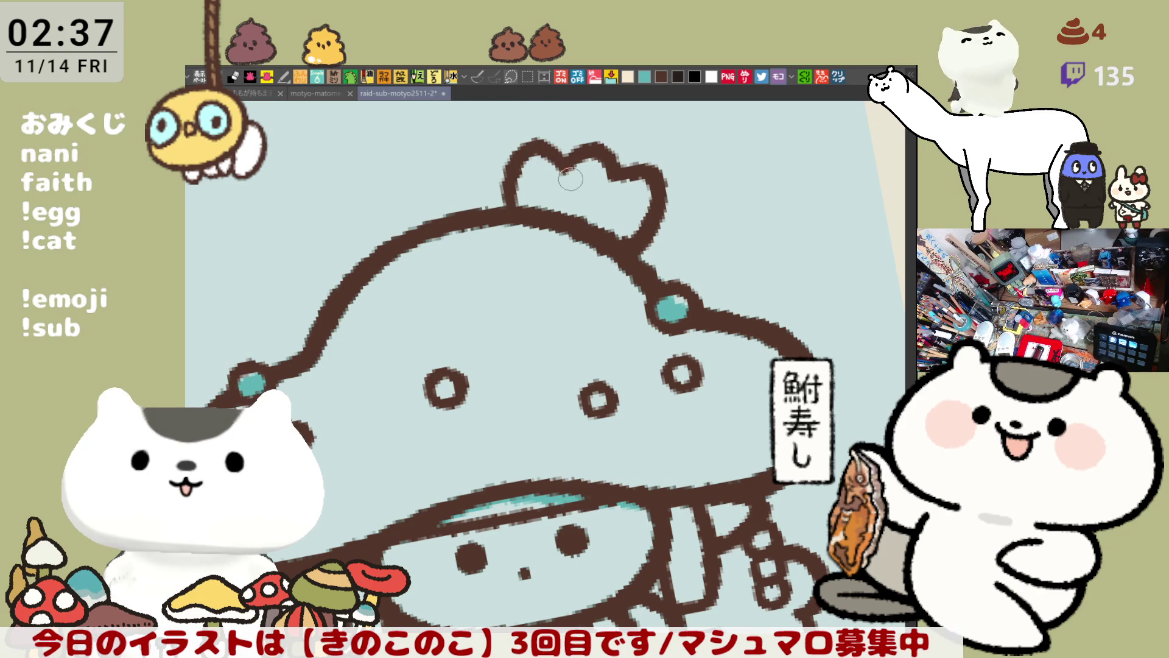
key(asciicircum)
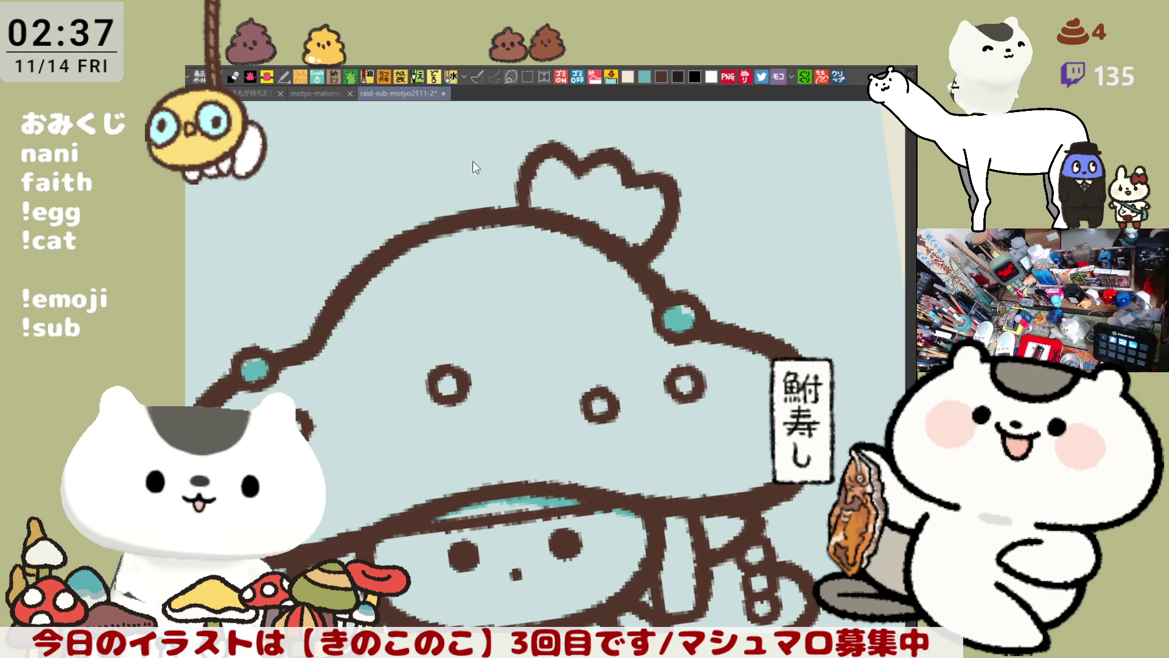
Try several curls beside the antenna left of the crown and undo them all.
mouse_move(465, 178)
mouse_down()
mouse_move(497, 160)
mouse_move(494, 186)
mouse_up()
key(ctrl+z)
key(ctrl+z)
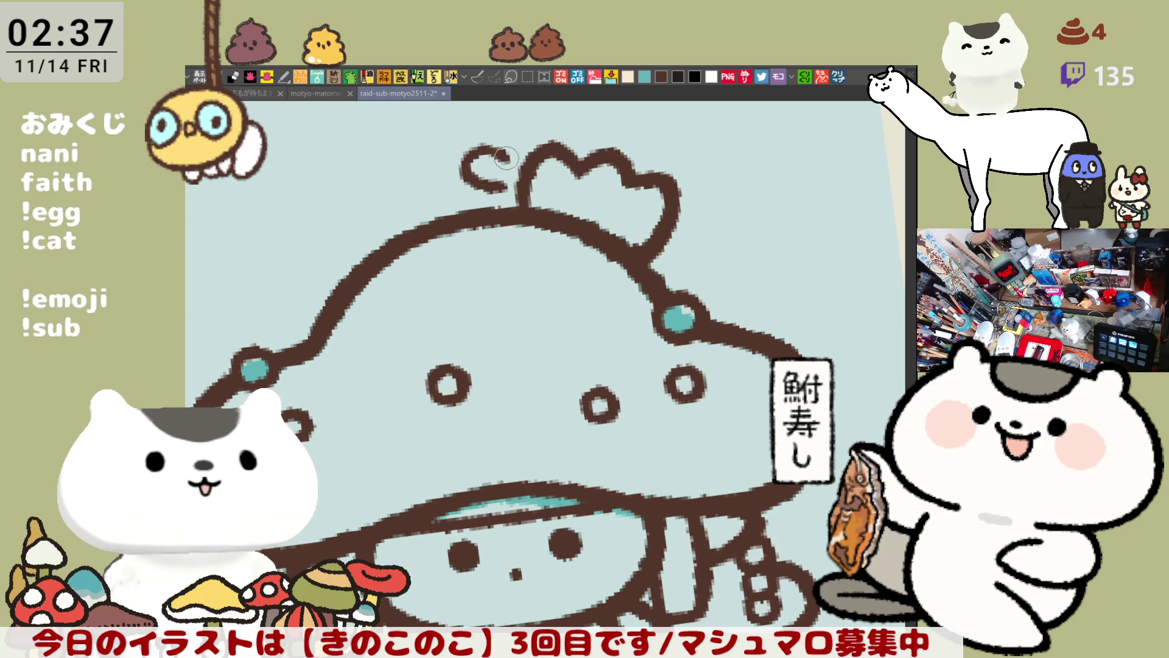
key(ctrl+z)
drag(475, 152, 496, 185)
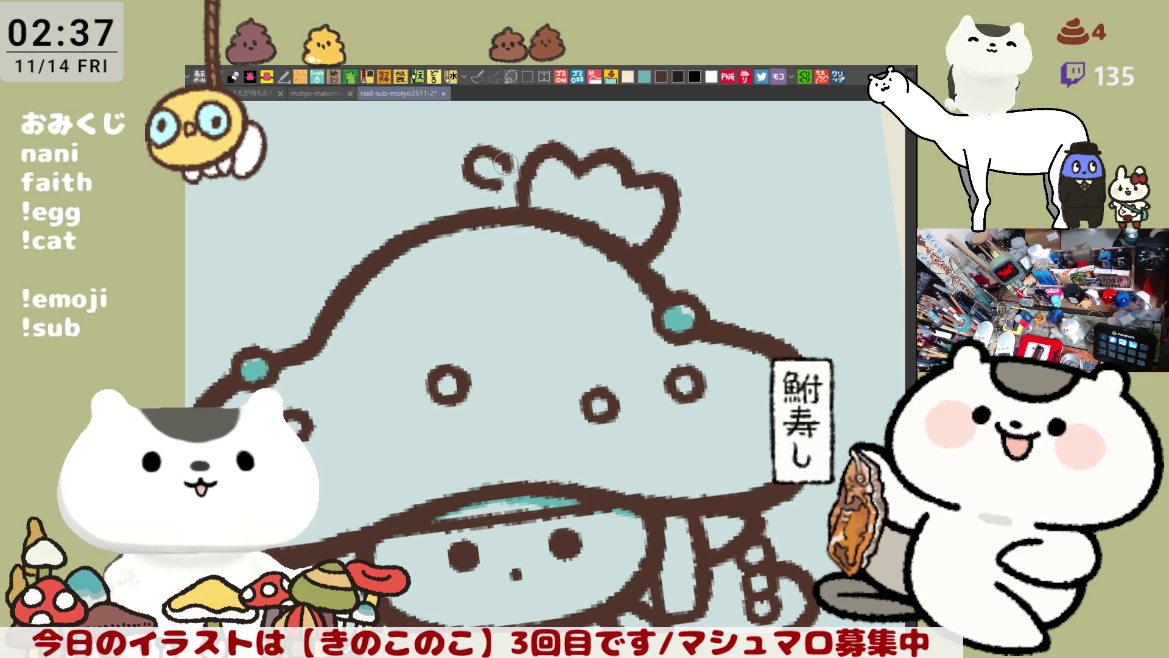
key(ctrl+z)
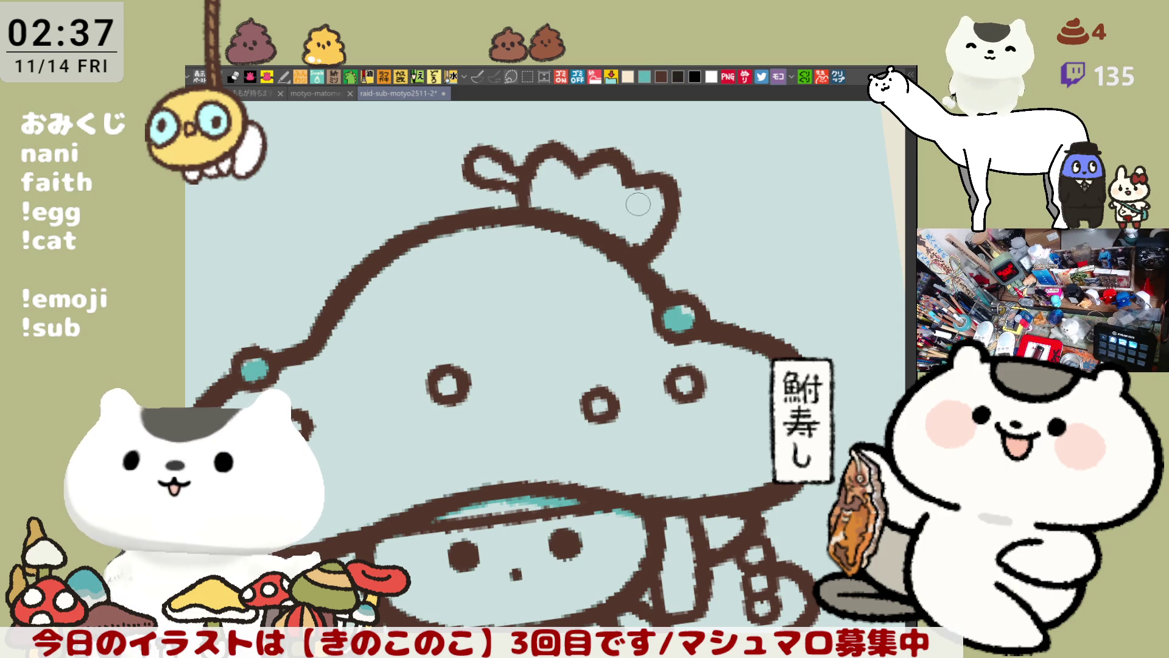
key(ctrl+z)
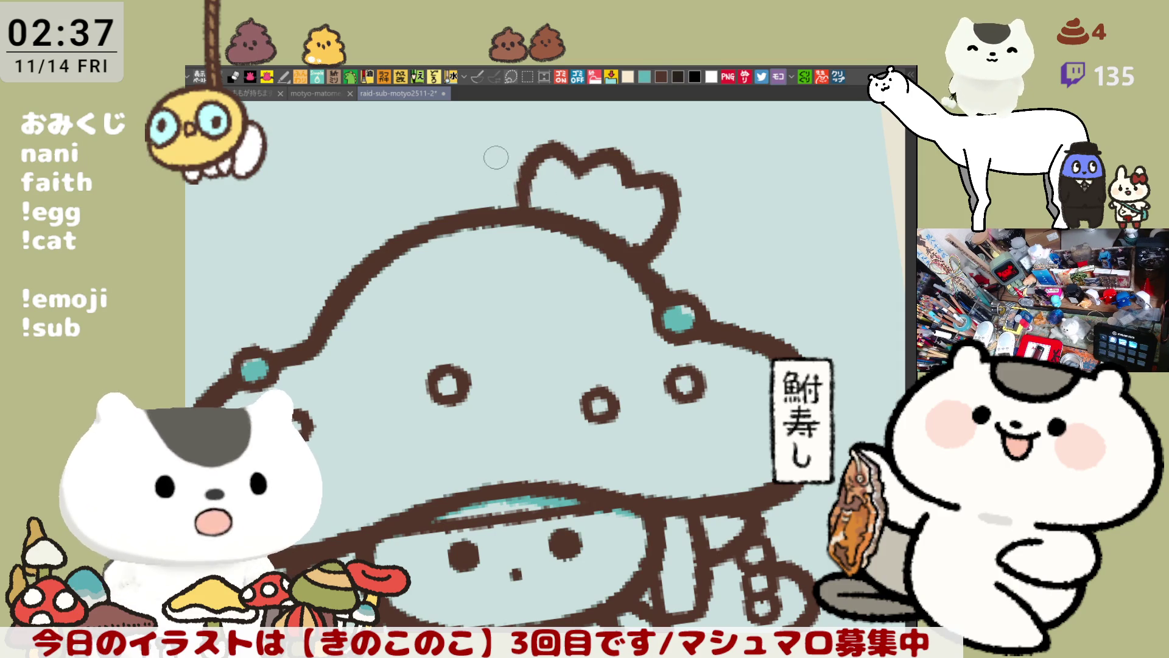
key(ctrl+z)
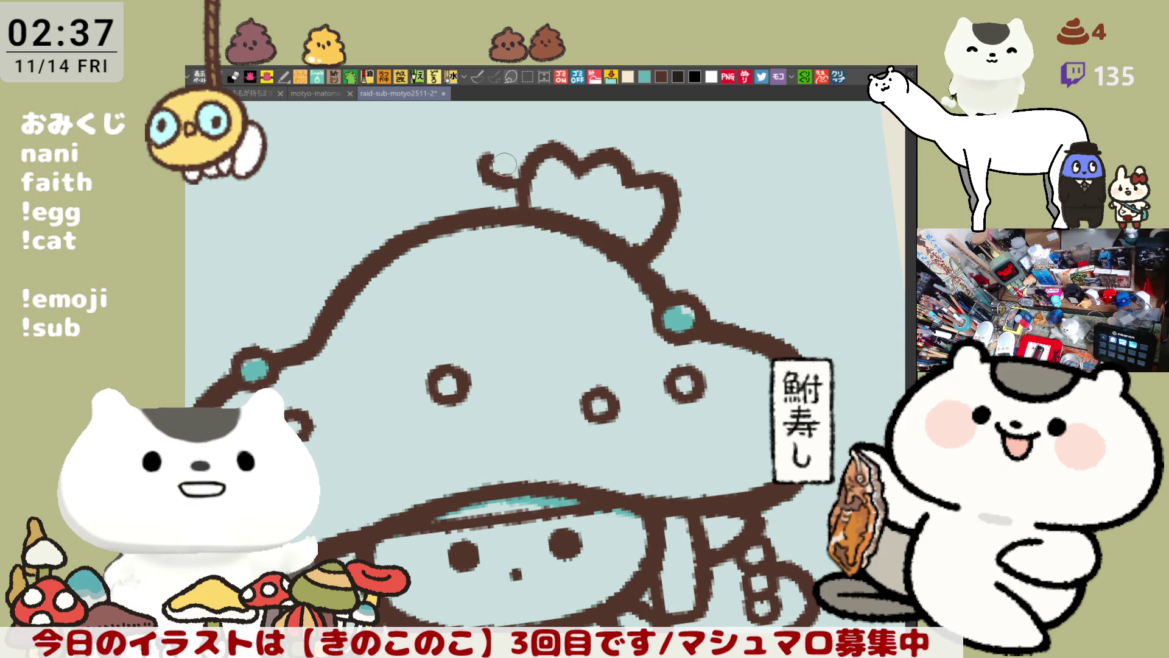
key(ctrl+z)
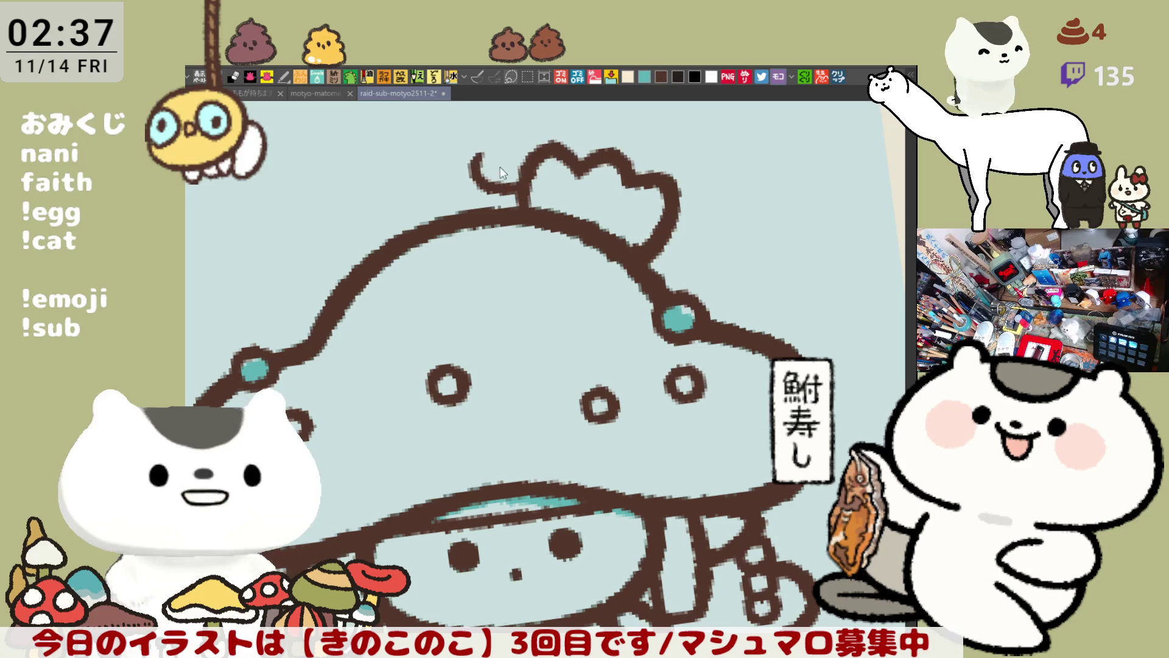
key(ctrl+z)
Repaint the curl beside the antenna and close it into a small brown loop.
drag(486, 153, 519, 187)
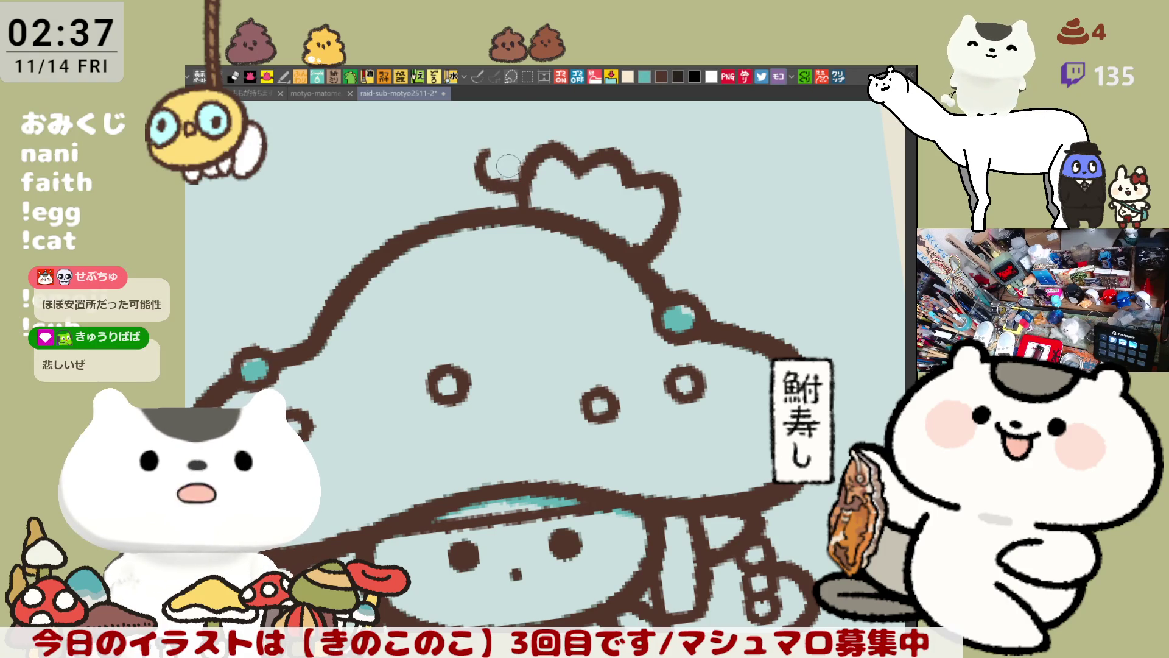
key(ctrl+z)
drag(499, 188, 515, 162)
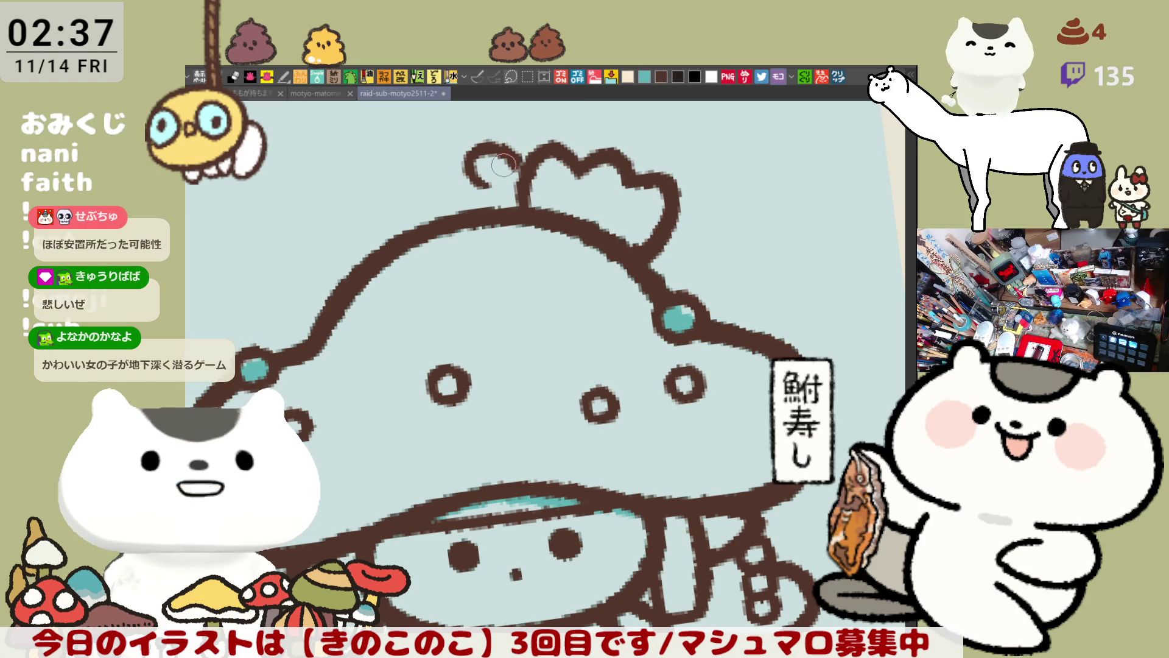
key(ctrl+z)
mouse_move(477, 148)
mouse_down()
mouse_move(499, 187)
mouse_move(518, 165)
mouse_up()
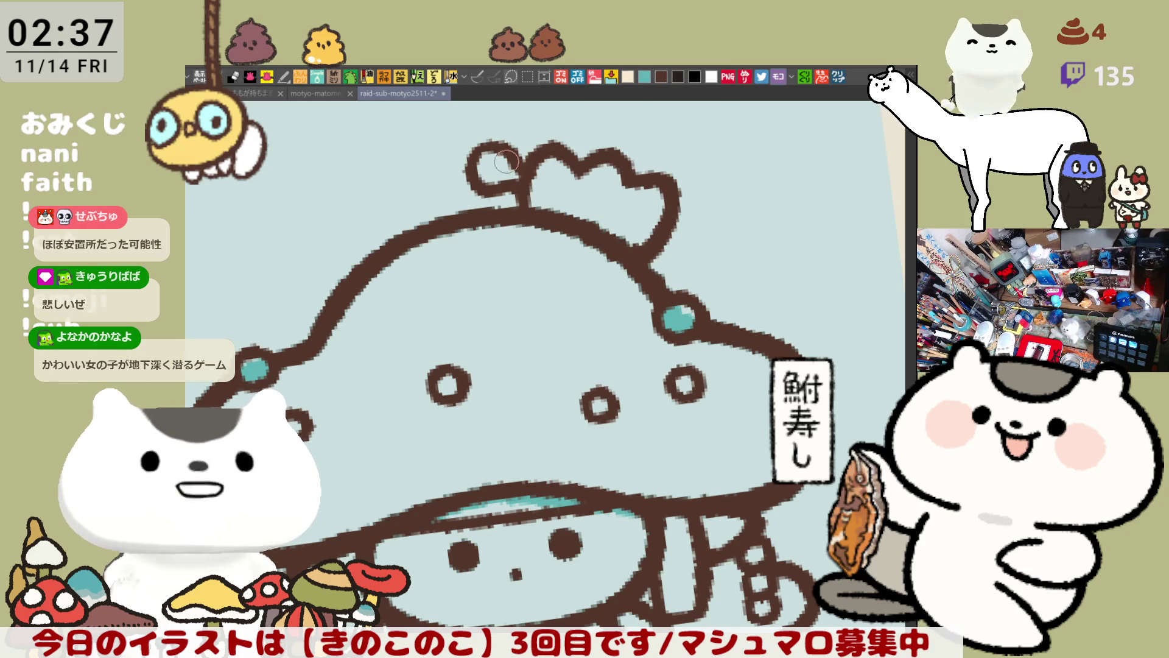
key(ctrl+z)
drag(472, 154, 520, 189)
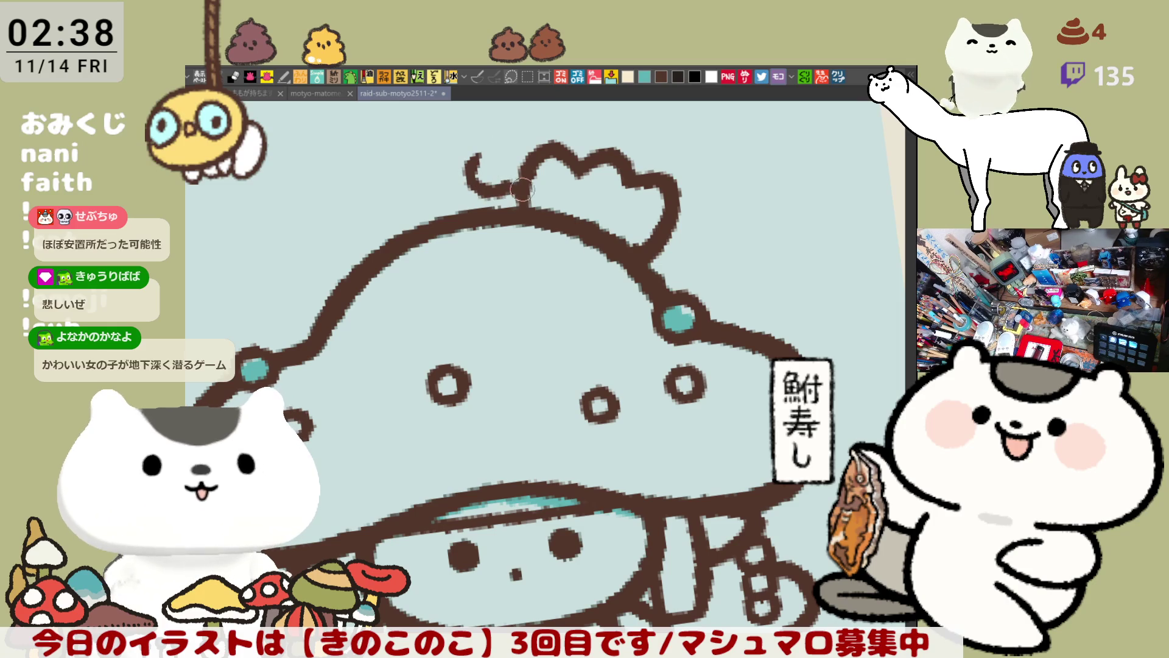
drag(486, 162, 512, 162)
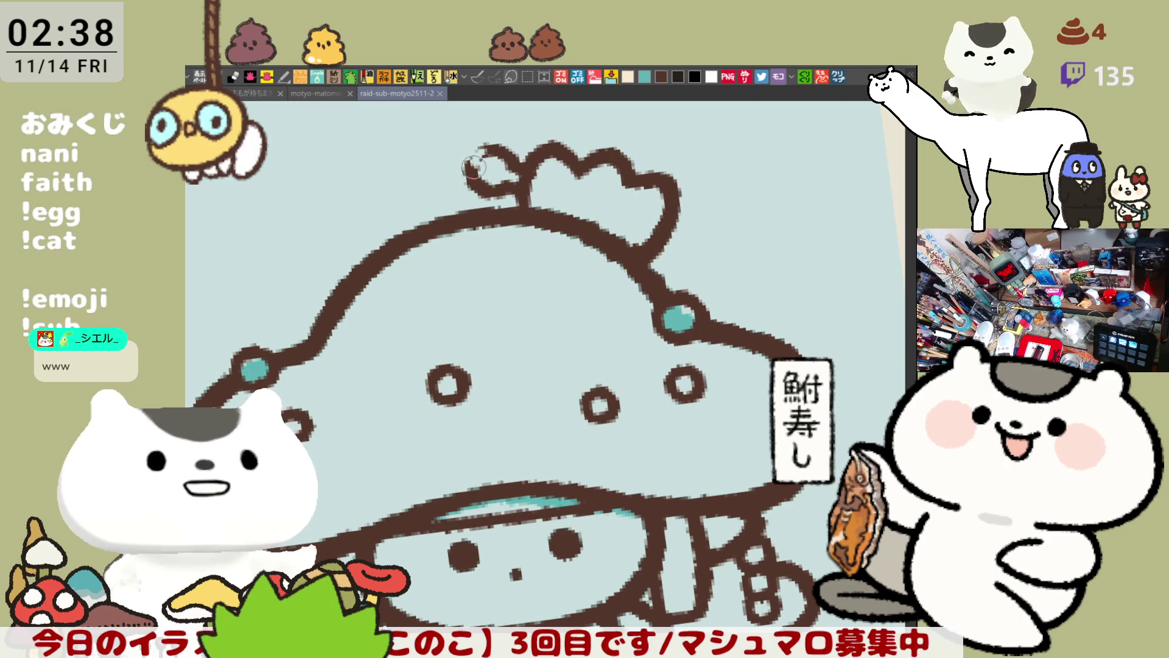
drag(477, 163, 472, 166)
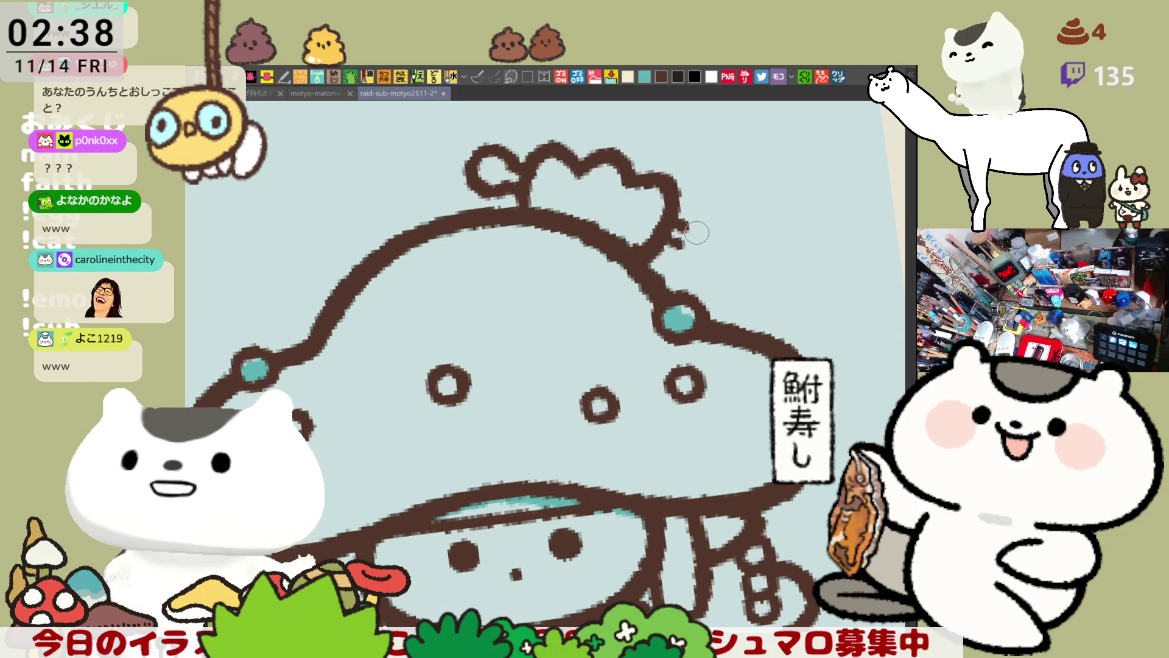
Paint a curl off the crown's right side and link the top-left loop down to the cap arc.
drag(693, 220, 740, 266)
key(ctrl+z)
mouse_move(677, 239)
mouse_down()
mouse_move(730, 231)
mouse_move(681, 256)
mouse_move(718, 215)
mouse_move(703, 263)
mouse_move(678, 242)
mouse_up()
key(ctrl+z)
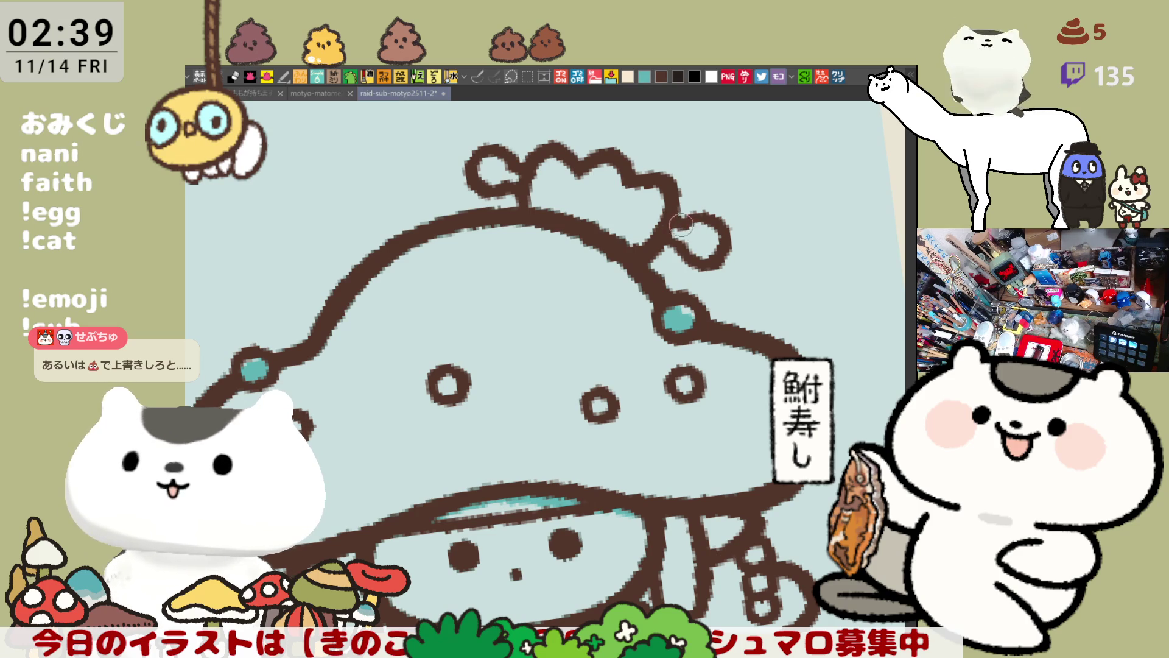
drag(510, 176, 522, 201)
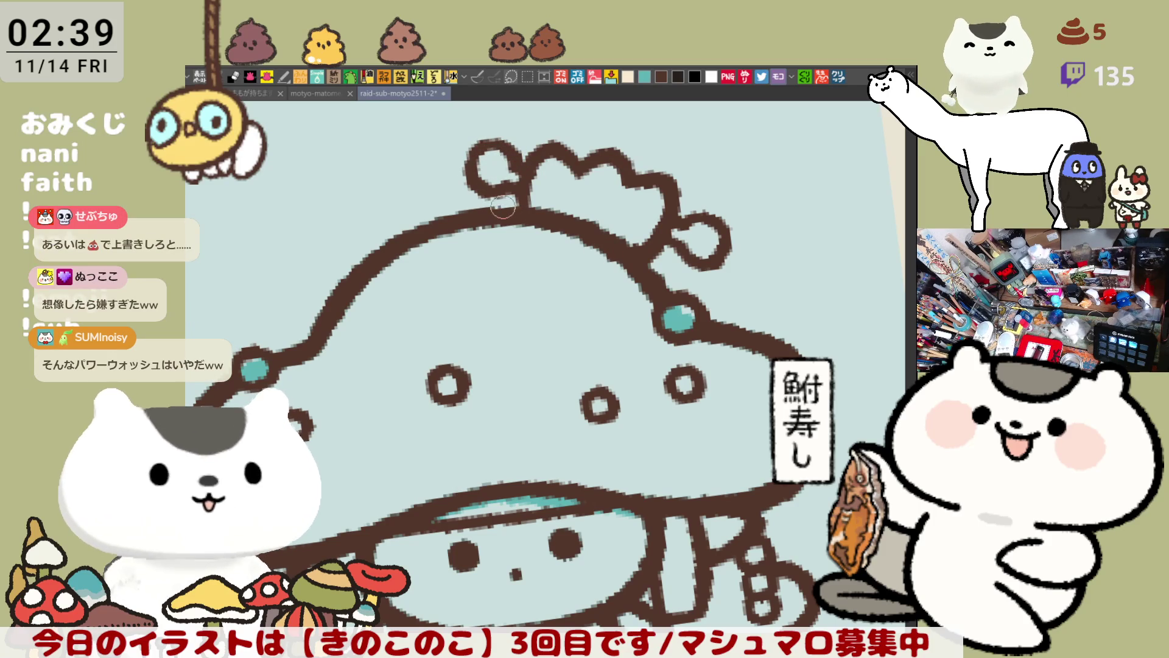
Dab a teal dot on the cap outline and draw a small brown ring below the crown.
mouse_move(502, 208)
mouse_down()
mouse_move(506, 225)
mouse_move(501, 199)
mouse_move(491, 202)
mouse_move(513, 208)
mouse_move(473, 215)
mouse_move(473, 231)
mouse_up()
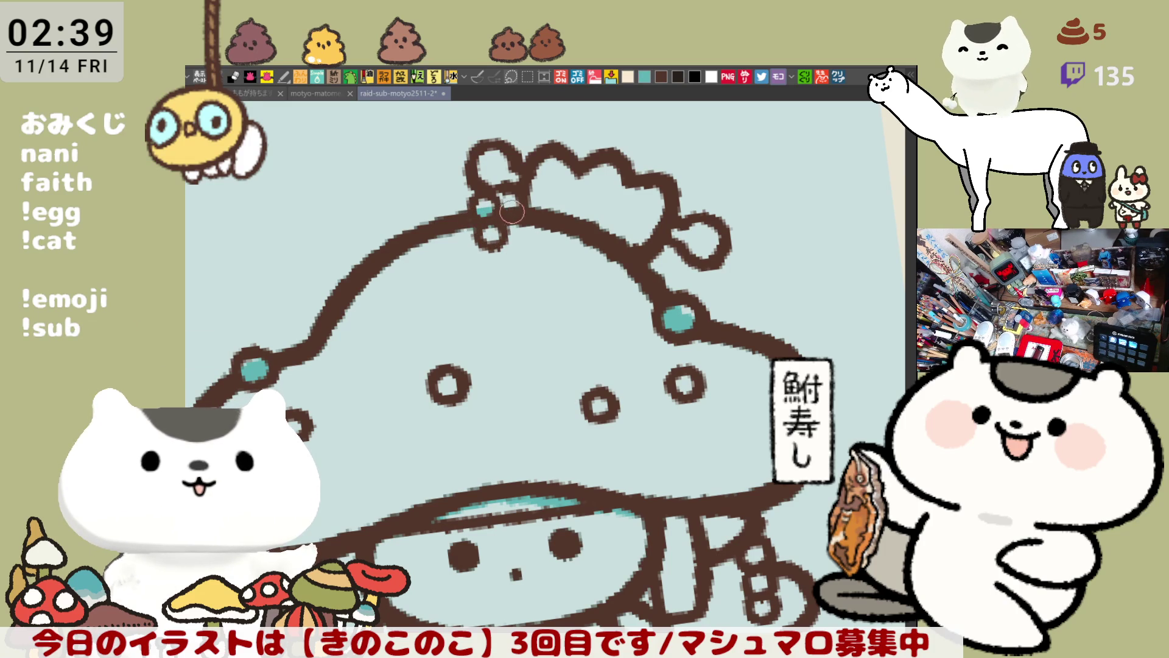
mouse_move(501, 240)
mouse_down()
mouse_move(548, 248)
mouse_move(578, 236)
mouse_move(569, 247)
mouse_up()
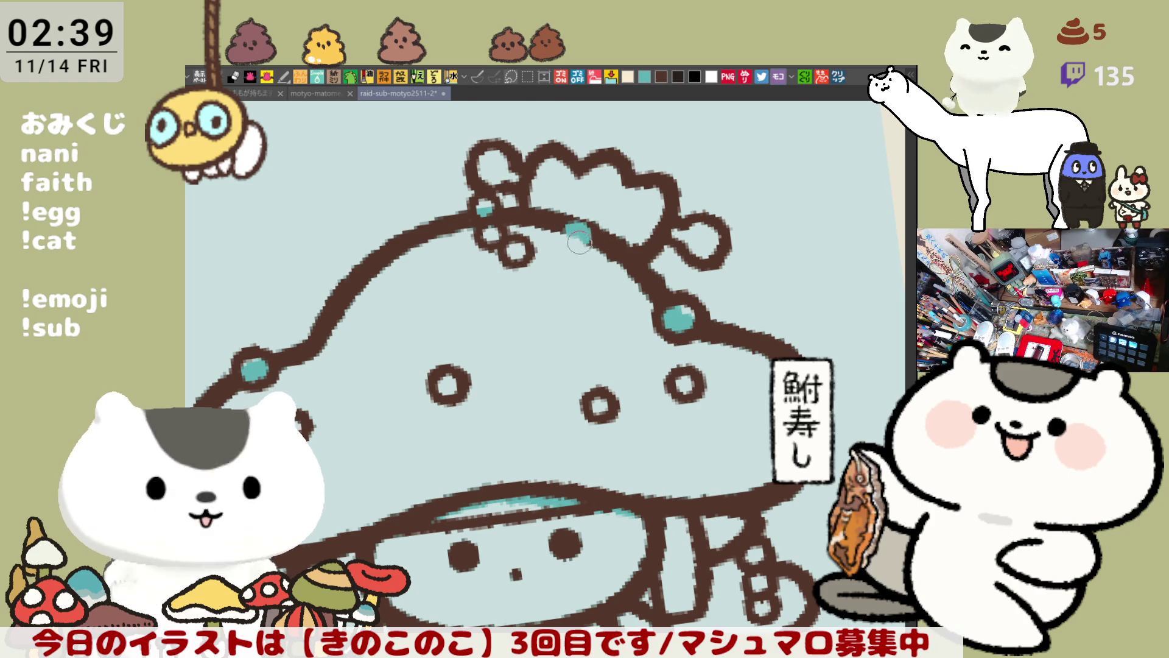
Repaint the teal dot on the cap outline in a new shape and bring the crown into better view.
drag(572, 218, 576, 242)
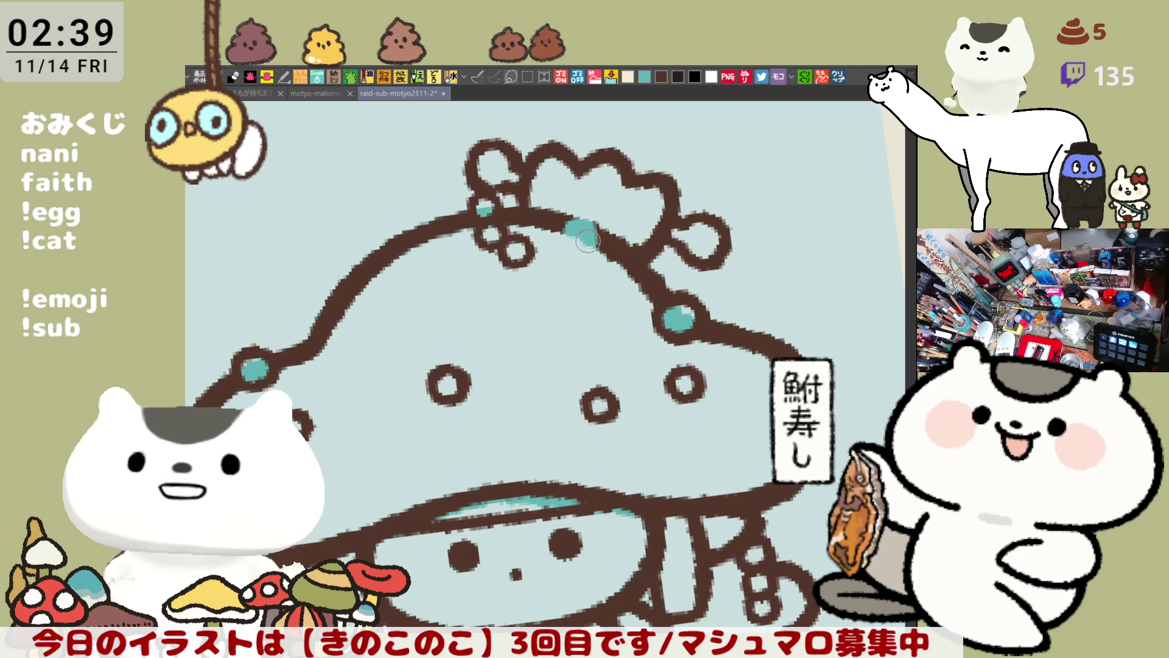
key(ctrl+z)
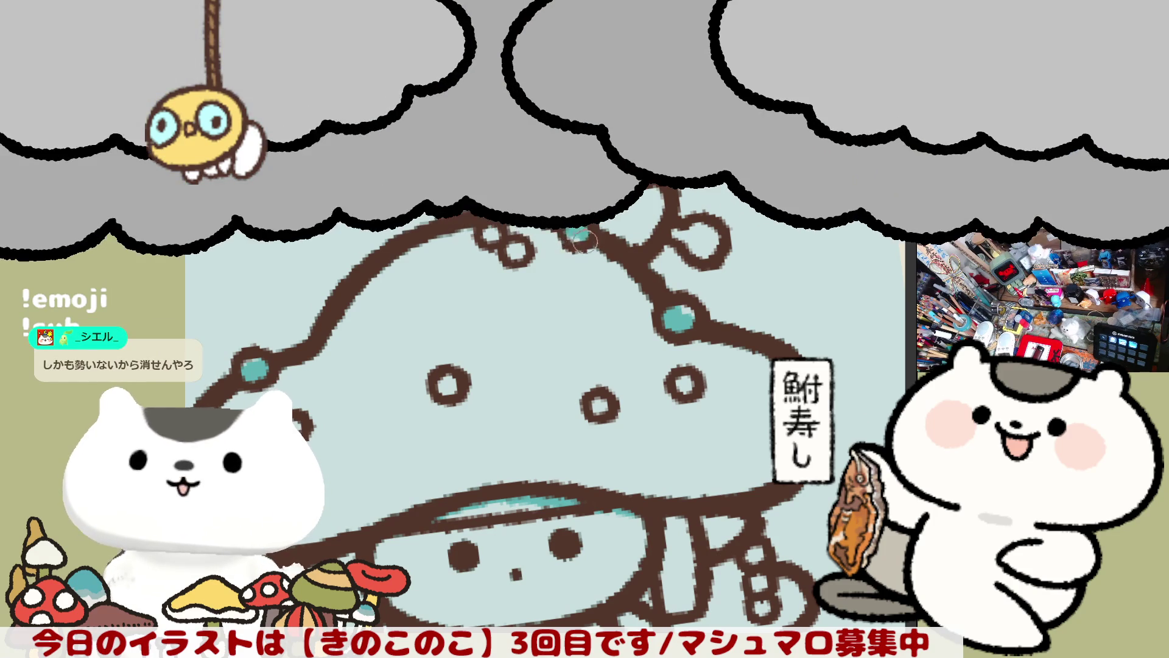
drag(582, 239, 575, 236)
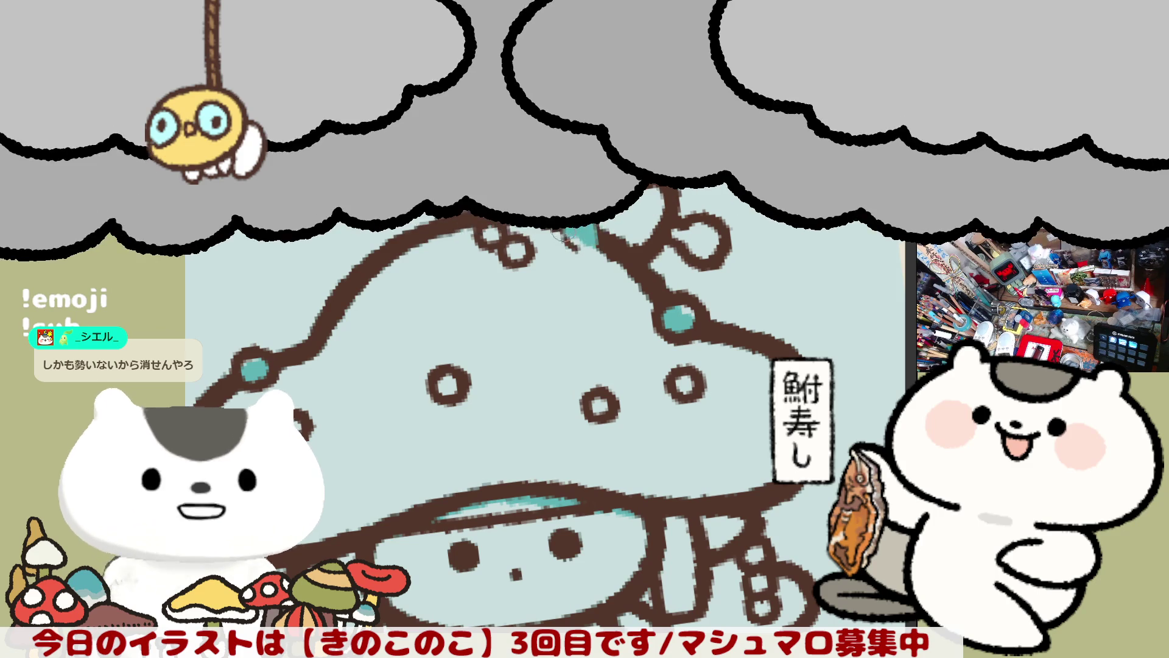
key(ctrl+z)
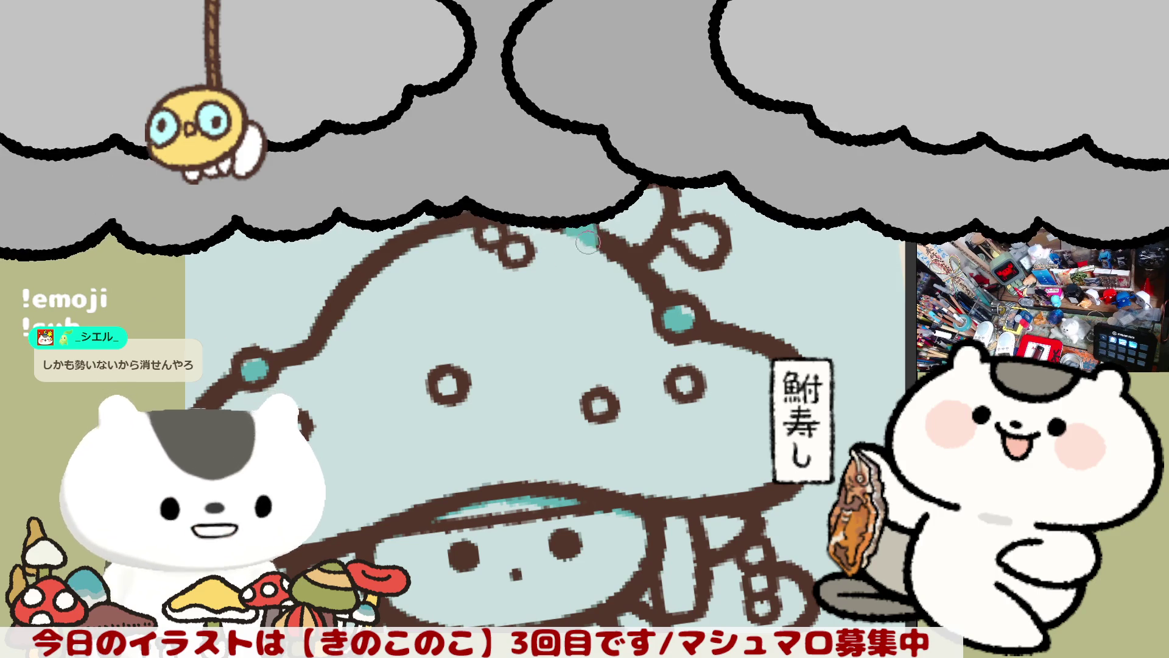
drag(588, 240, 578, 236)
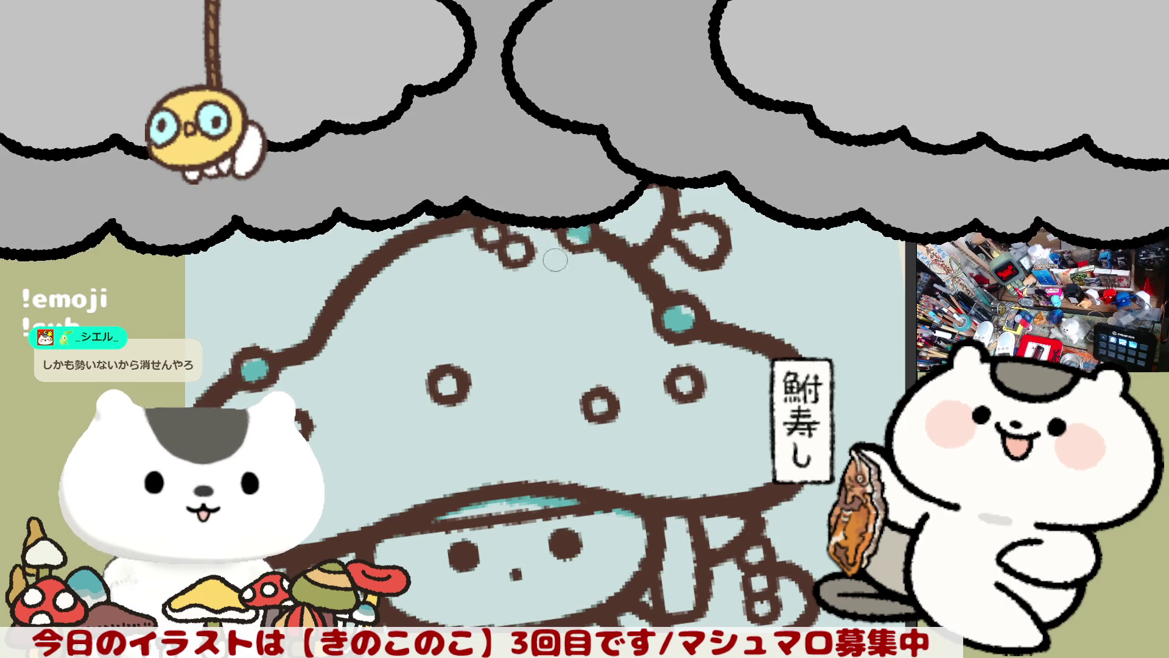
mouse_move(774, 234)
mouse_down()
mouse_move(682, 200)
mouse_move(537, 251)
mouse_up()
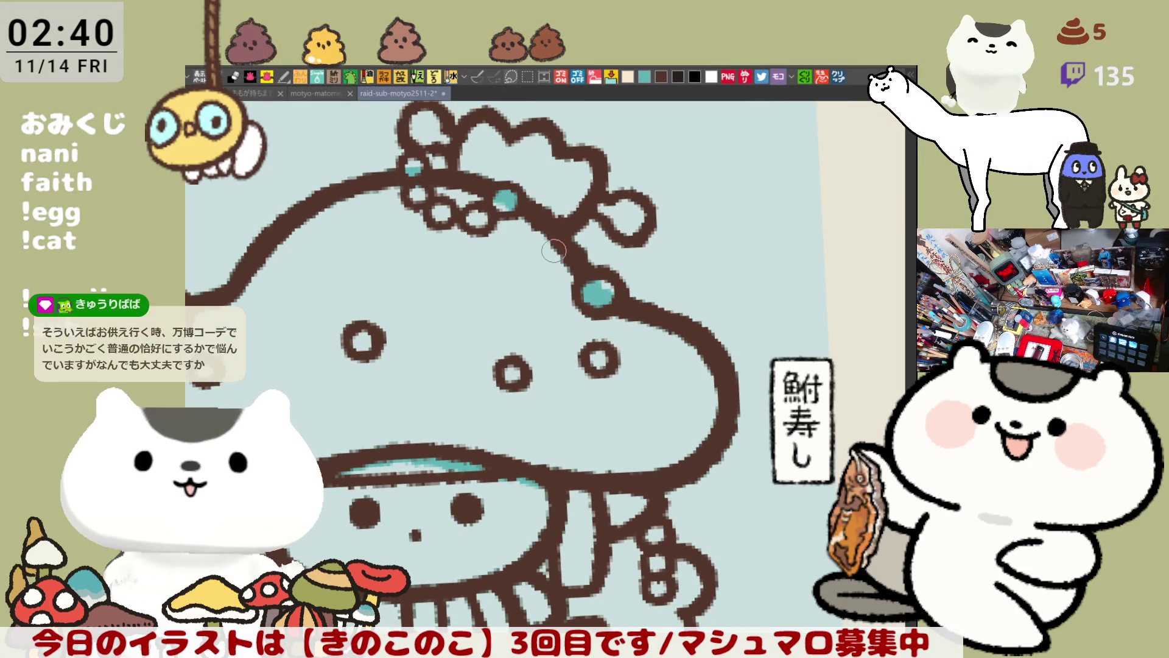
Save the drawing, then add another brown bubble ring below the cluster, undoing a stray arc.
key(ctrl+s)
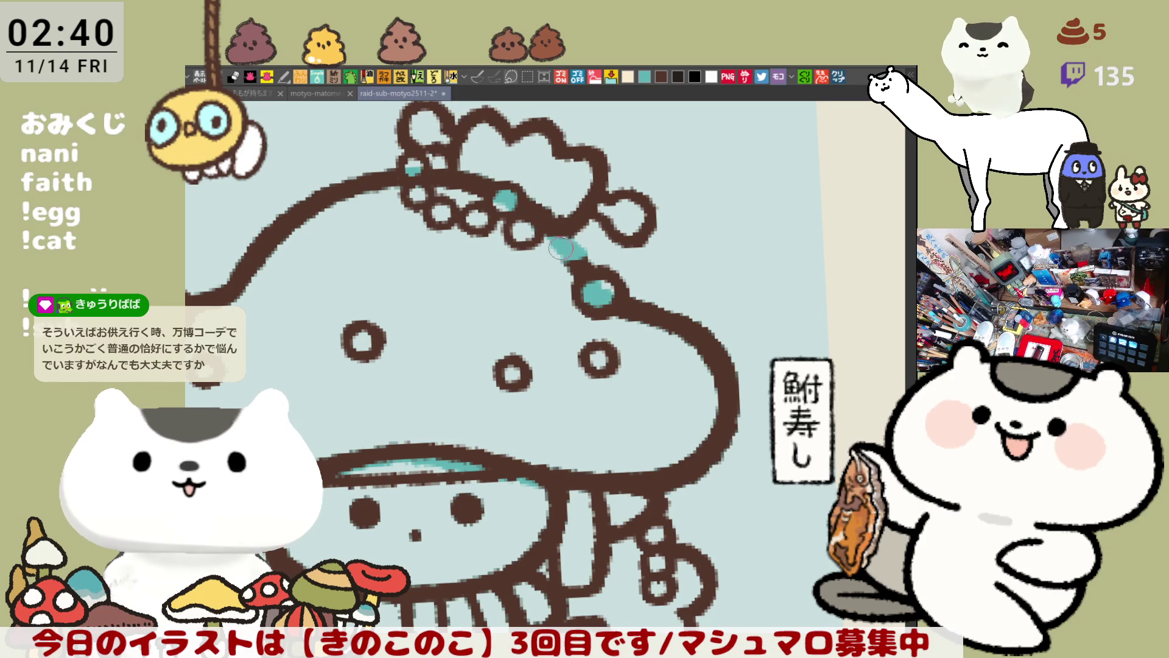
drag(550, 245, 524, 259)
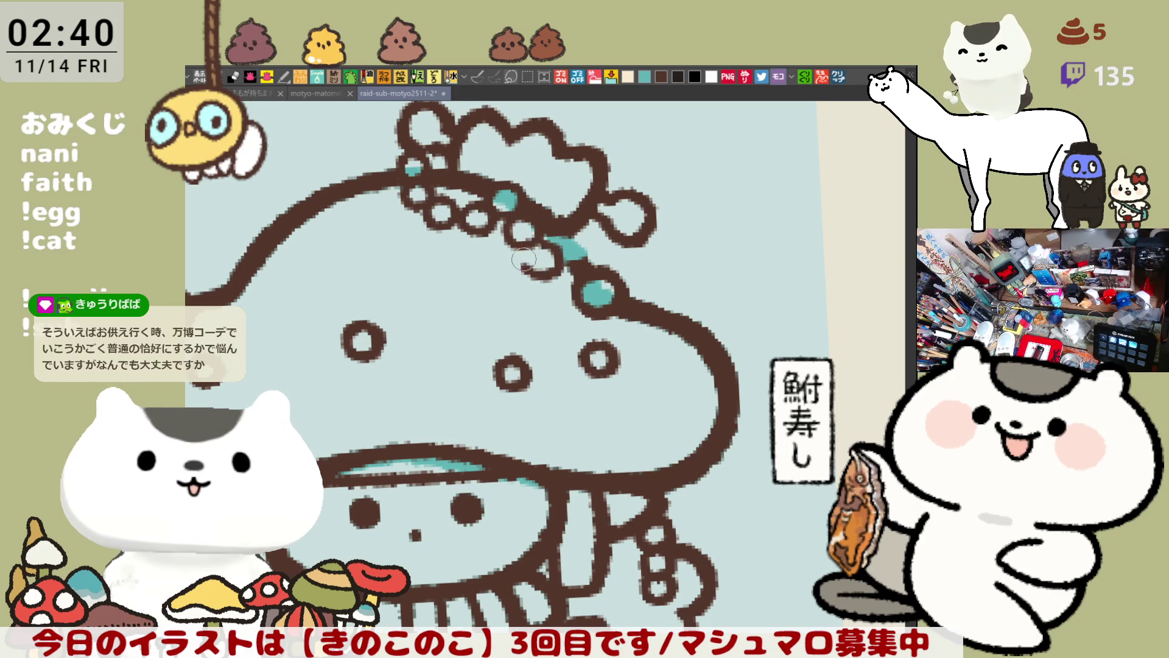
key(ctrl+z)
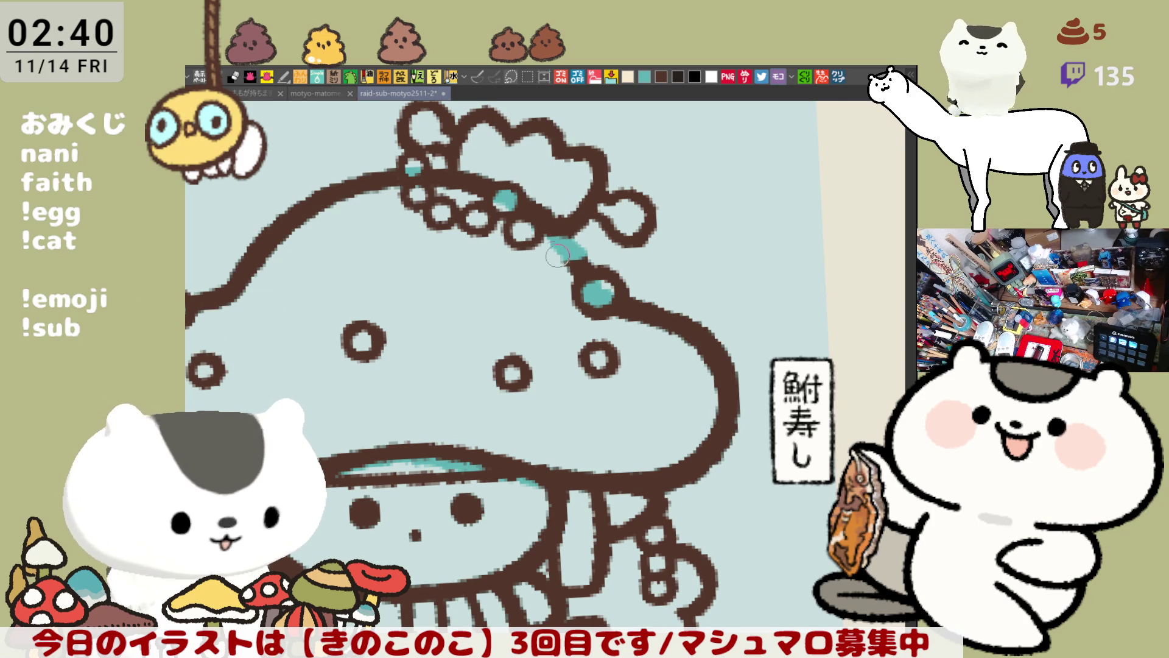
mouse_move(564, 247)
mouse_down()
mouse_move(576, 247)
mouse_move(560, 260)
mouse_up()
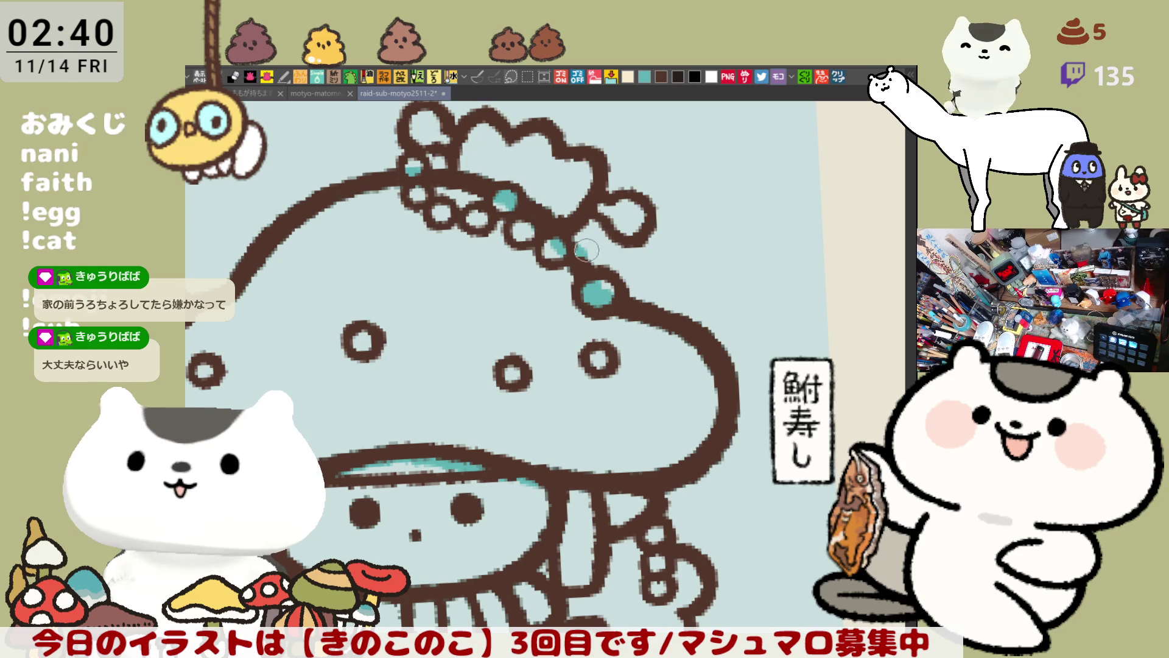
Dab teal into the new circle and add a small stroke near the bubbles along the cap.
click(583, 249)
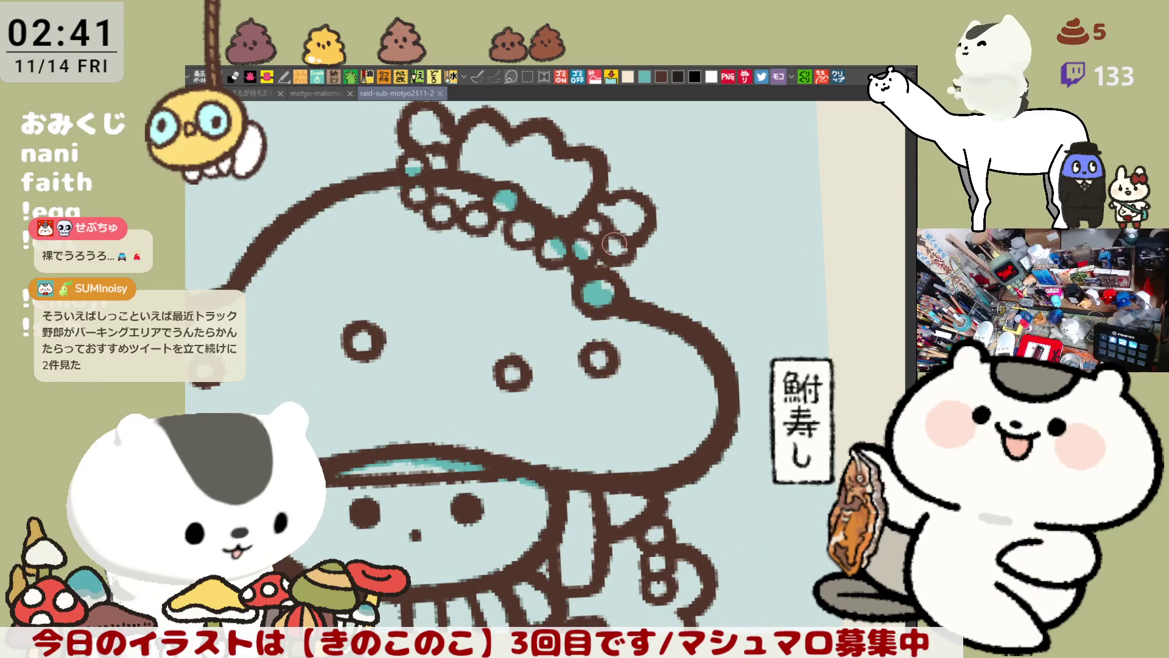
drag(614, 259, 669, 243)
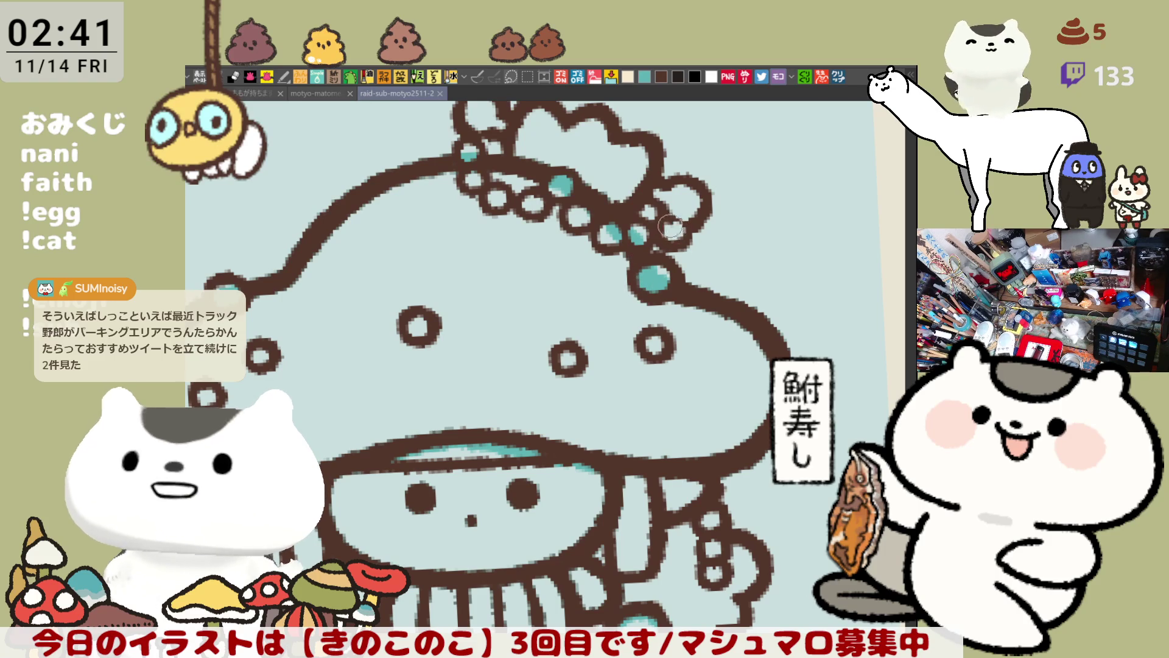
drag(672, 226, 684, 239)
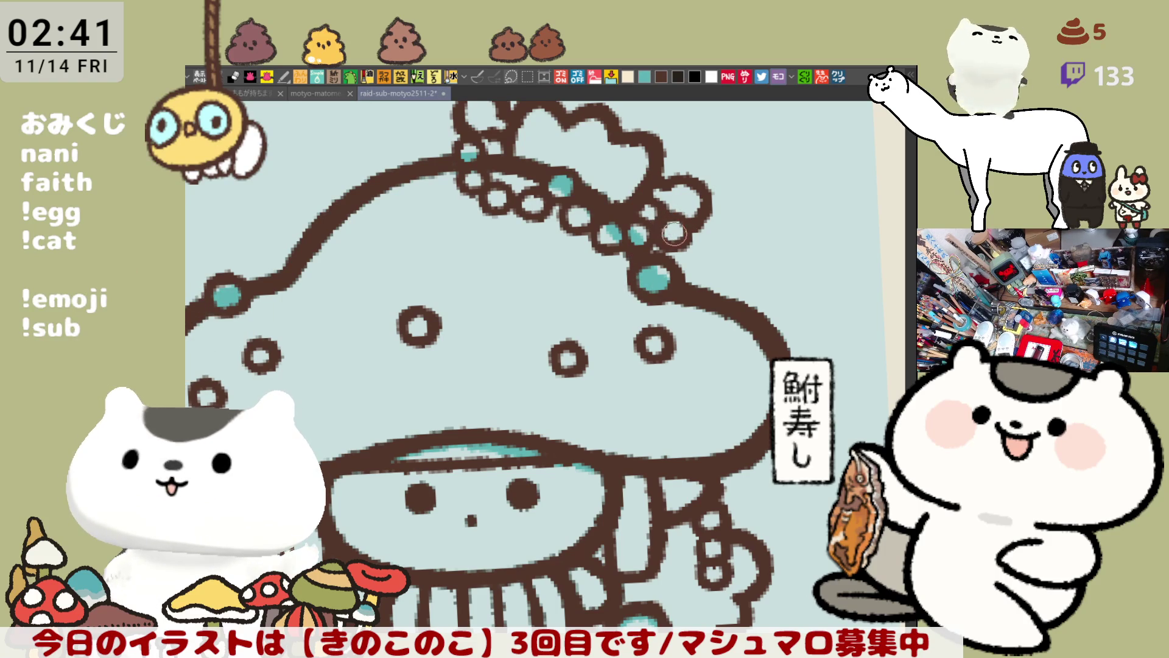
scroll(676, 236, up, 3)
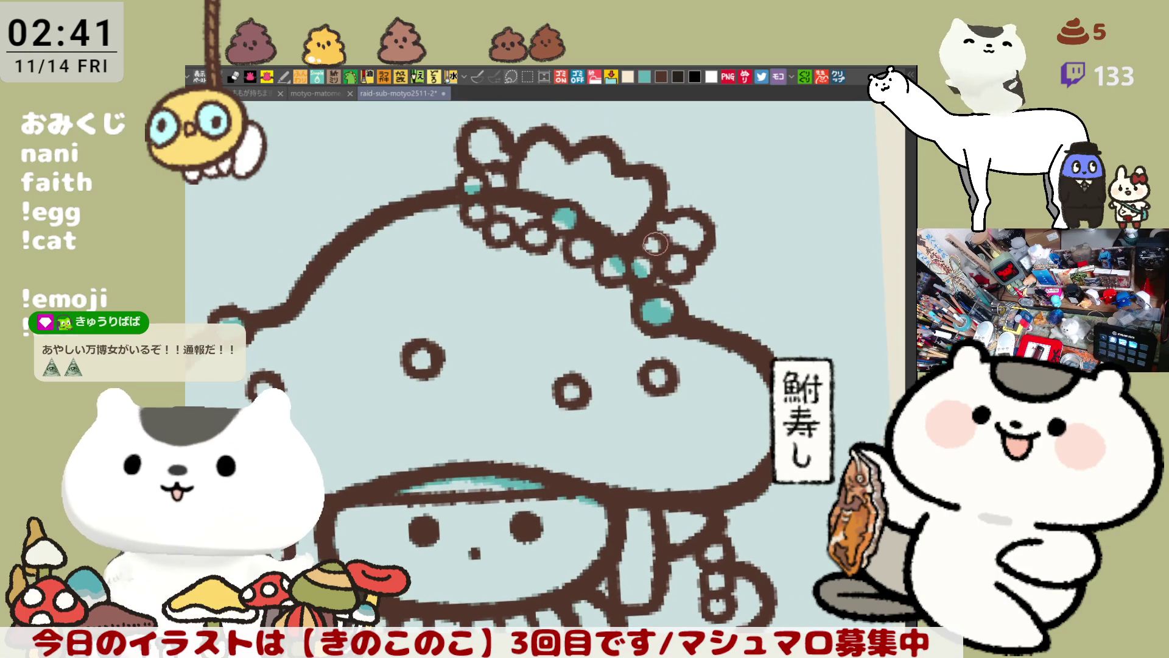
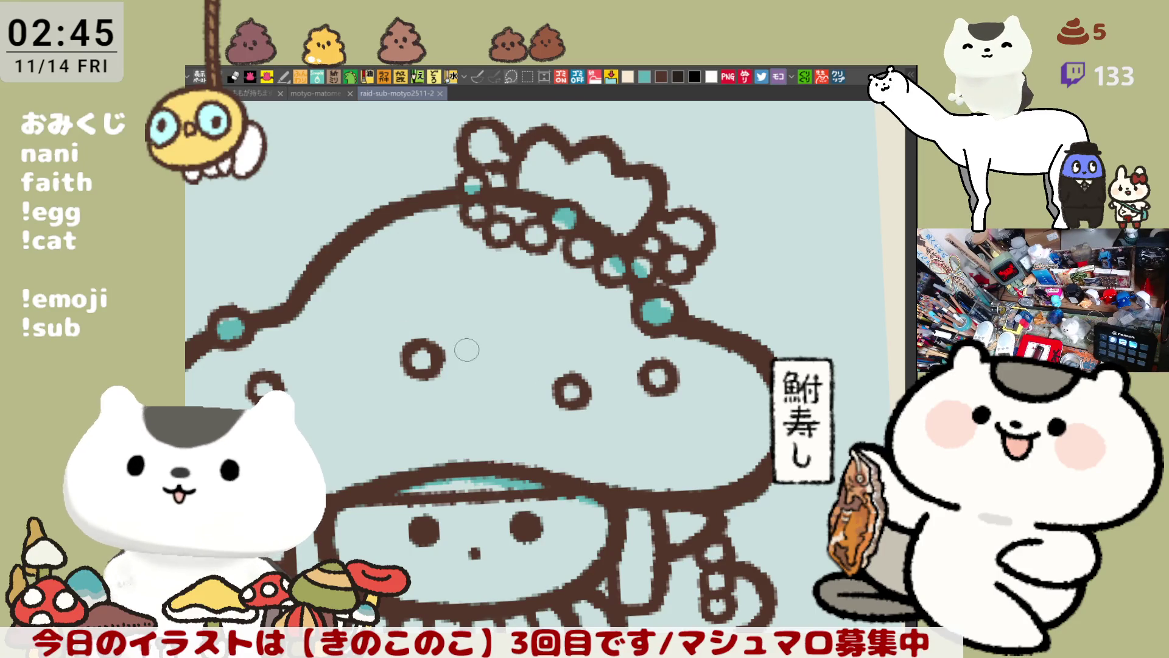
Switch to the cat-sketch document and bring its canvas into focus.
click(275, 96)
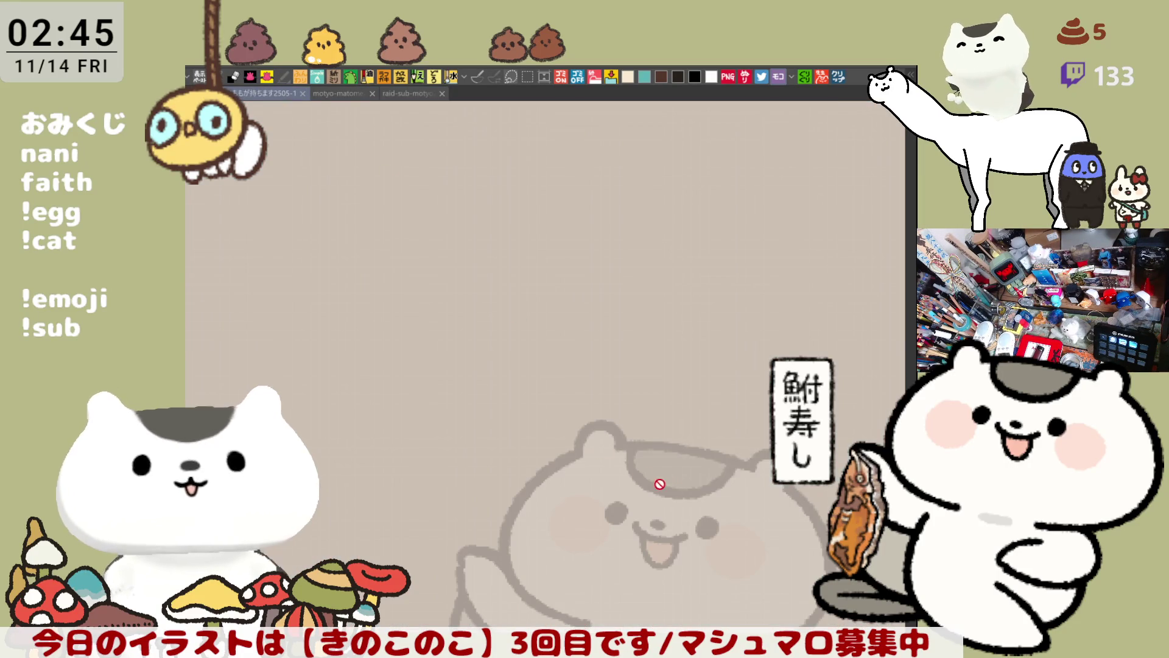
scroll(658, 483, down, 3)
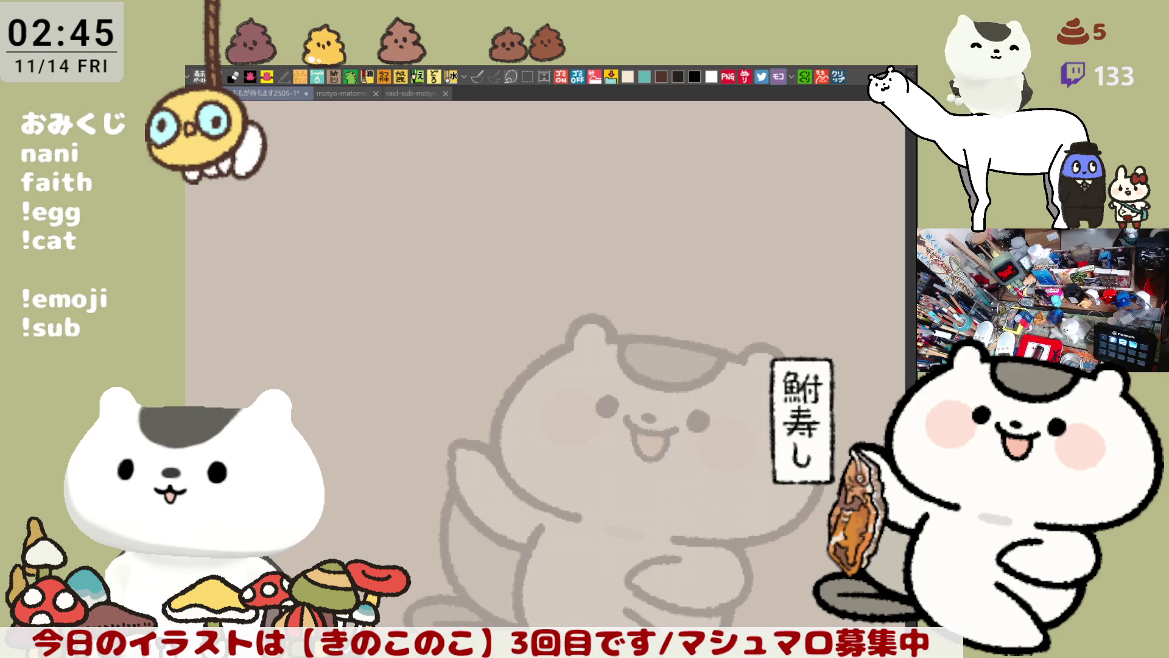
click(813, 524)
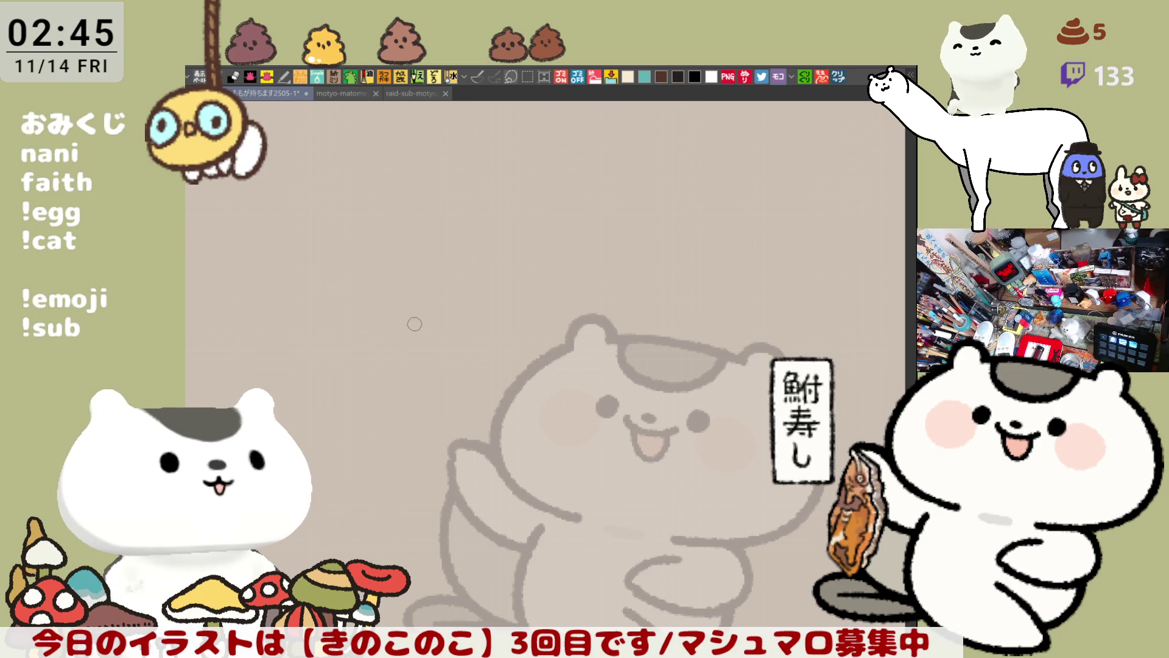
mouse_move(386, 384)
mouse_down()
mouse_move(385, 315)
mouse_move(471, 336)
mouse_move(484, 400)
mouse_move(448, 387)
mouse_move(505, 312)
mouse_up()
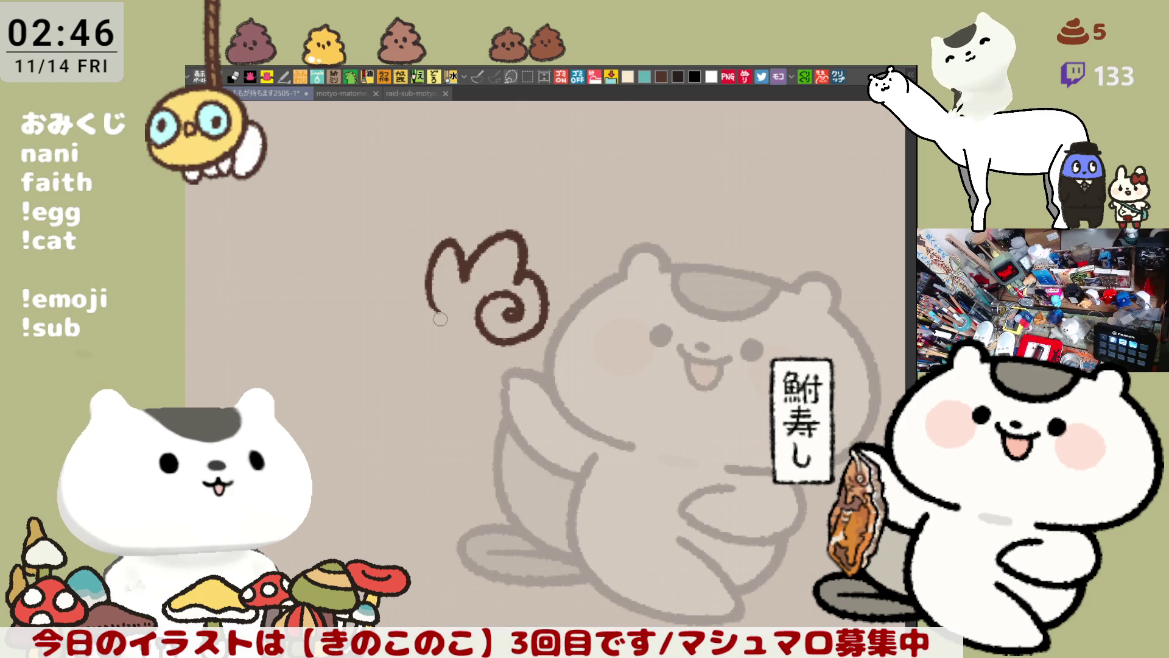
click(438, 323)
click(458, 316)
mouse_move(429, 306)
mouse_down()
mouse_move(471, 377)
mouse_move(509, 379)
mouse_up()
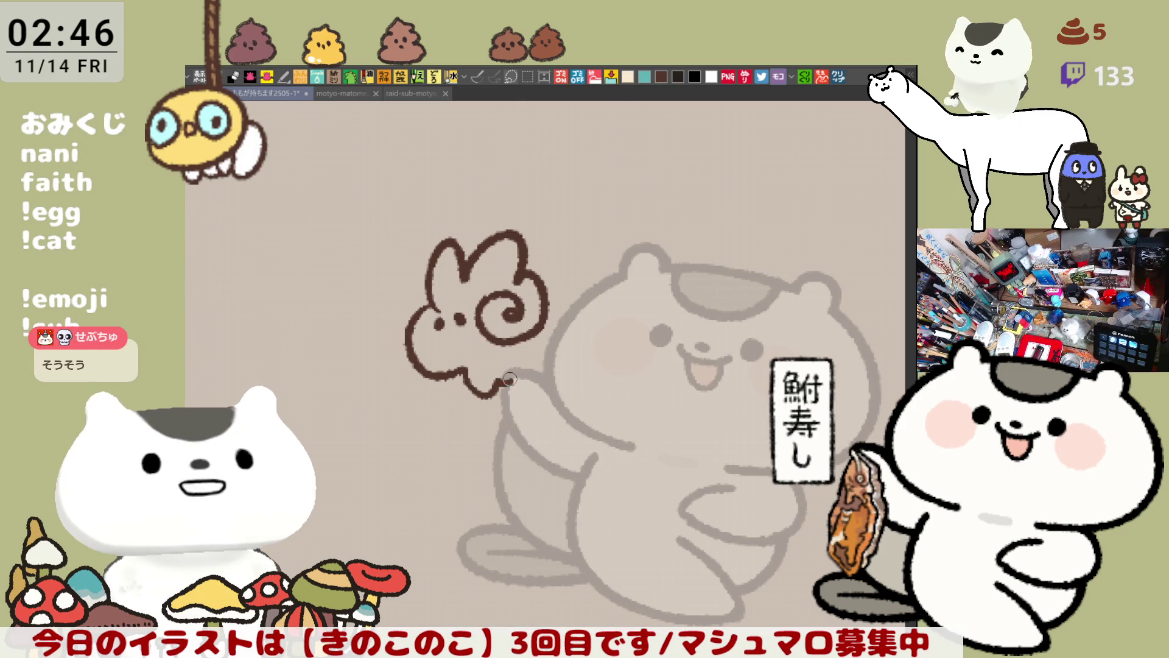
mouse_move(544, 327)
mouse_down()
mouse_move(532, 386)
mouse_move(501, 378)
mouse_move(480, 484)
mouse_move(544, 464)
mouse_up()
mouse_move(567, 375)
mouse_down()
mouse_move(603, 397)
mouse_move(560, 412)
mouse_up()
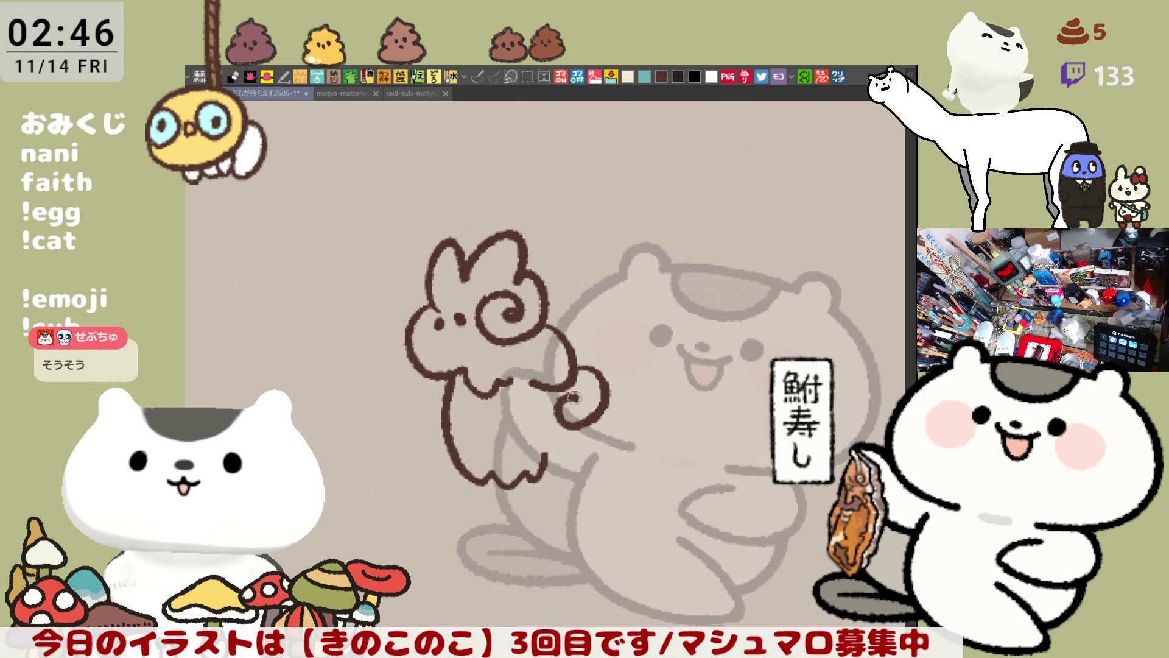
drag(437, 376, 437, 400)
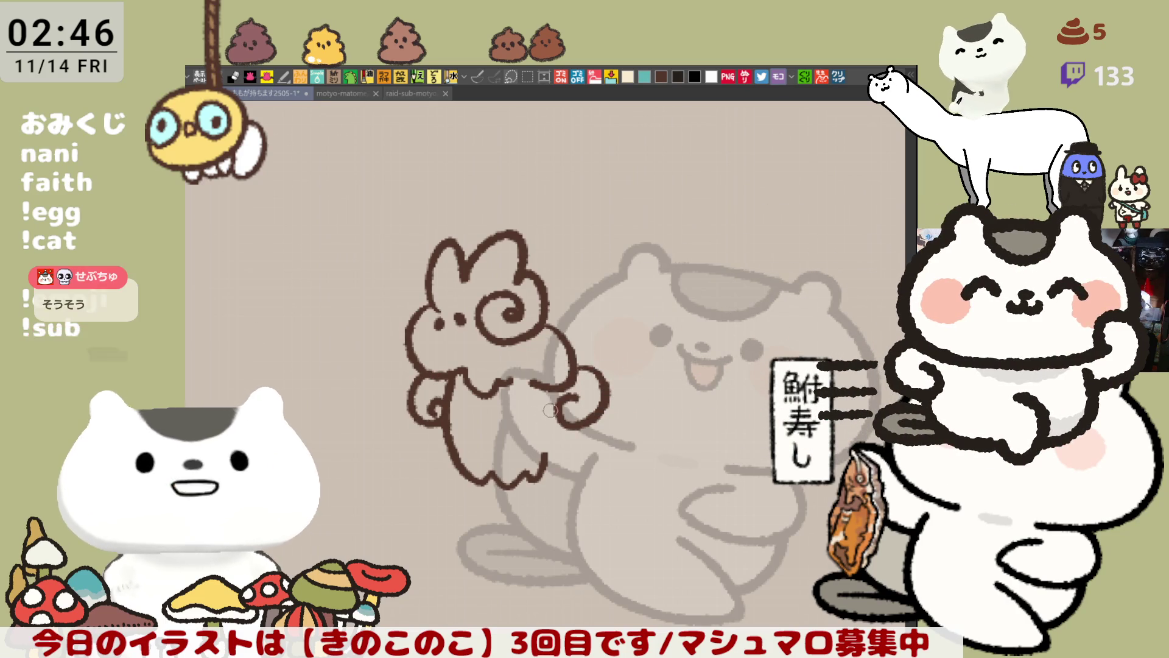
mouse_move(576, 436)
mouse_down()
mouse_move(595, 474)
mouse_move(549, 480)
mouse_up()
mouse_move(457, 429)
mouse_down()
mouse_move(485, 498)
mouse_move(553, 498)
mouse_up()
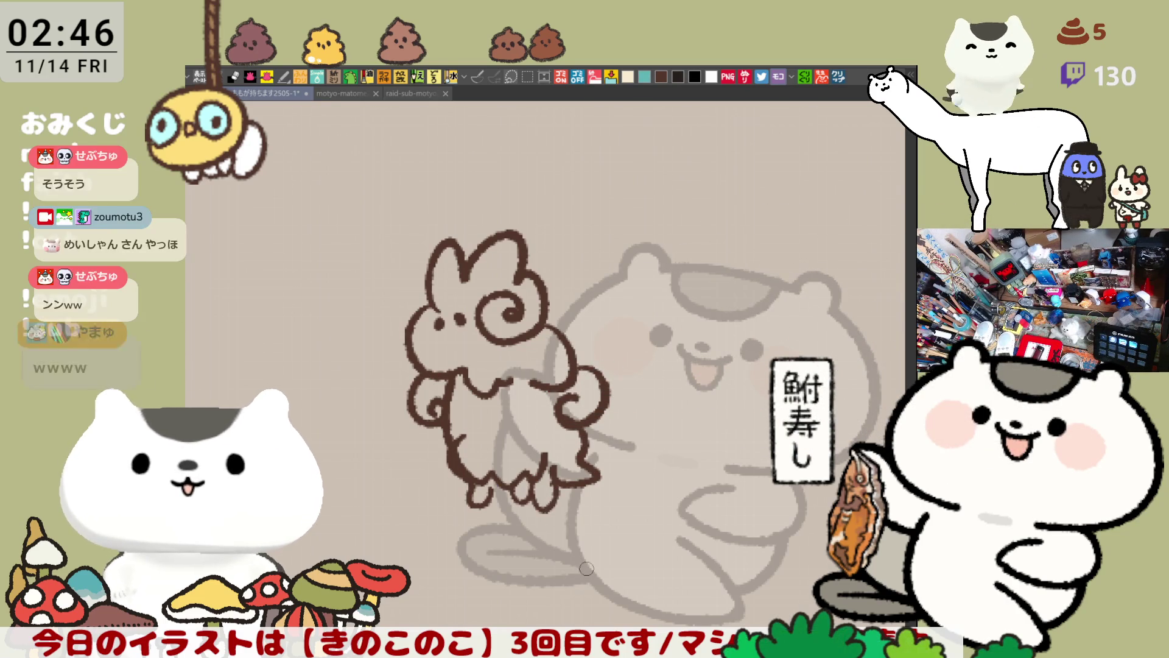
key(Delete)
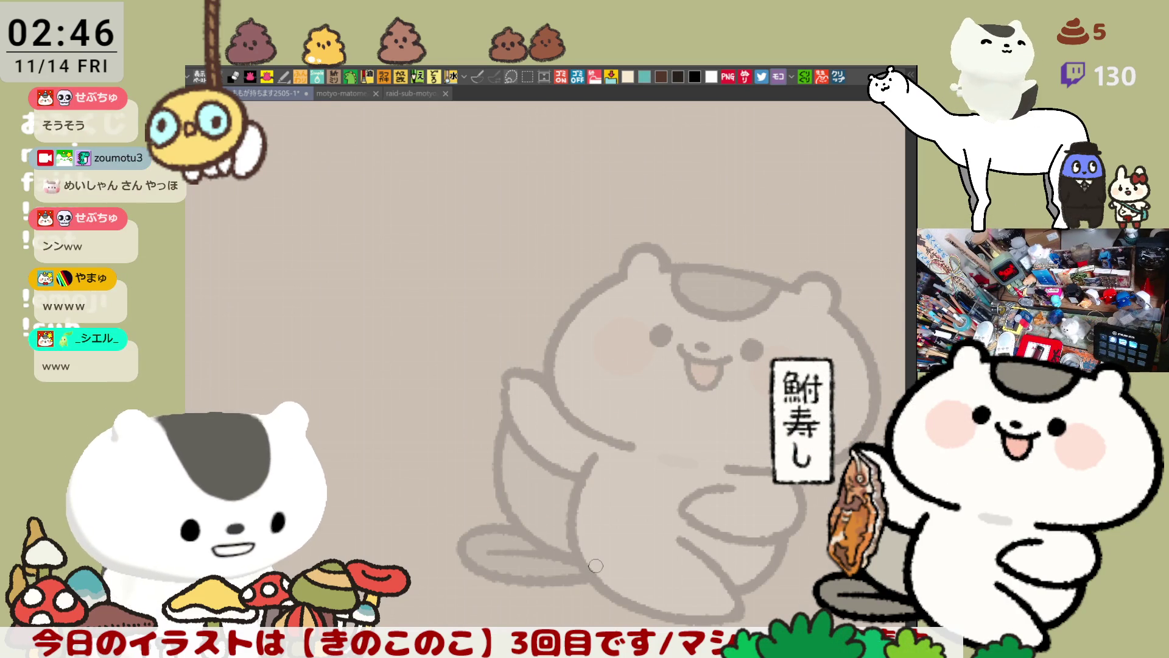
Draw a short teal arc curving over the cat sketch's head, retrying the stroke several times.
key(ctrl+0)
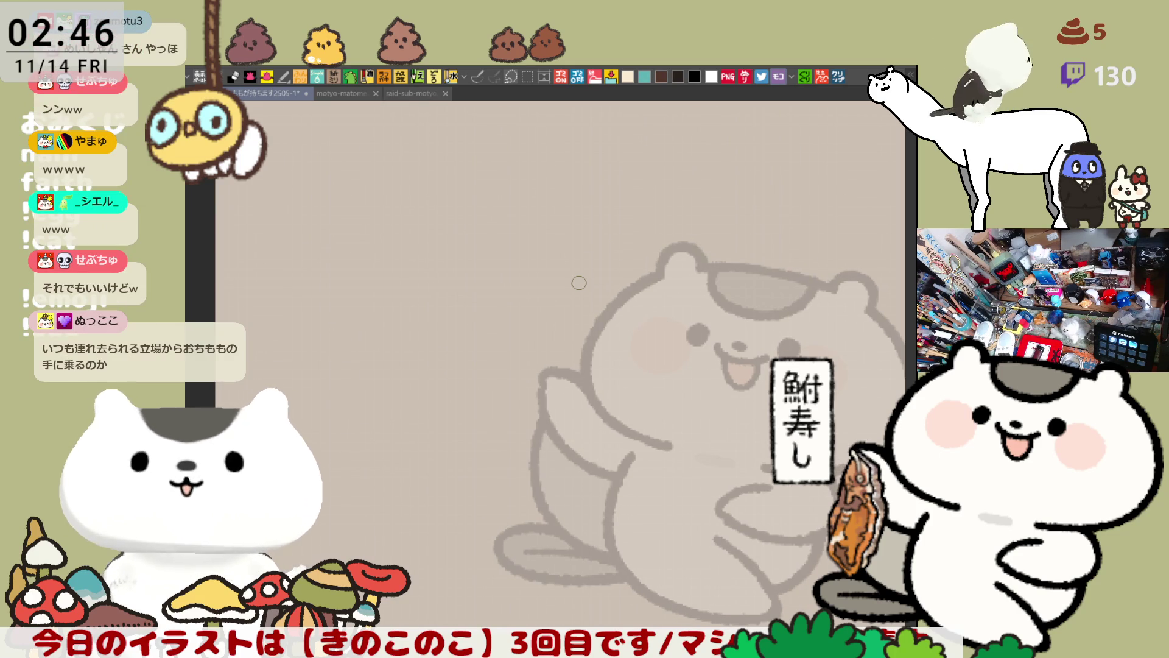
key(ctrl+0)
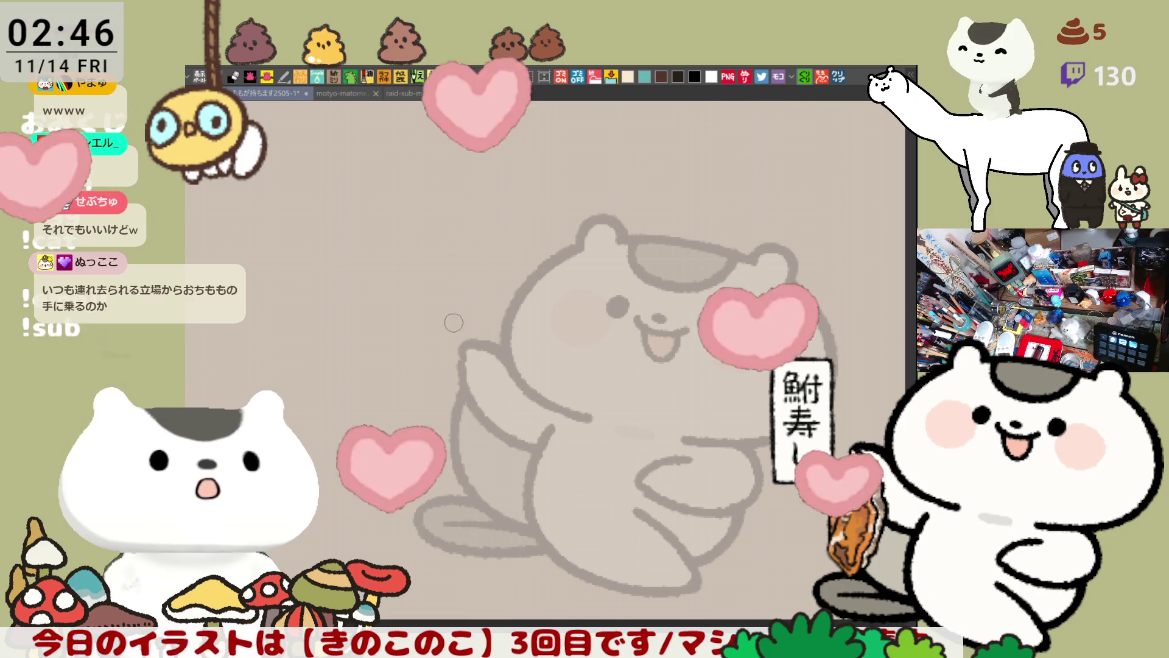
drag(506, 352, 420, 322)
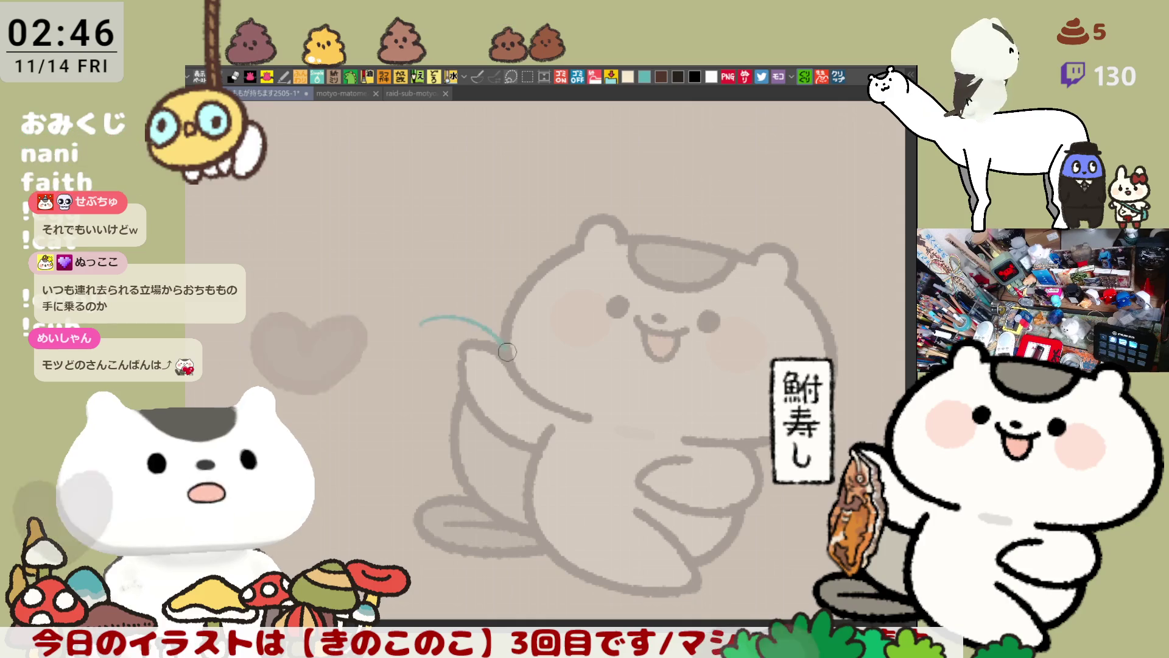
key(ctrl+z)
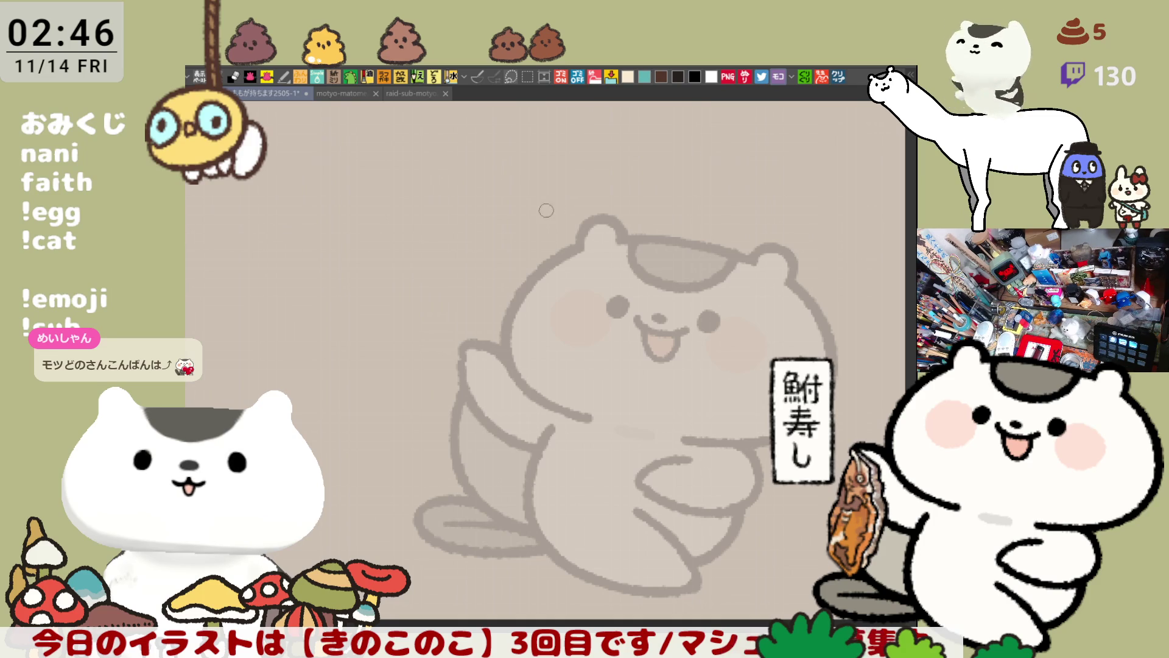
drag(395, 344, 524, 306)
key(ctrl+z)
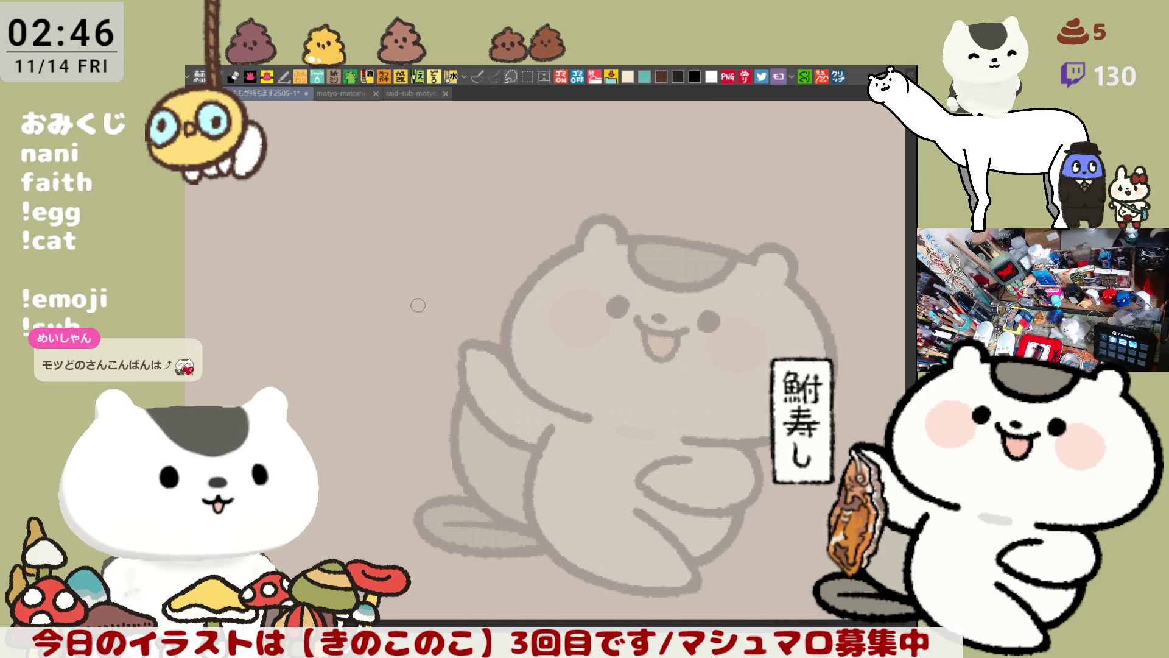
drag(398, 312, 533, 305)
key(ctrl+z)
mouse_move(420, 295)
mouse_down()
mouse_move(478, 255)
mouse_move(534, 310)
mouse_up()
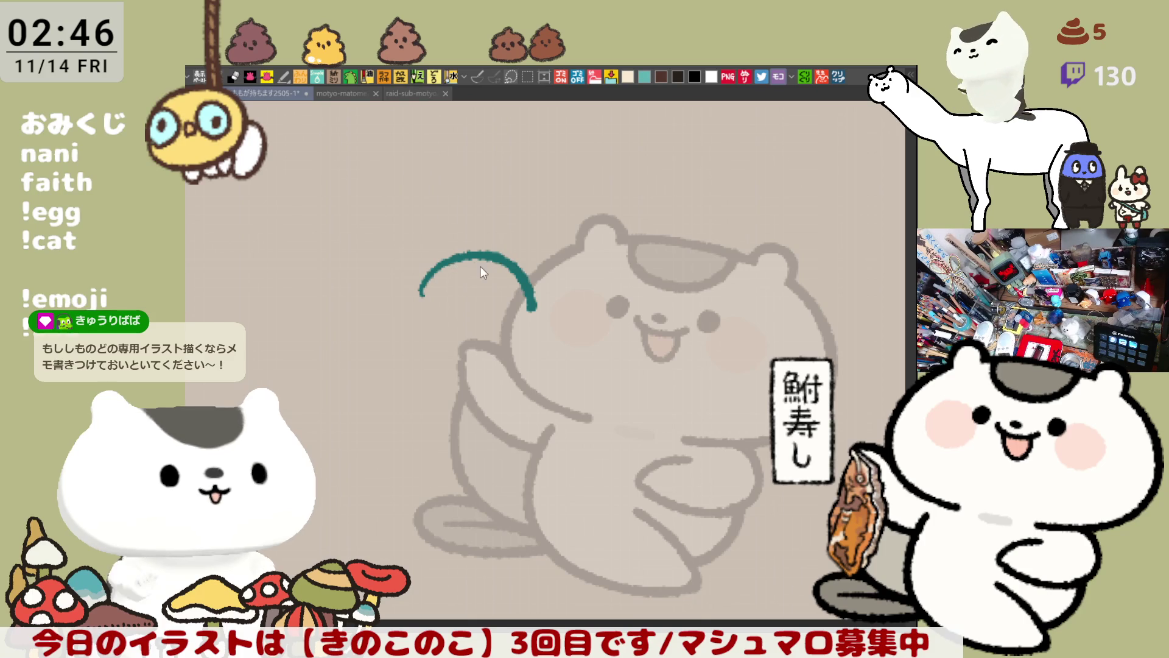
Draw the teal hood arch from its left side across the top to the right.
key(ctrl+z)
drag(438, 256, 405, 339)
key(ctrl+z)
drag(435, 262, 407, 336)
drag(452, 254, 547, 332)
key(ctrl+z)
mouse_move(450, 250)
mouse_down()
mouse_move(523, 266)
mouse_move(546, 337)
mouse_up()
key(ctrl+z)
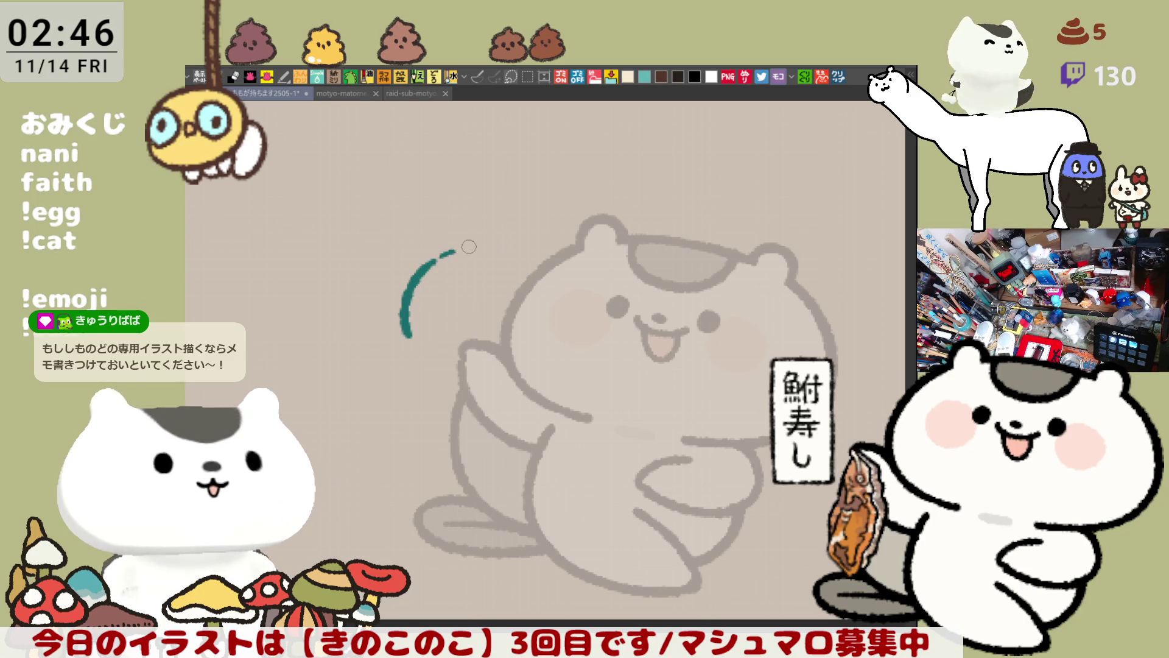
drag(452, 252, 538, 322)
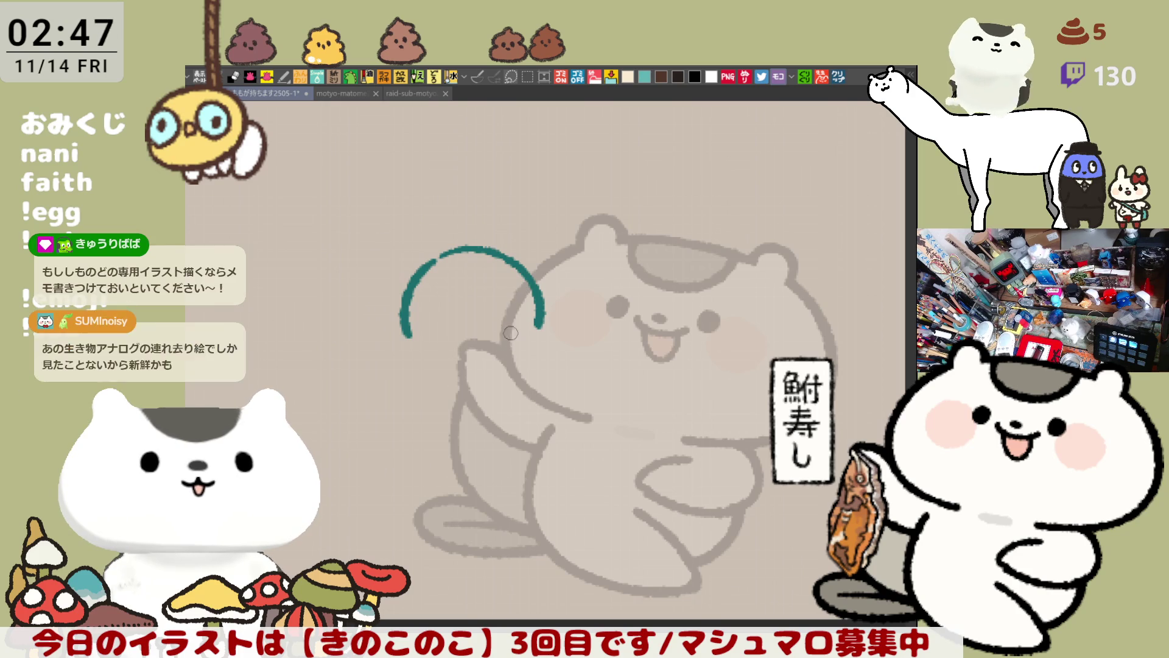
Add the inner face arc, the central eye dot and lengthen the hood's right edge.
drag(444, 279, 466, 343)
key(ctrl+z)
drag(448, 276, 462, 340)
mouse_move(449, 272)
mouse_down()
mouse_move(512, 300)
mouse_move(472, 341)
mouse_up()
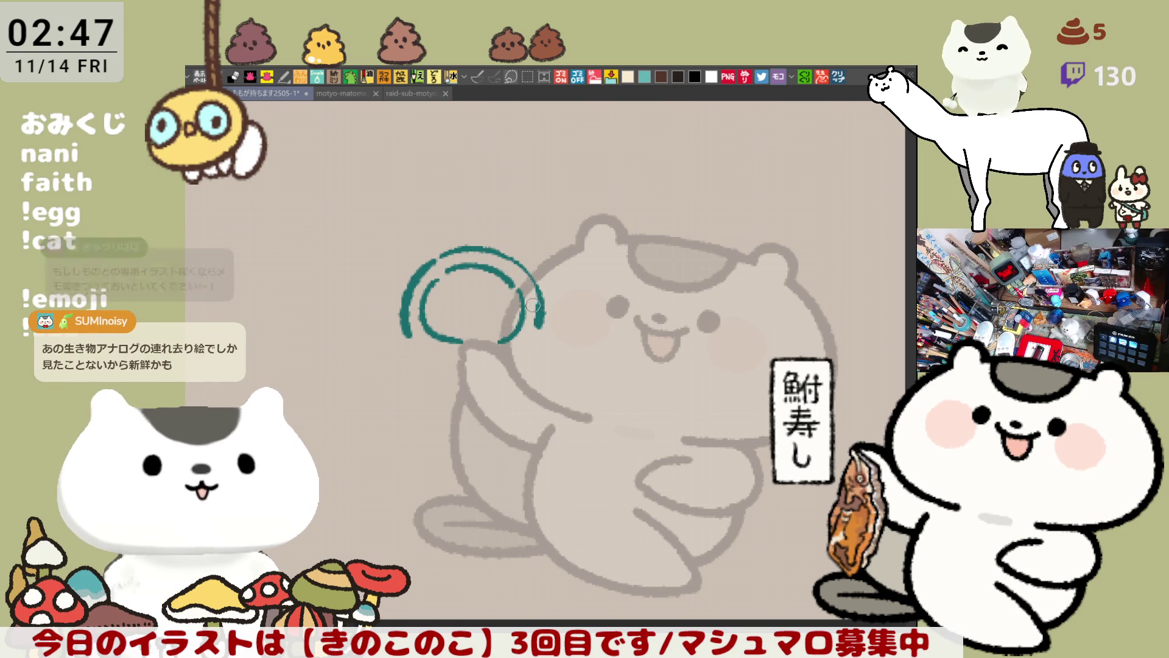
drag(525, 263, 548, 321)
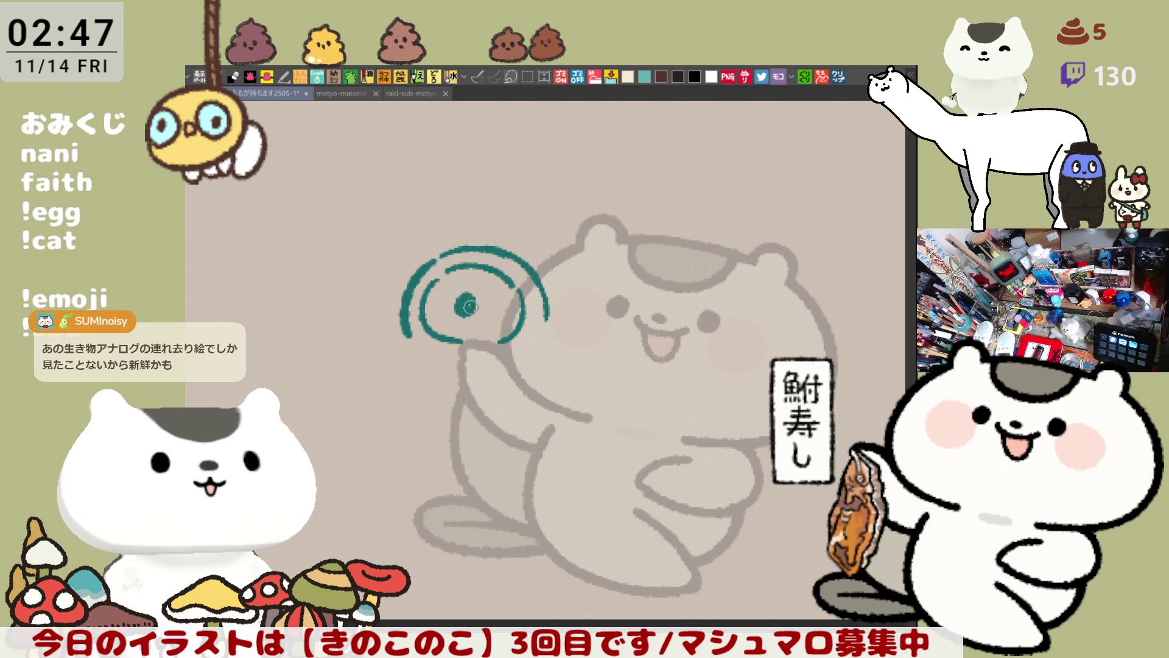
key(ctrl+z)
drag(467, 305, 454, 296)
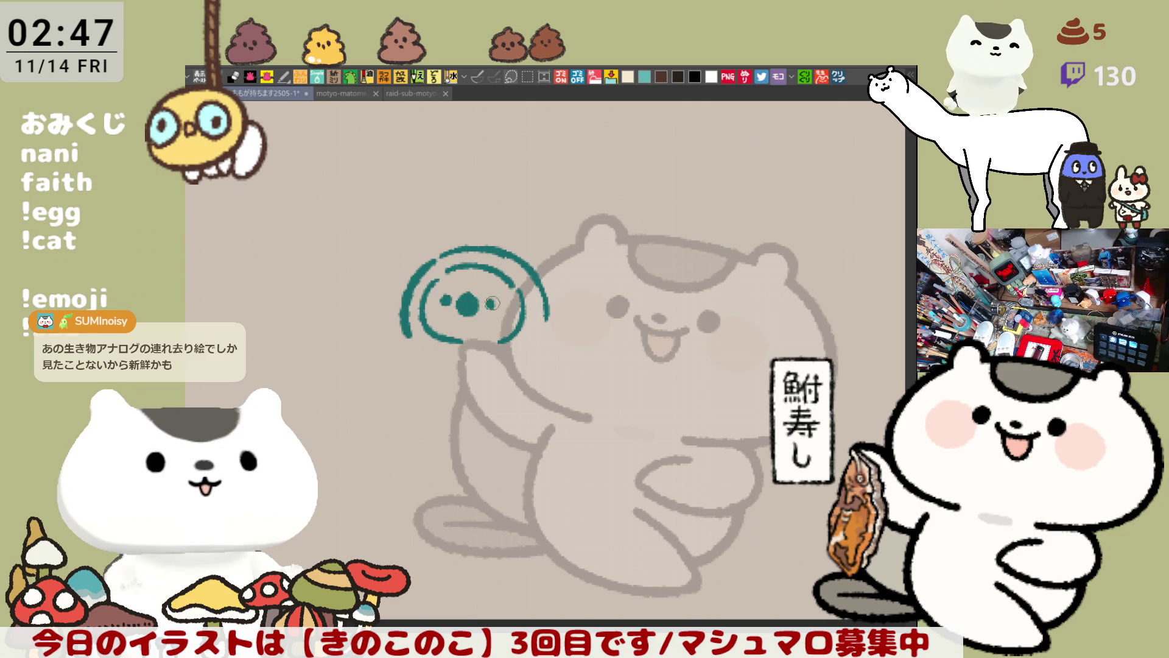
drag(544, 307, 549, 346)
Sketch a U-shaped paw hanging below the cat's hand.
drag(473, 375, 512, 446)
mouse_move(523, 382)
mouse_down()
mouse_move(519, 434)
mouse_move(497, 447)
mouse_up()
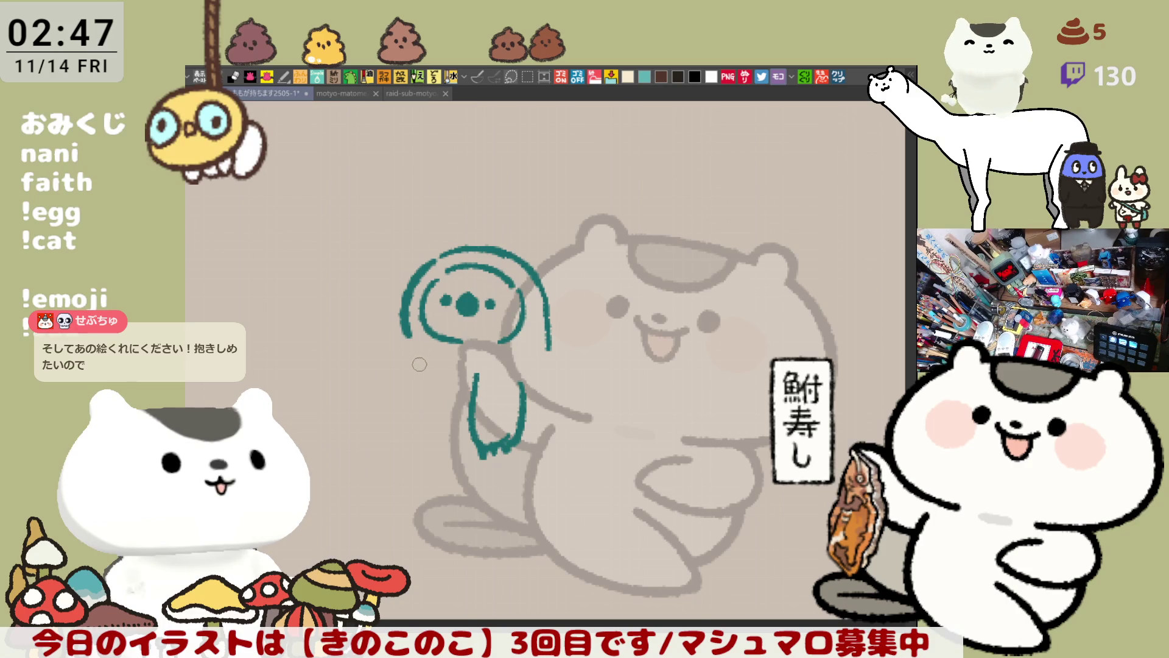
Redraw the creature's two arms as U-shaped strokes hanging down.
key(ctrl+z)
key(ctrl+z)
key(ctrl+z)
drag(472, 367, 471, 409)
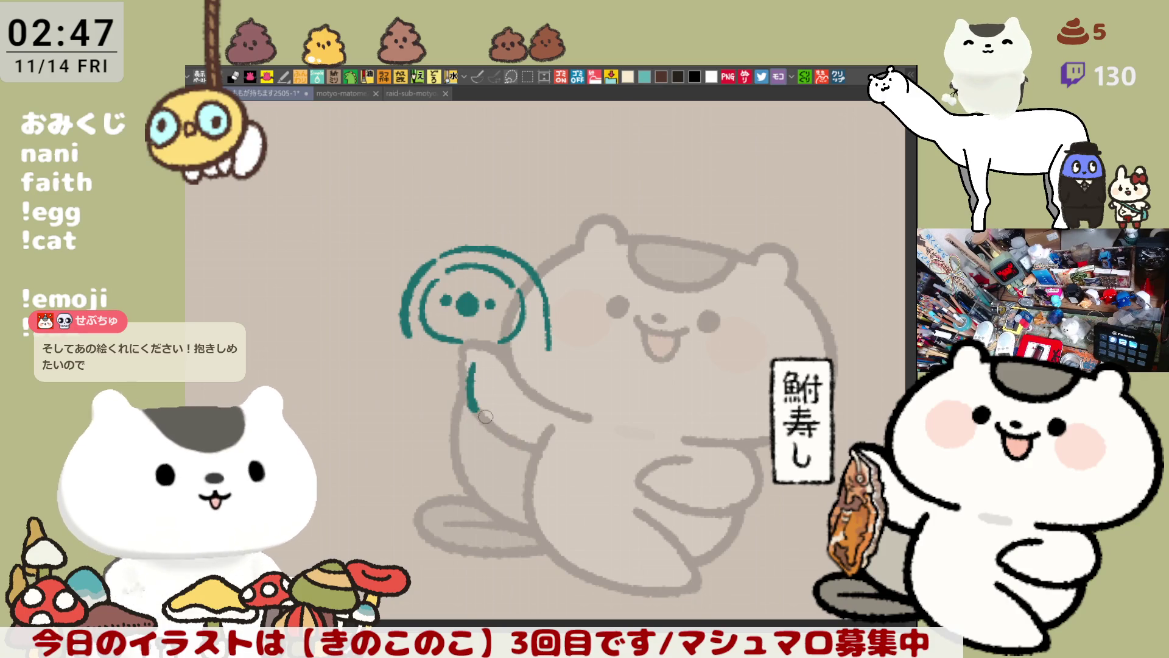
mouse_move(523, 364)
mouse_down()
mouse_move(509, 413)
mouse_move(493, 419)
mouse_up()
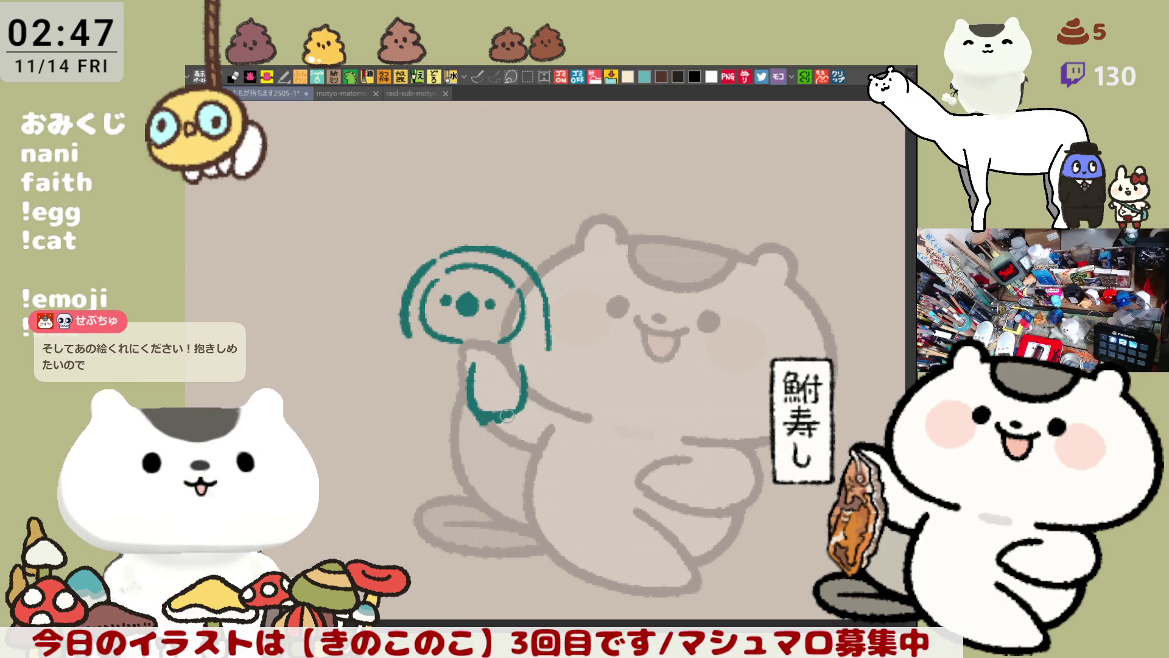
drag(405, 342, 432, 408)
drag(442, 360, 432, 410)
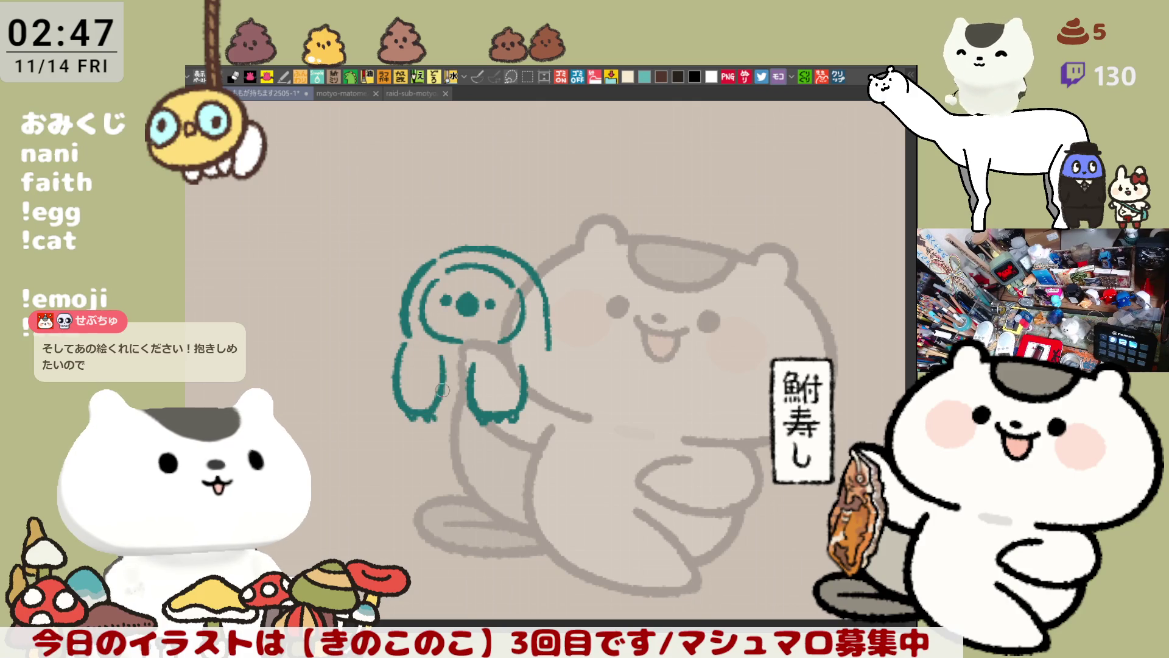
Try extending the hood's right side downward several times, ending with it removed.
drag(548, 345, 553, 410)
key(ctrl+z)
drag(548, 352, 555, 411)
key(ctrl+z)
drag(549, 345, 555, 412)
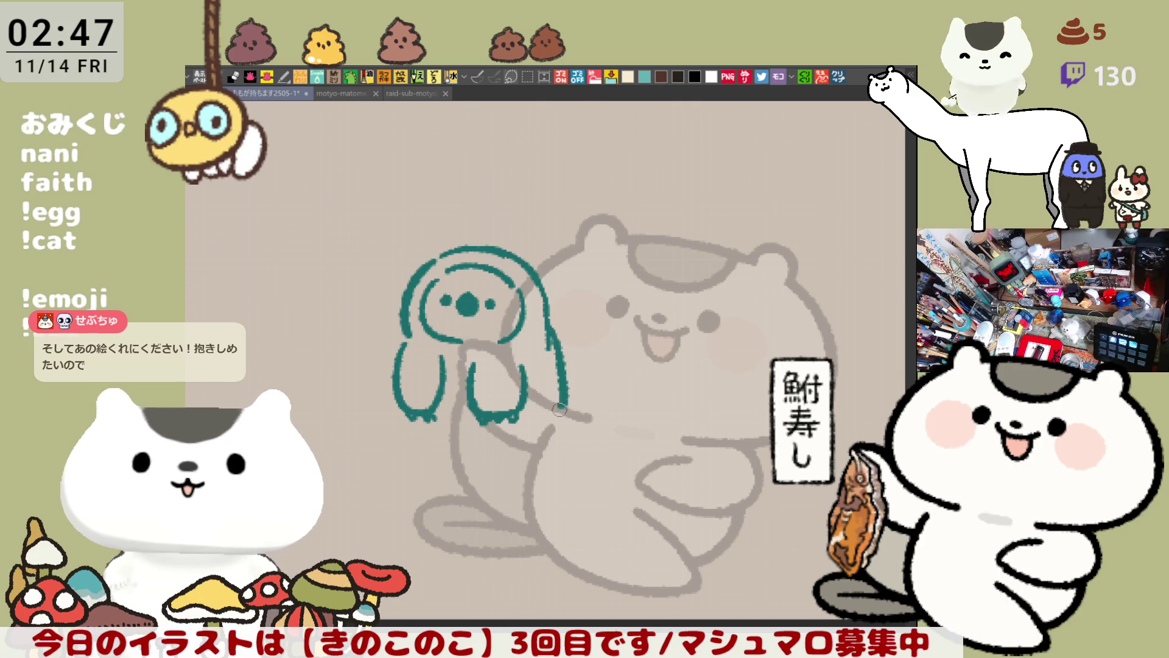
key(ctrl+z)
drag(551, 344, 560, 412)
key(ctrl+z)
drag(550, 345, 557, 403)
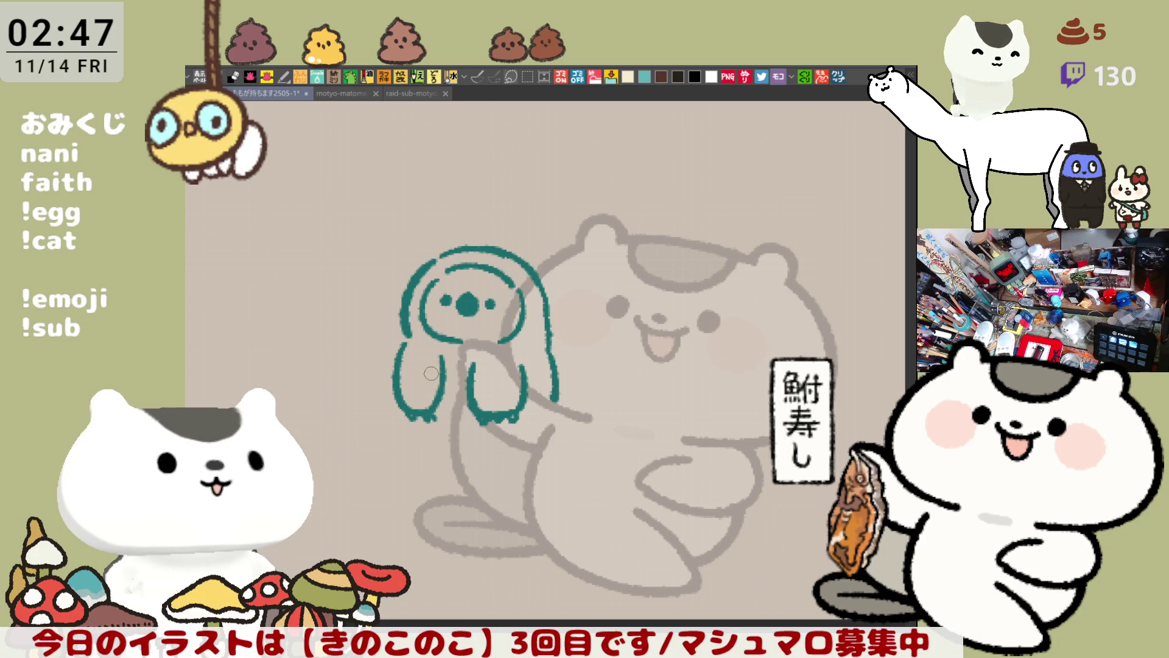
key(ctrl+z)
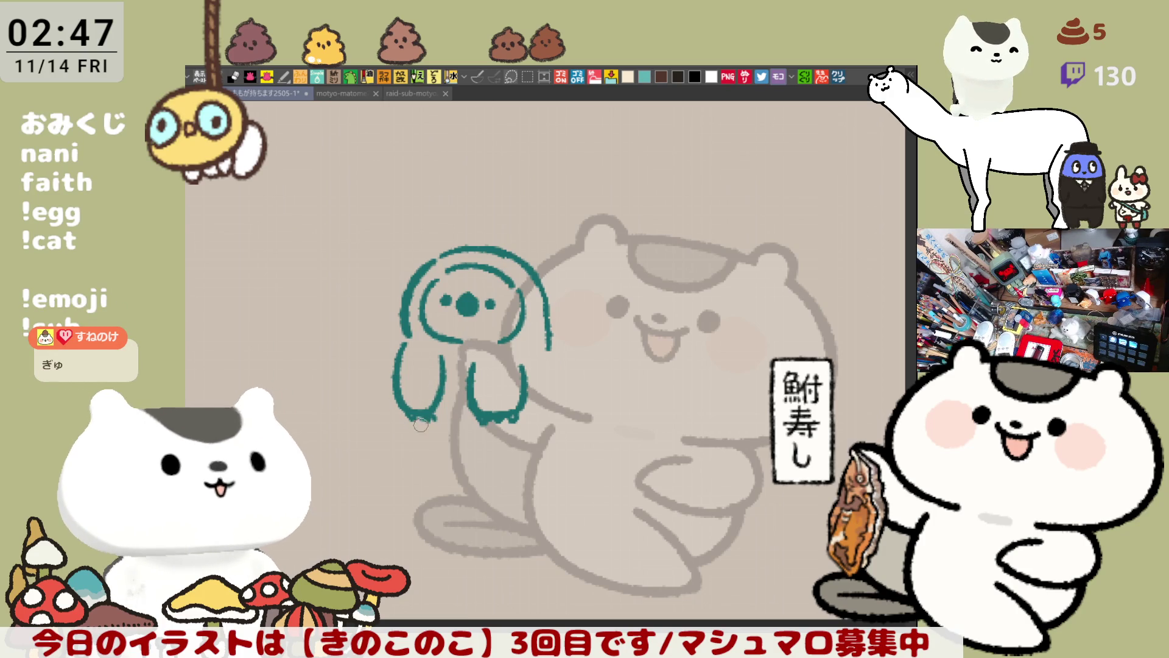
Draw the creature's left foot with a small mark beside it.
drag(421, 424, 460, 469)
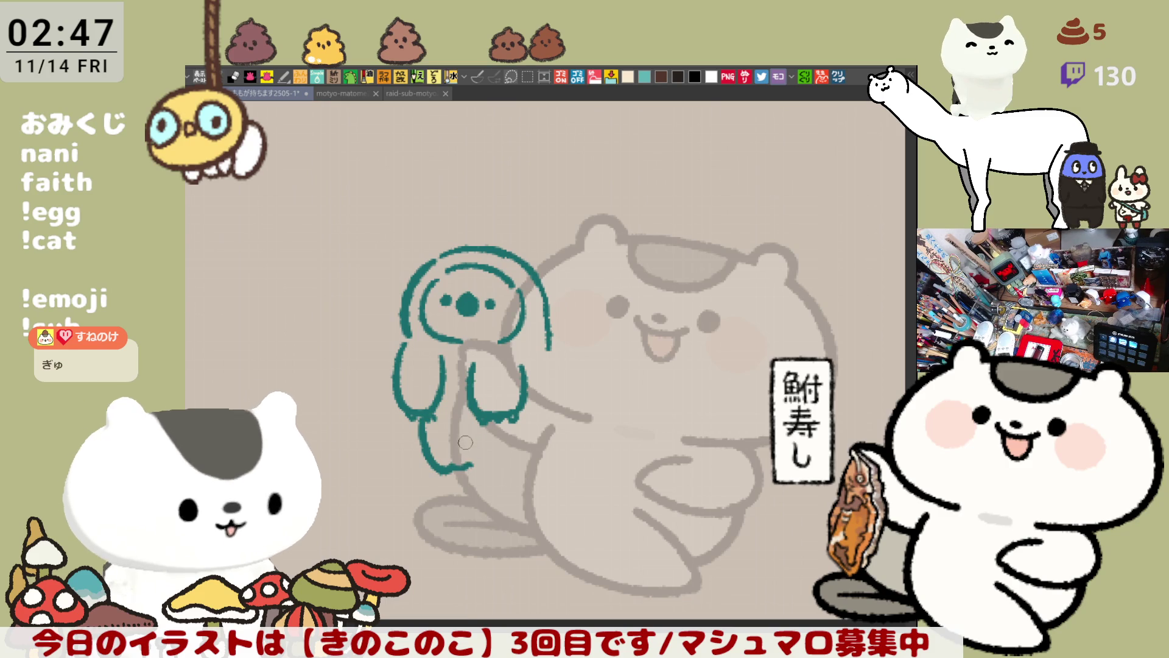
drag(461, 448, 517, 468)
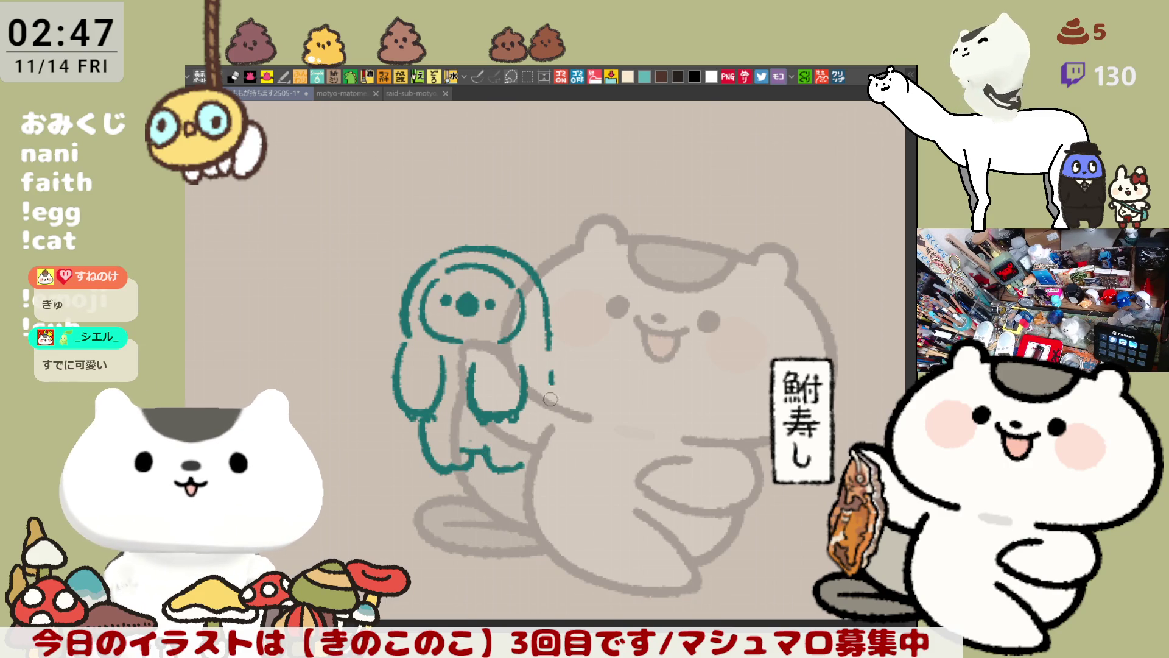
Draw a thick right-side outline from the upper back down to the foot.
drag(552, 382, 525, 461)
key(ctrl+z)
mouse_move(552, 376)
mouse_down()
mouse_move(510, 470)
mouse_move(521, 471)
mouse_up()
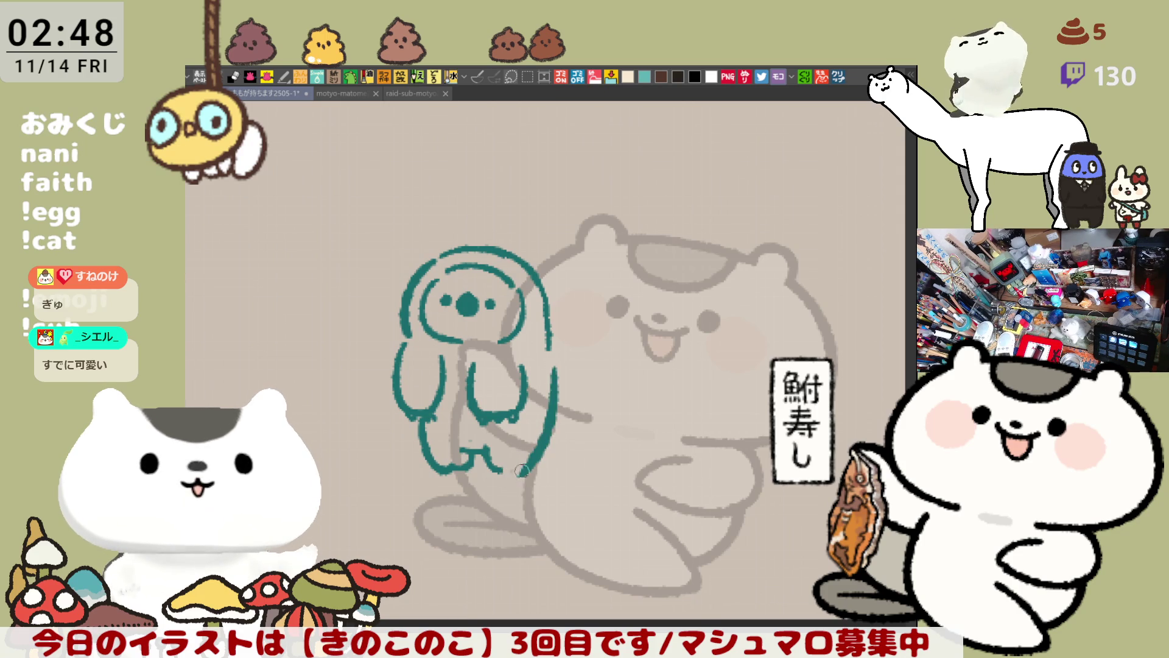
key(ctrl+z)
drag(553, 366, 529, 458)
key(ctrl+z)
drag(552, 358, 533, 463)
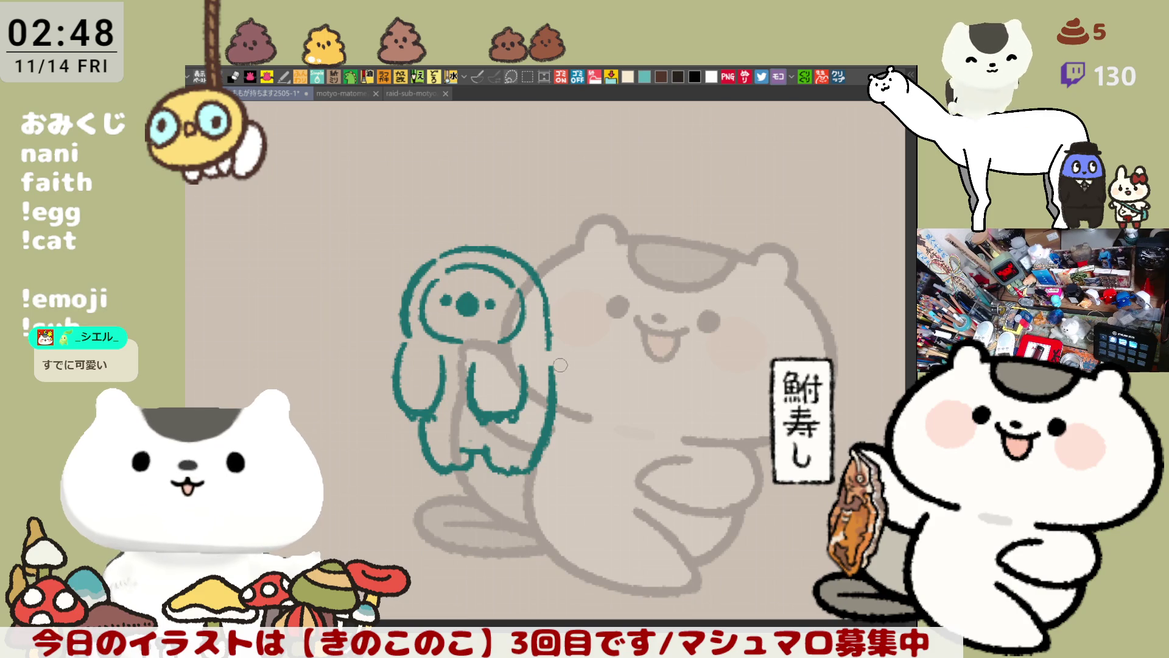
key(ctrl+z)
drag(552, 359, 535, 461)
drag(552, 362, 530, 470)
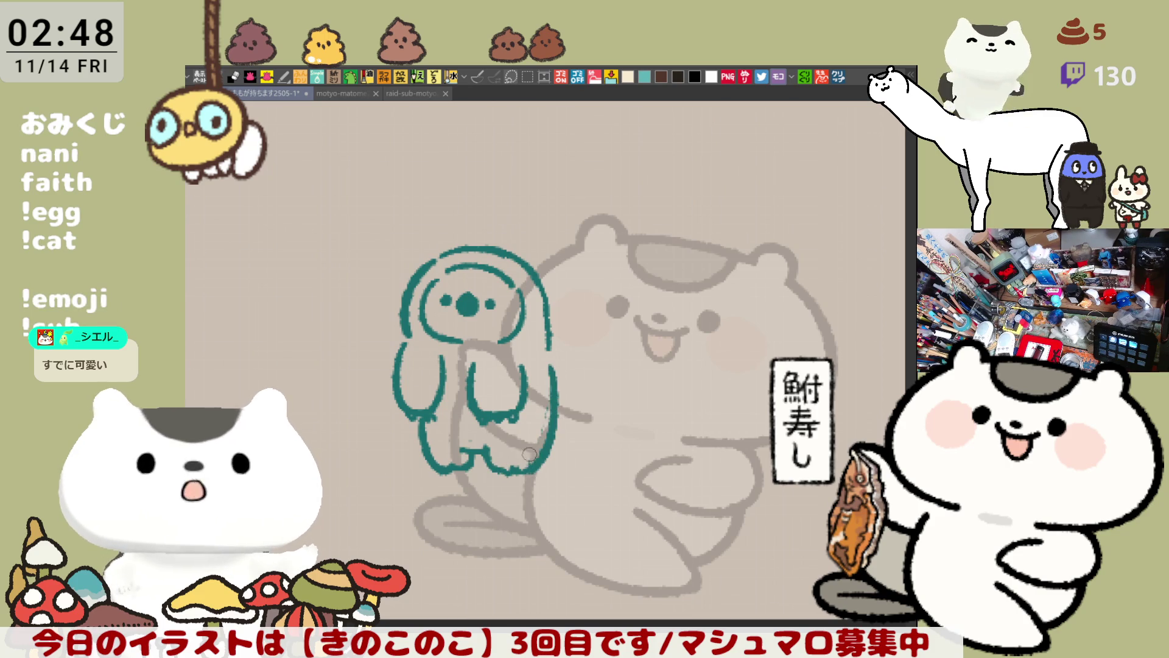
drag(551, 322, 552, 339)
drag(560, 383, 506, 299)
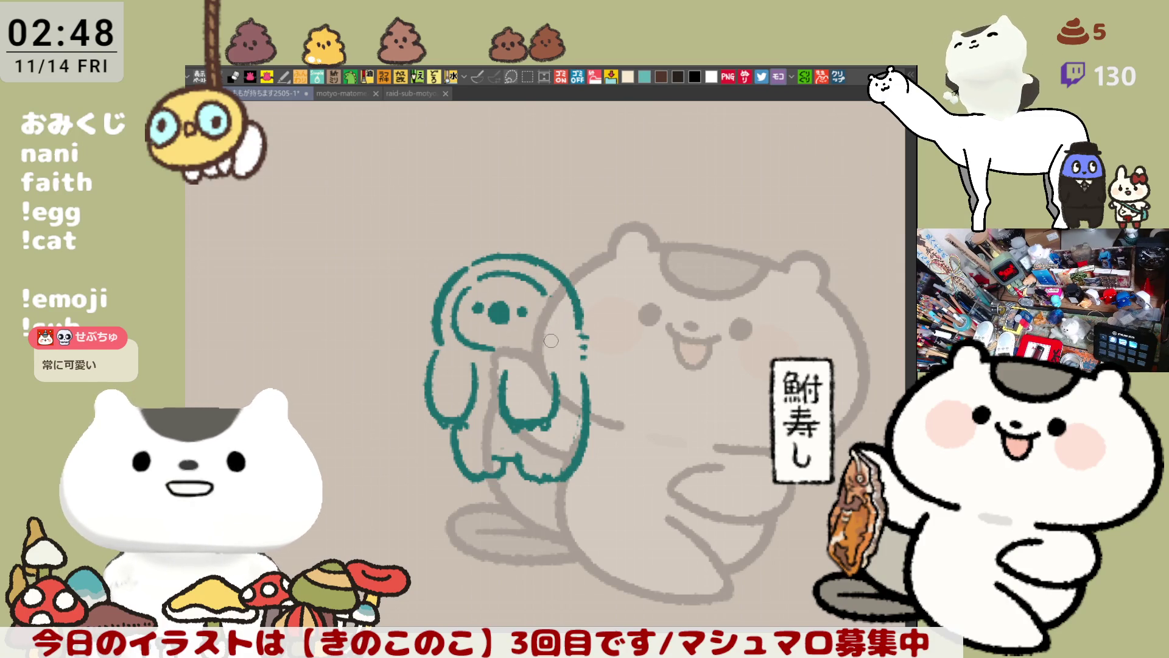
Refine the face's left edge while mirrored, then extend the head's right edge downward.
key(h)
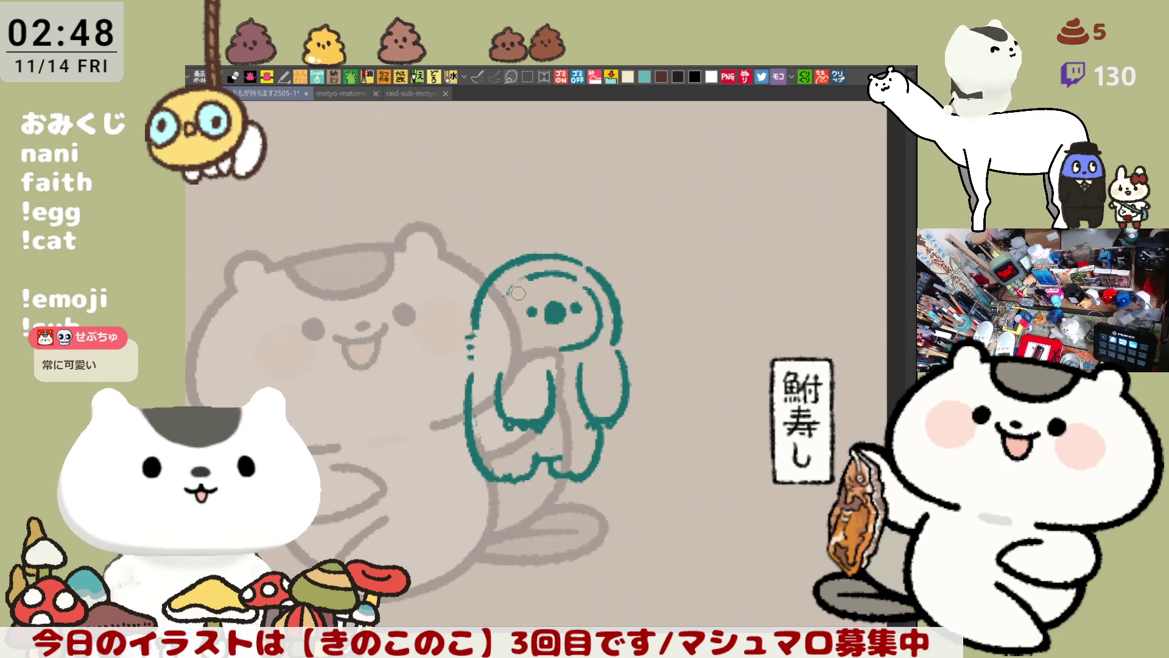
drag(516, 287, 523, 336)
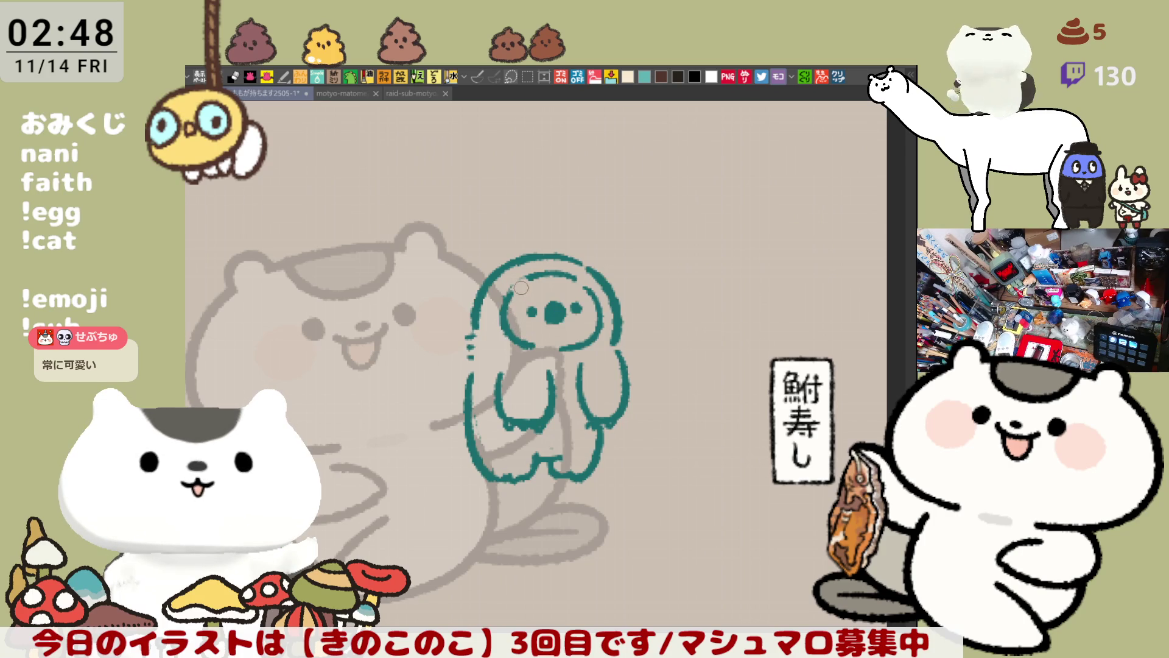
key(h)
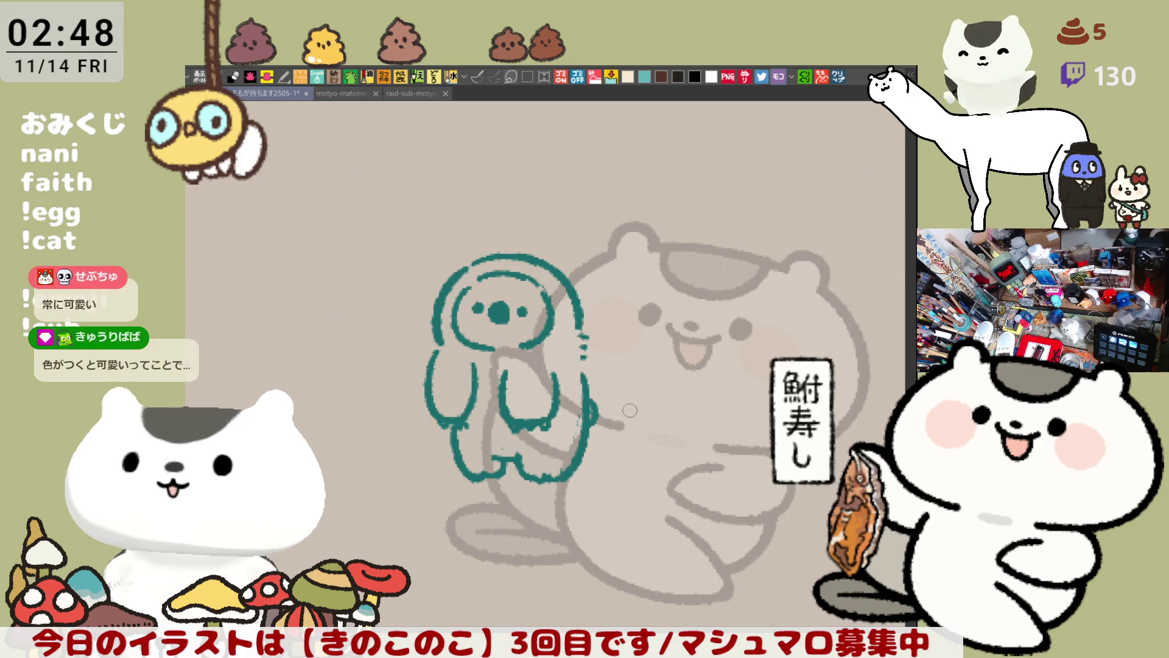
drag(630, 410, 637, 395)
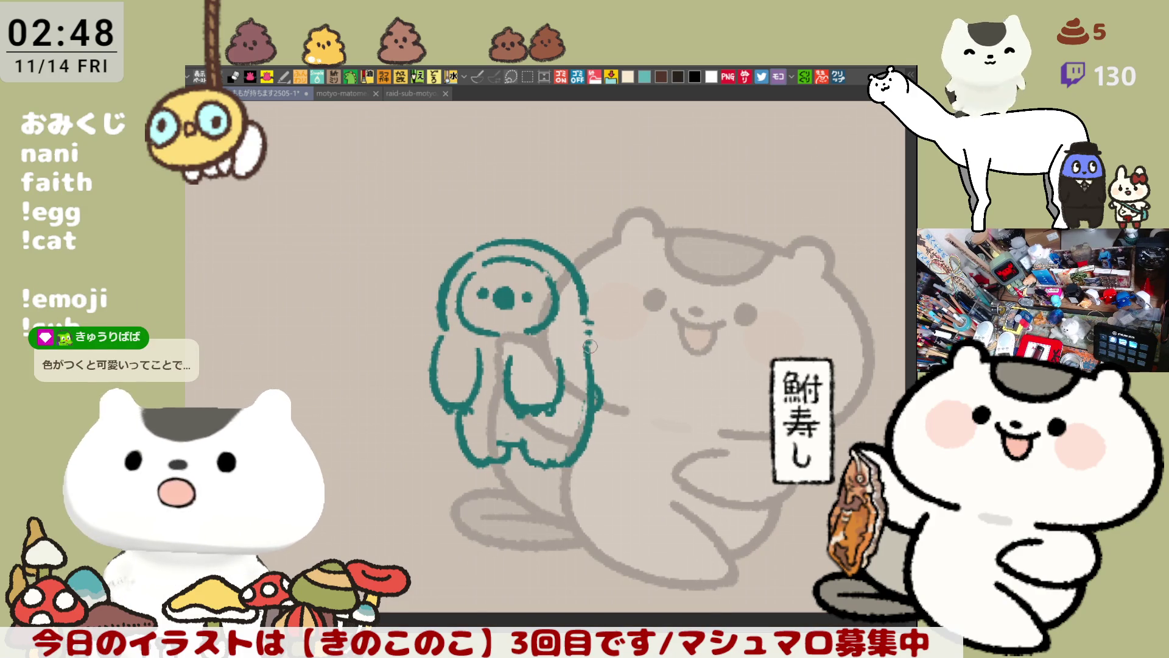
drag(578, 301, 594, 386)
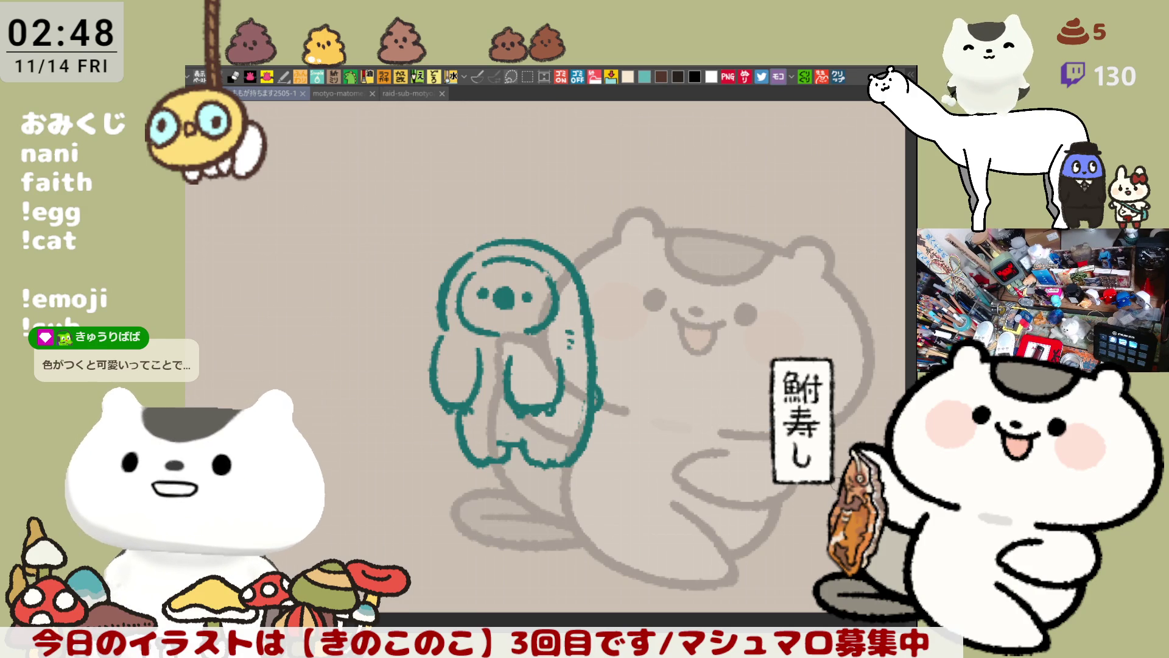
Dab small fur dots along the creature's back and down its body.
click(573, 403)
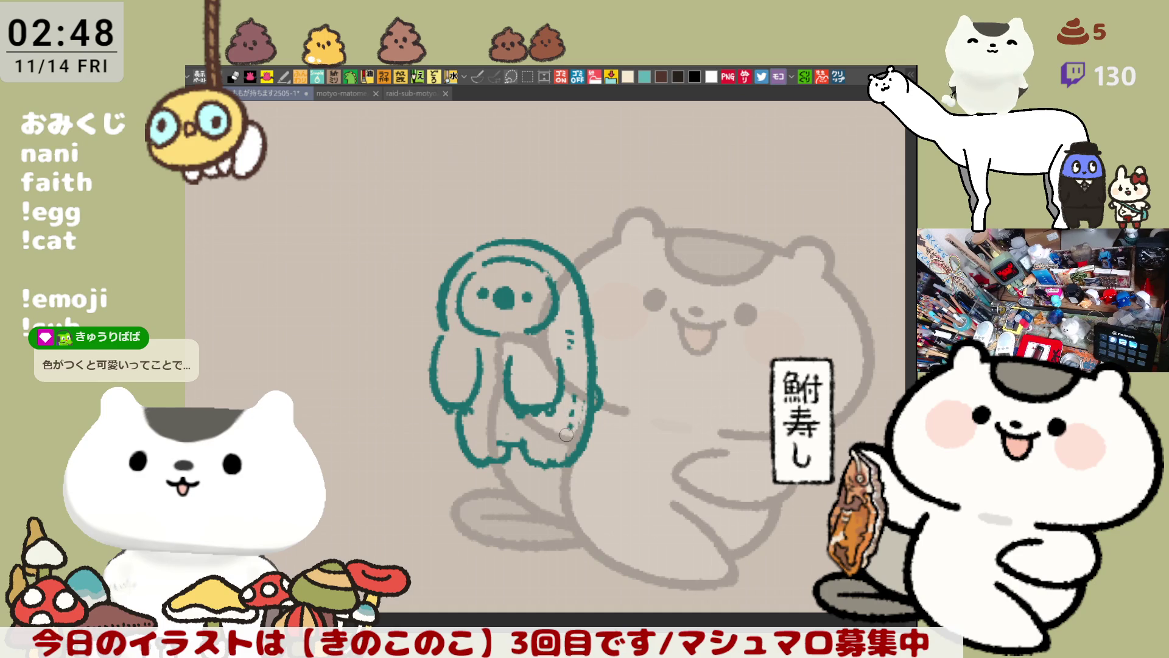
drag(532, 465, 511, 464)
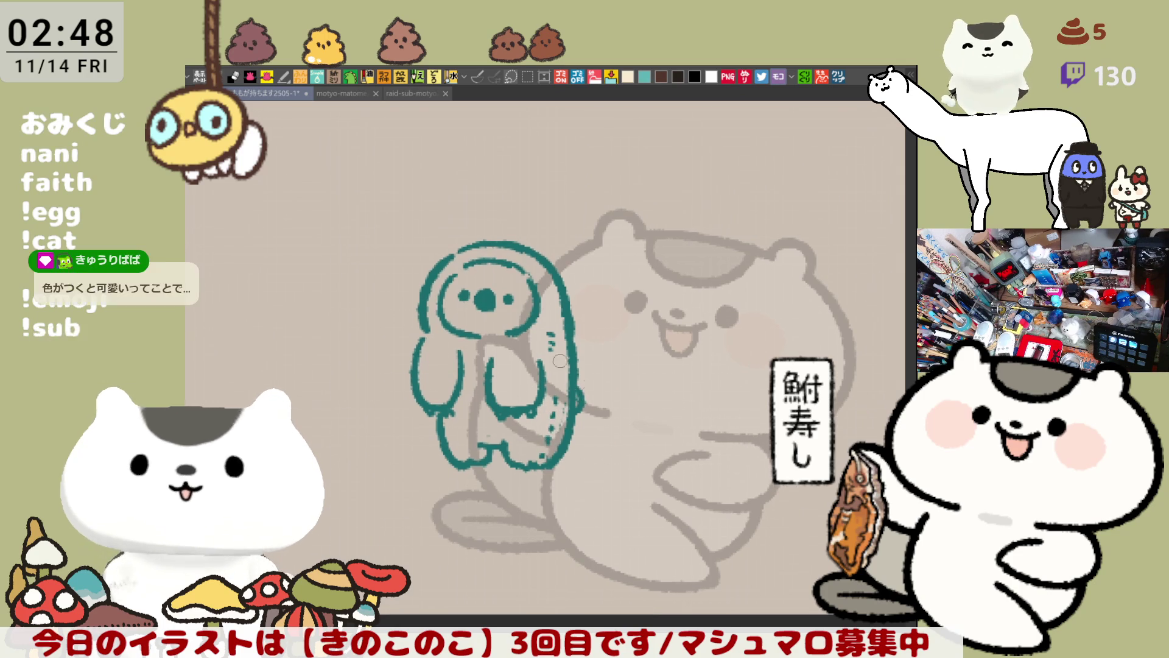
click(541, 362)
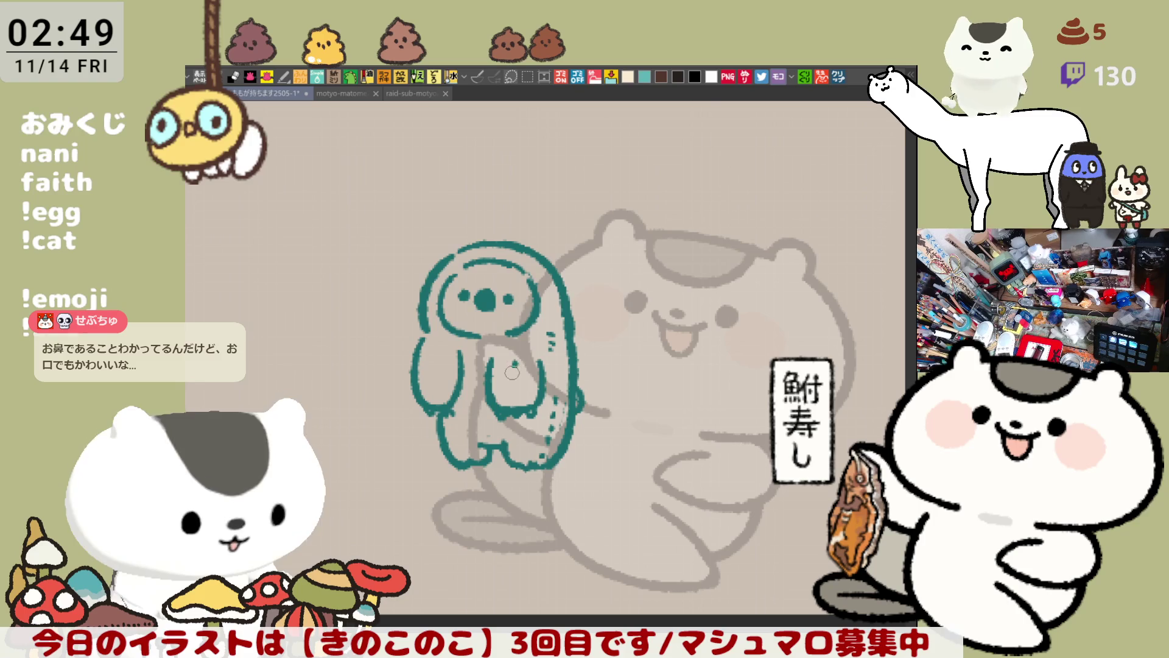
click(513, 377)
click(512, 391)
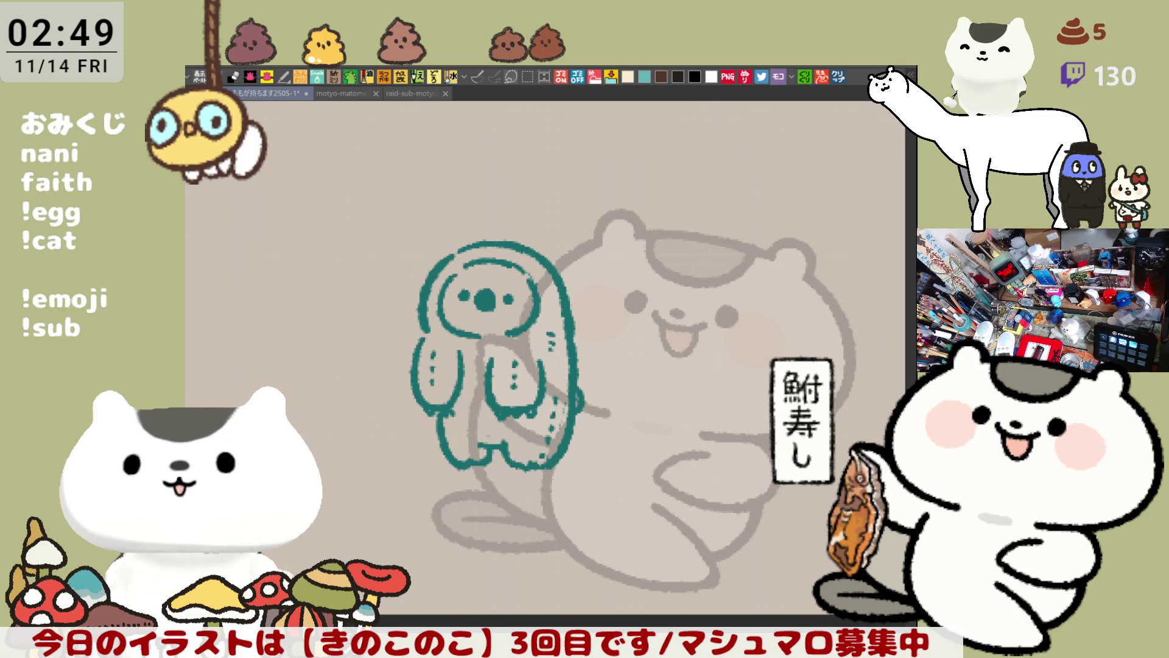
Lower the teal sketch layer's opacity and nudge the sketch slightly left.
key(ctrl+shift+o)
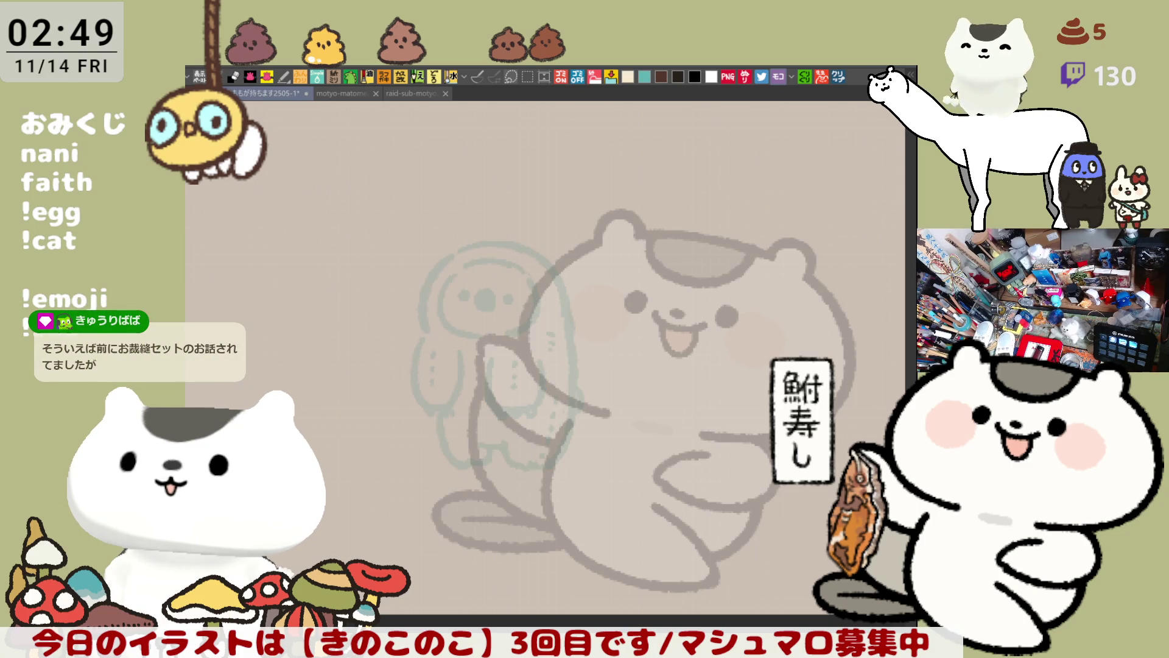
scroll(596, 458, up, 1)
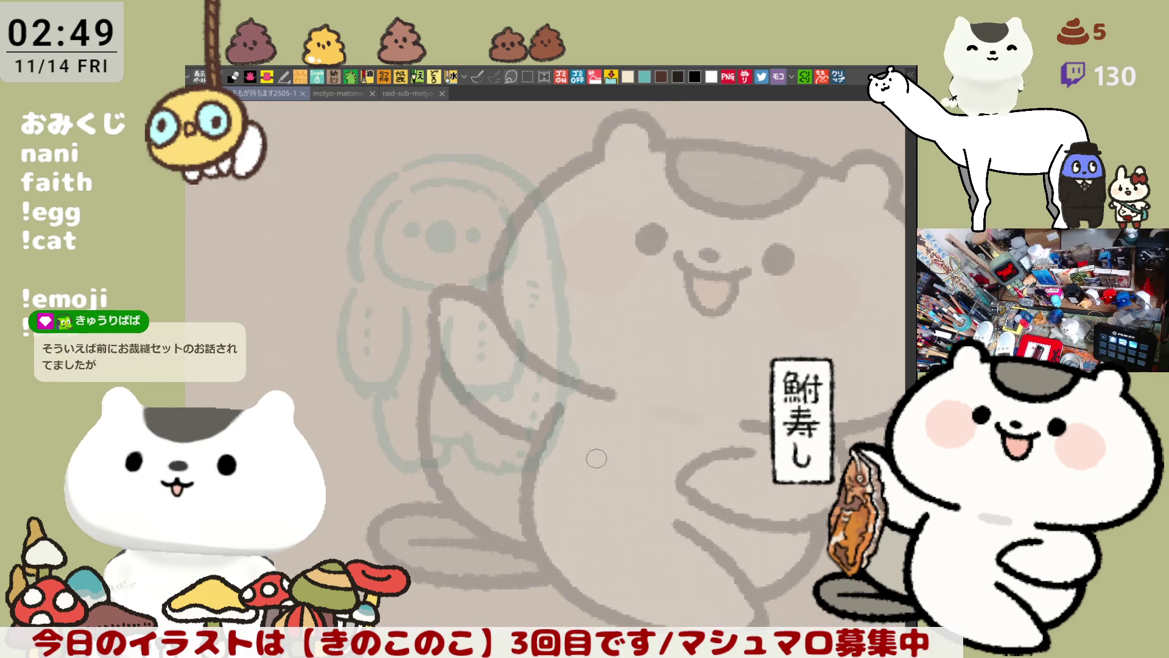
scroll(596, 458, up, 1)
drag(596, 457, 641, 513)
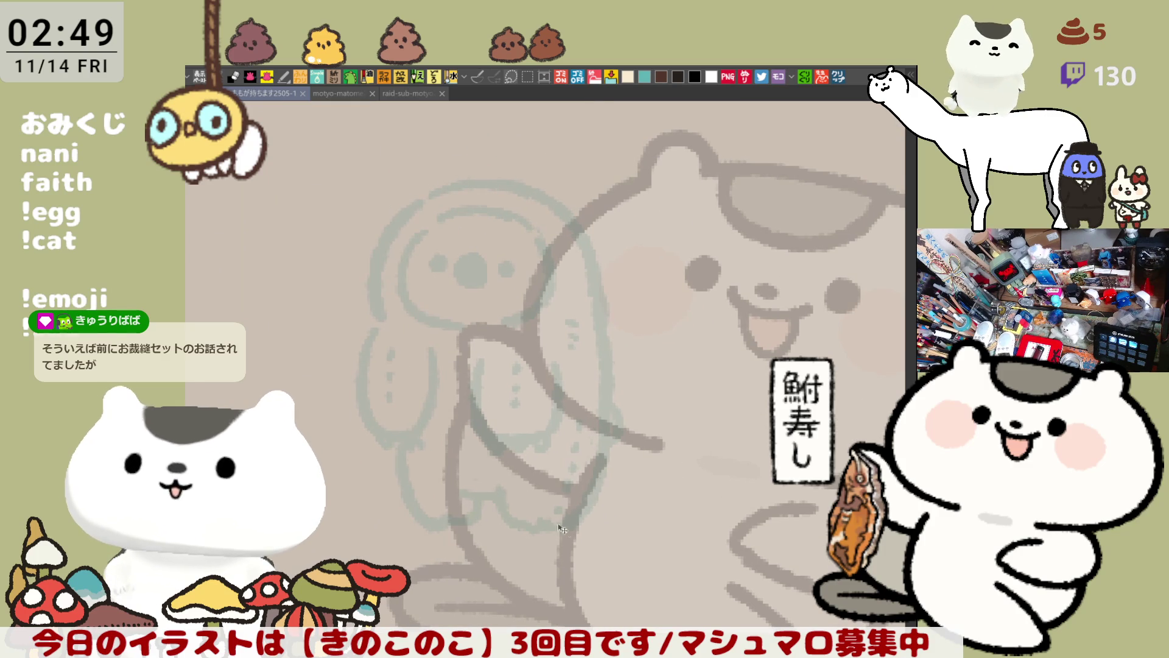
drag(579, 516, 543, 512)
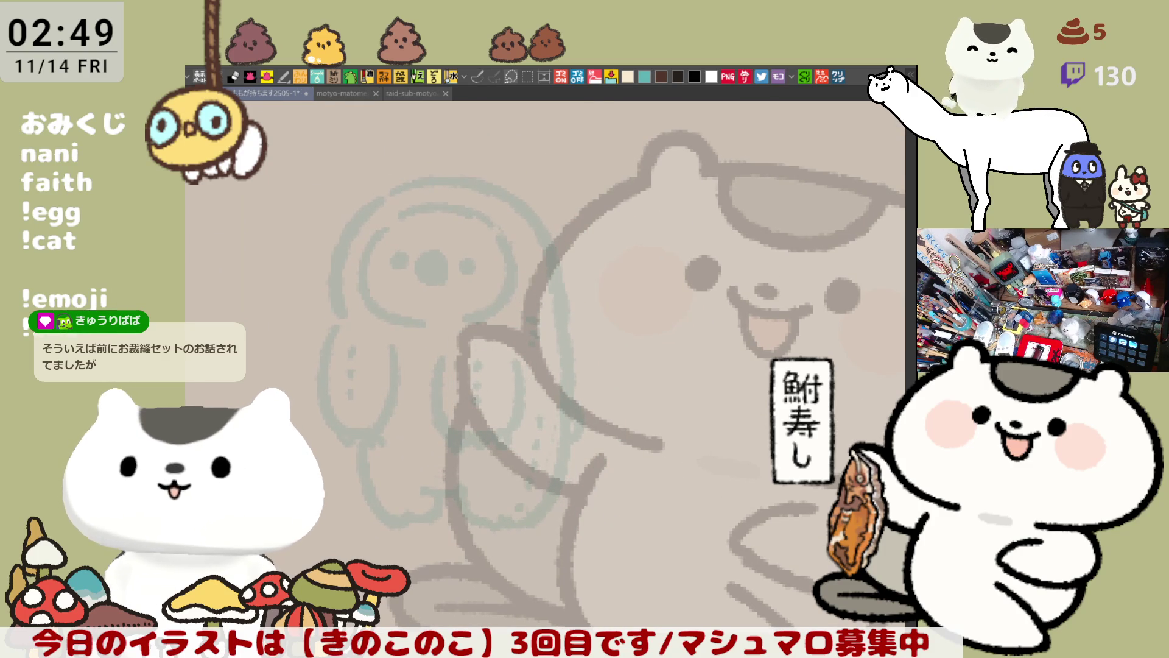
drag(668, 377, 687, 409)
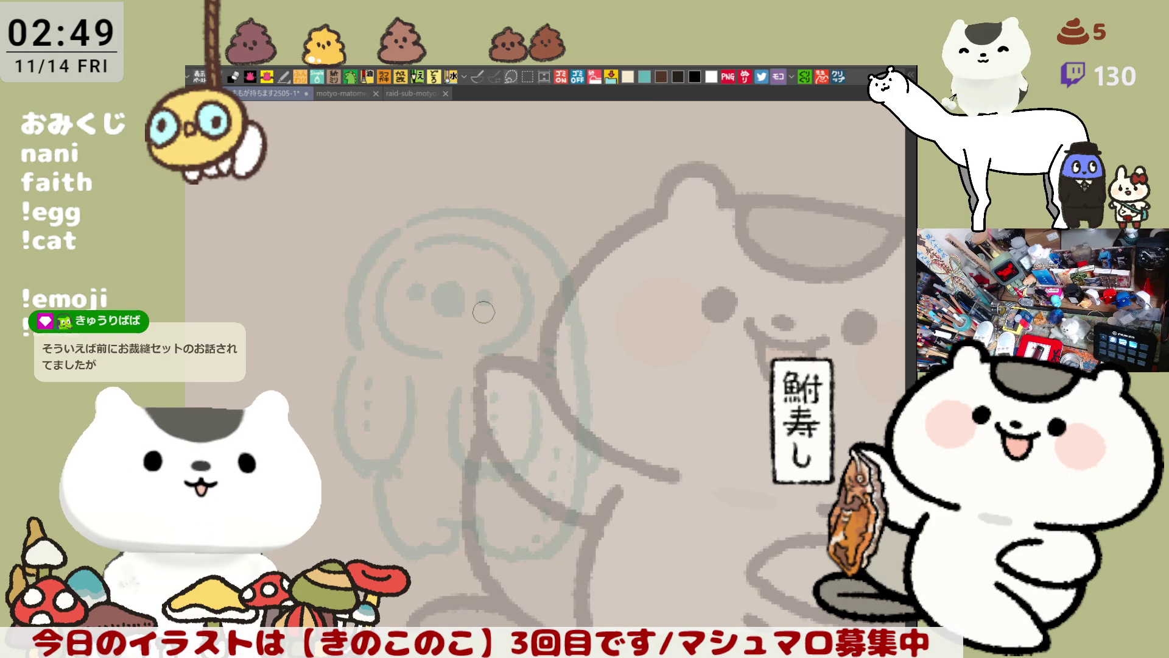
scroll(482, 312, up, 1)
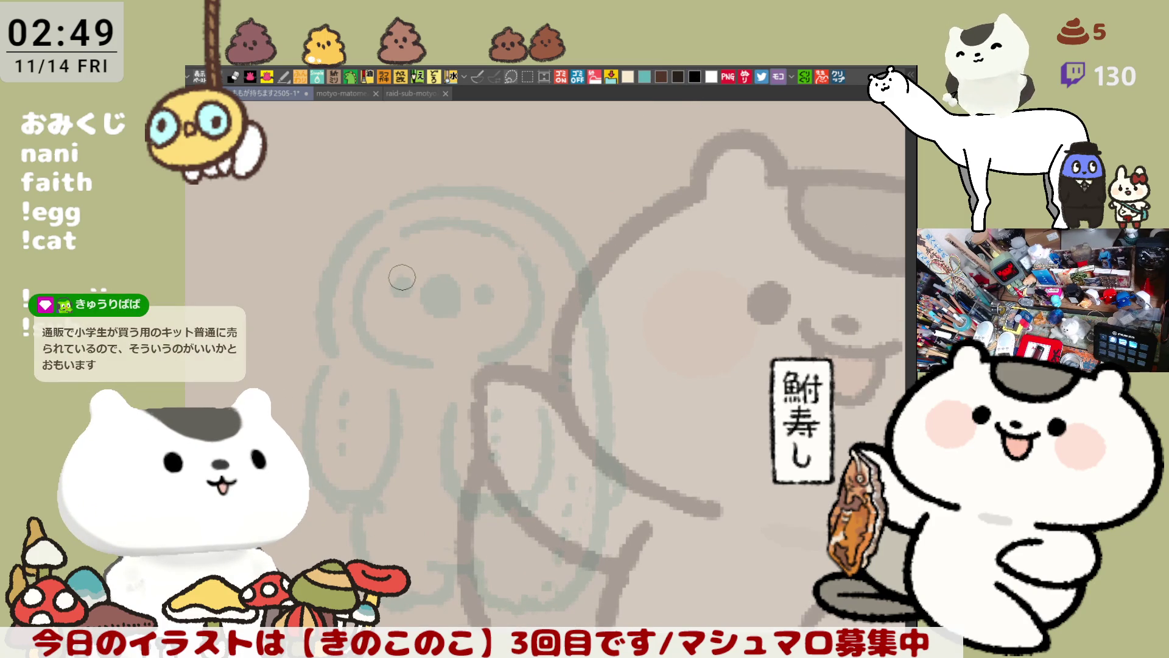
Ink a black curve along the head's left side after two trial strokes, then bring up the sewing-kit reference.
drag(369, 263, 387, 371)
key(ctrl+z)
drag(384, 238, 349, 346)
key(ctrl+z)
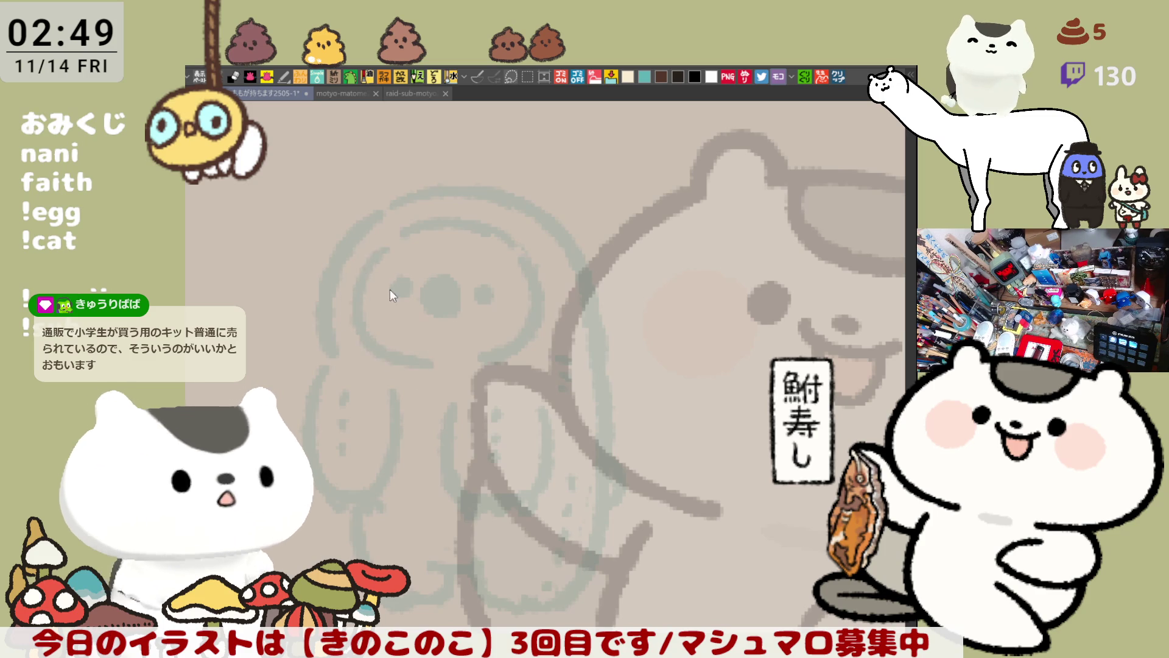
drag(373, 258, 437, 366)
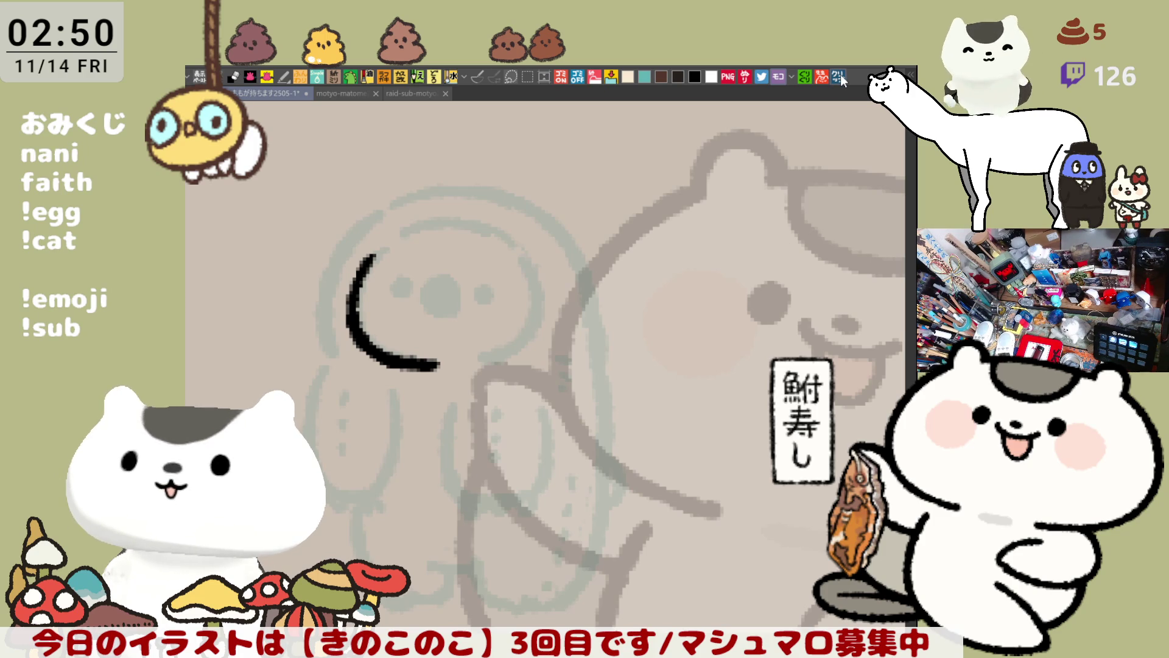
key(ctrl+alt+shift+n)
scroll(511, 534, up, 3)
scroll(562, 518, up, 2)
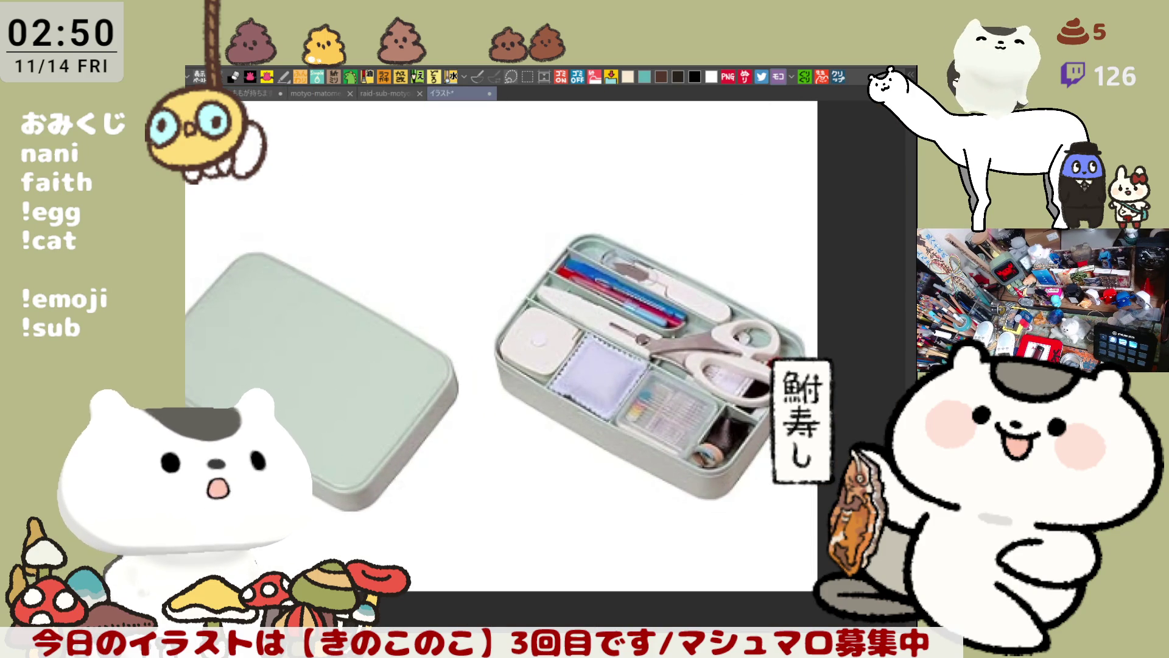
scroll(614, 405, up, 1)
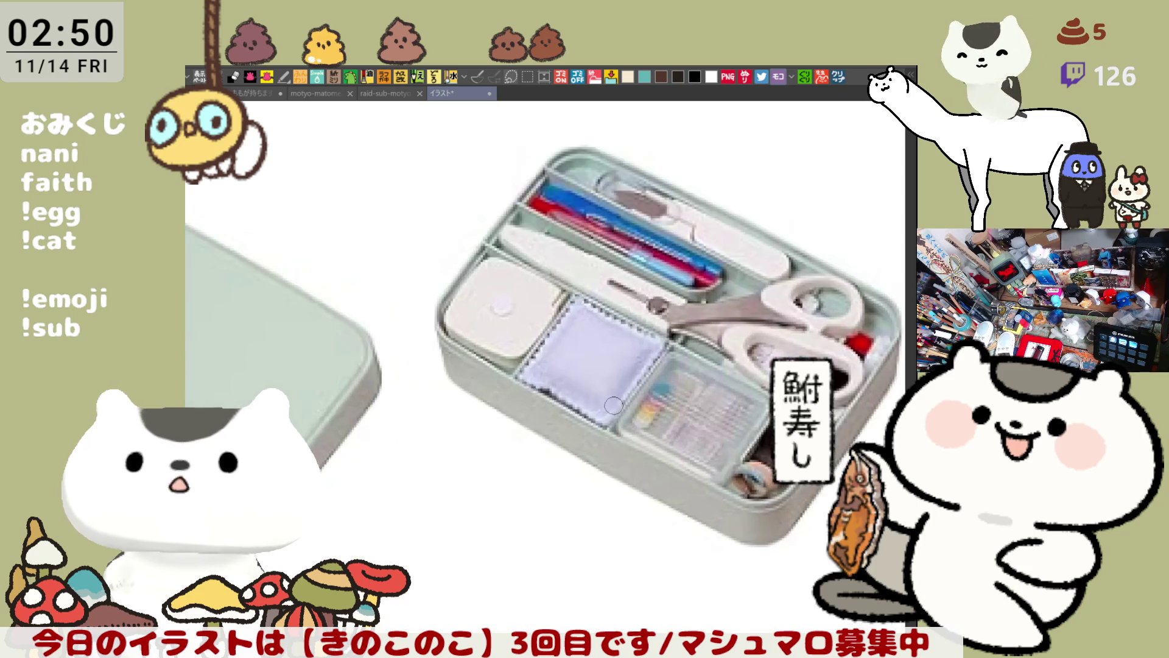
scroll(614, 404, up, 1)
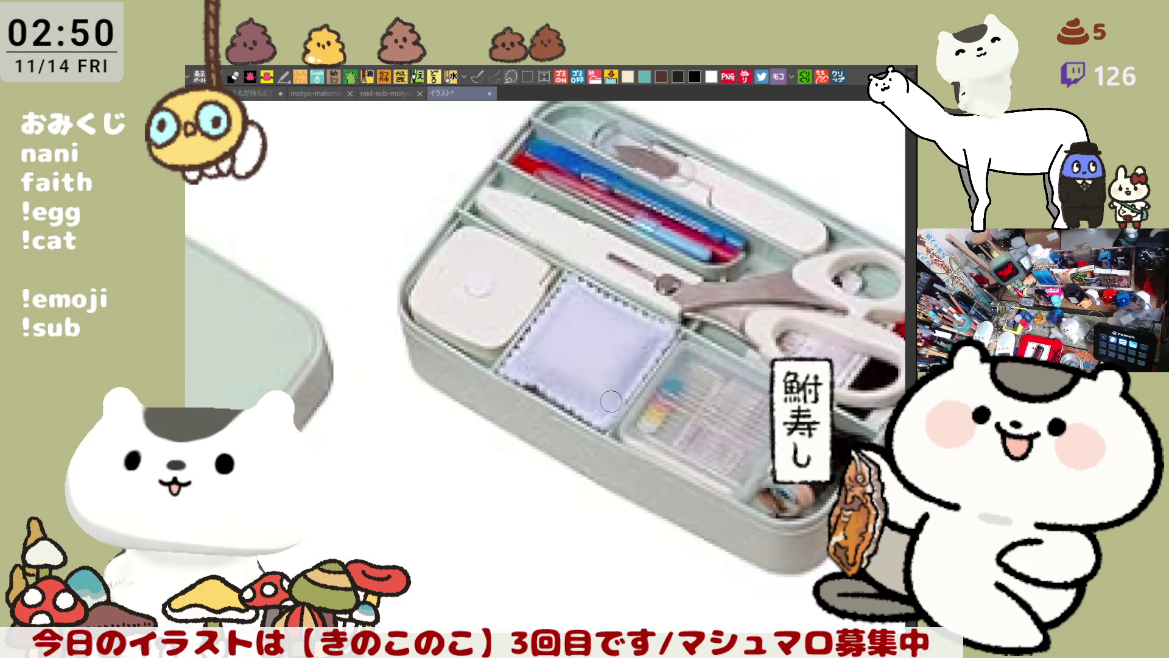
Look over the sewing-kit box and the mushroom drawing, then return to the sketch document.
drag(612, 402, 502, 373)
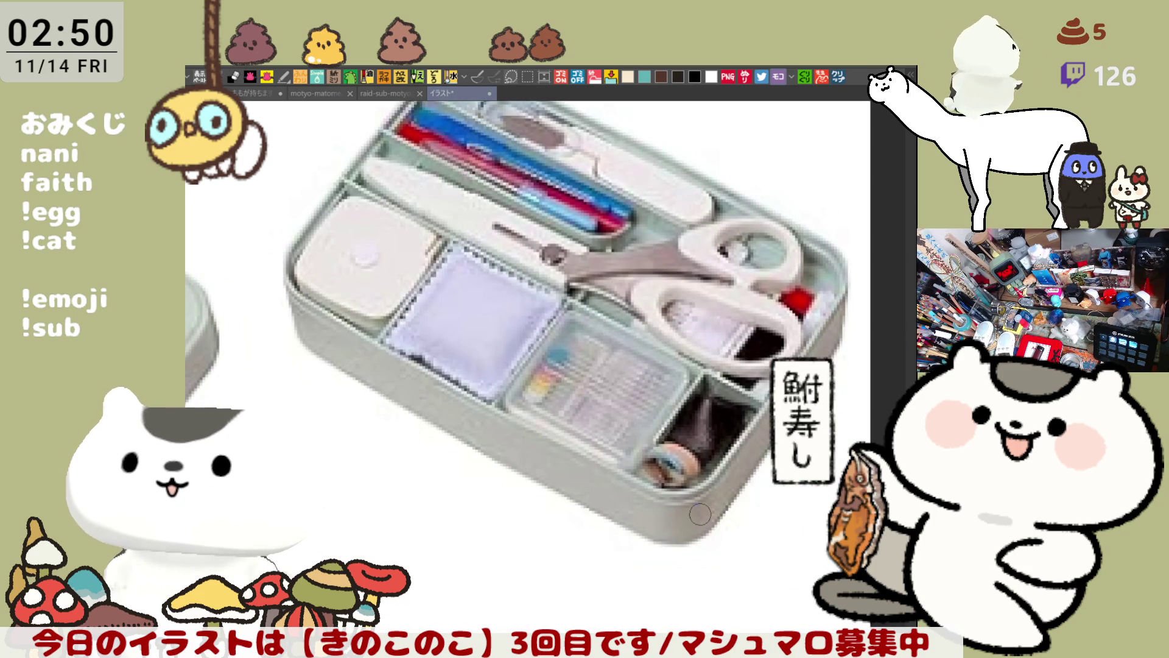
scroll(700, 516, up, 1)
scroll(699, 515, up, 1)
scroll(698, 515, down, 2)
scroll(581, 459, down, 1)
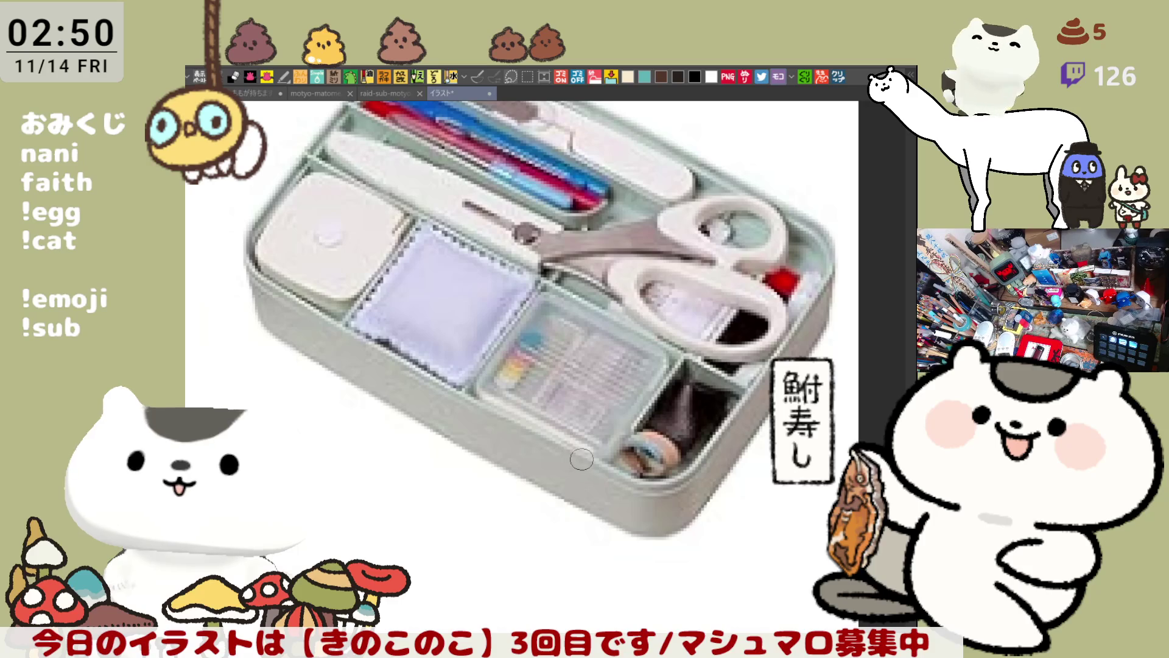
scroll(527, 375, up, 1)
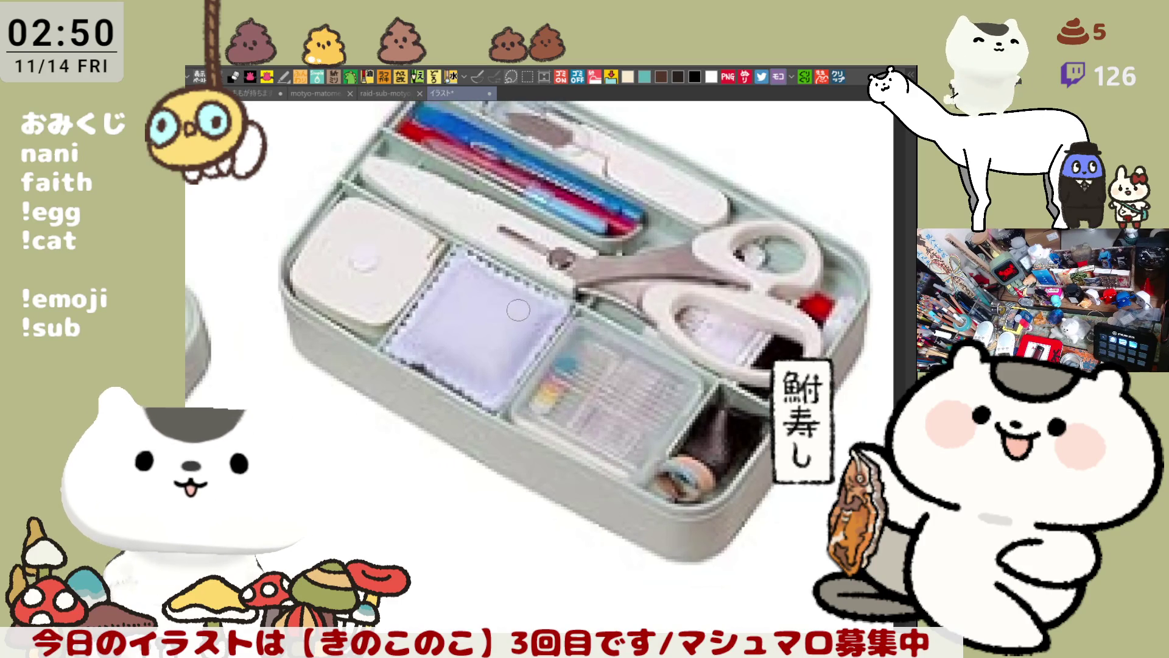
scroll(519, 312, up, 1)
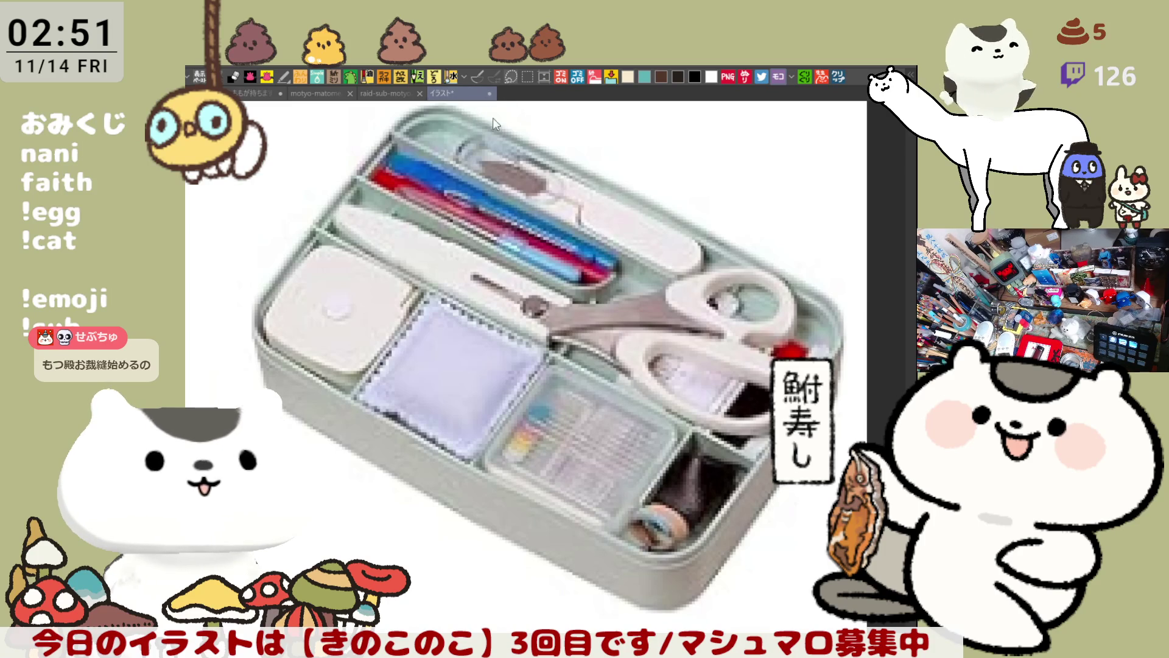
key(ctrl+Tab)
scroll(502, 311, up, 2)
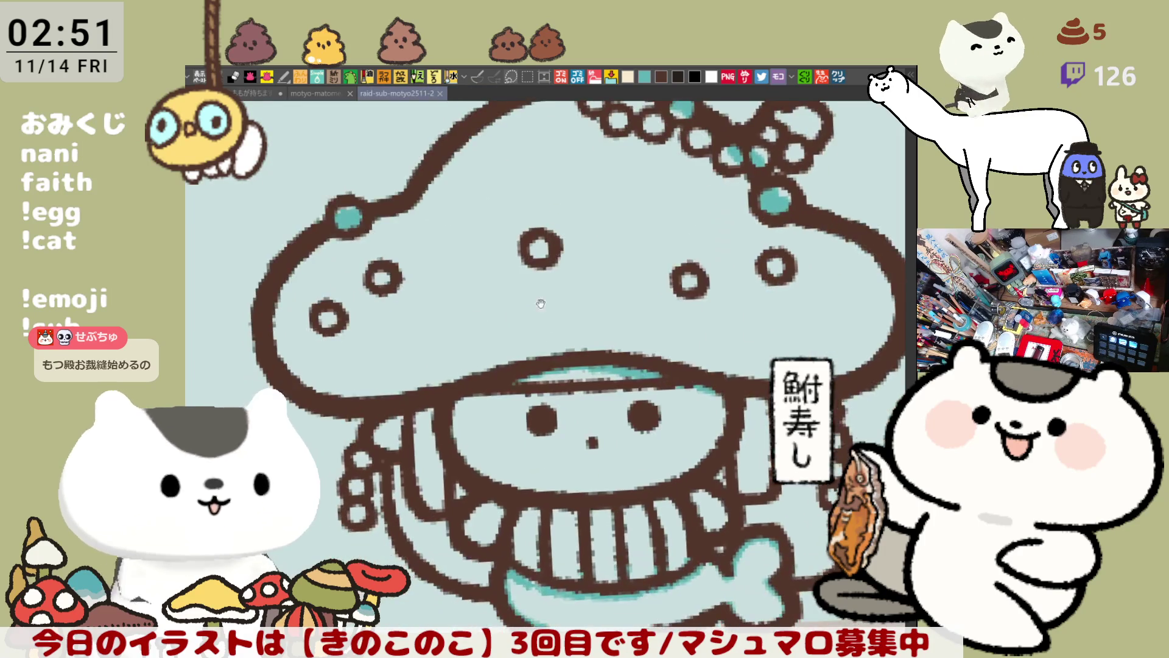
scroll(554, 319, up, 2)
scroll(229, 335, up, 3)
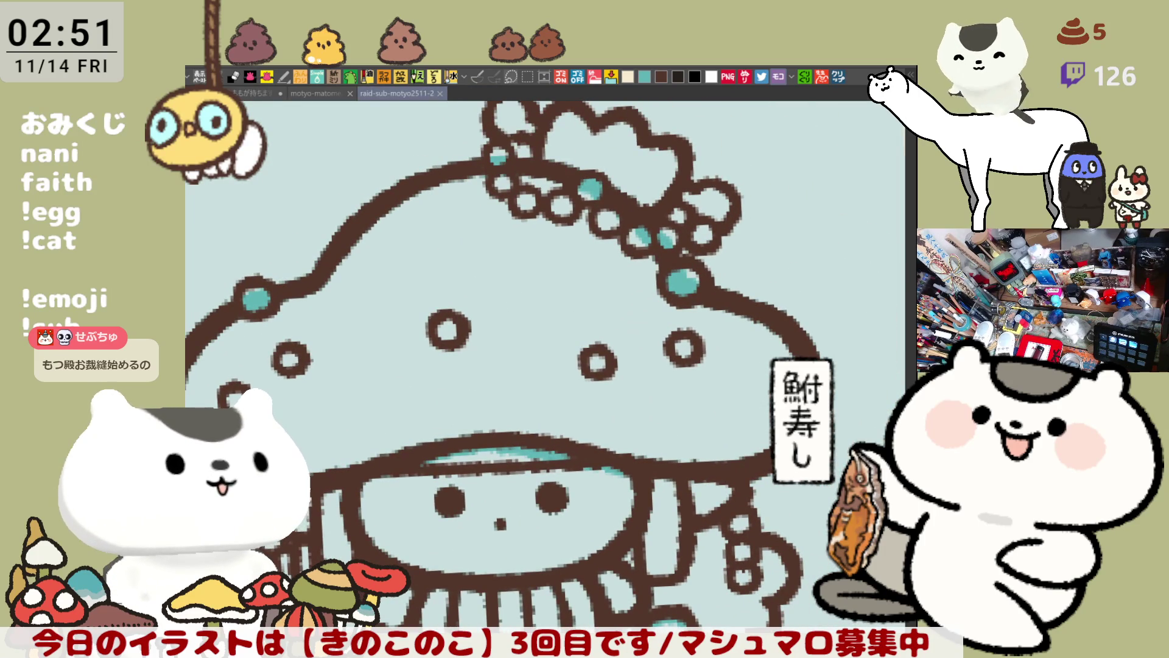
drag(486, 468, 522, 384)
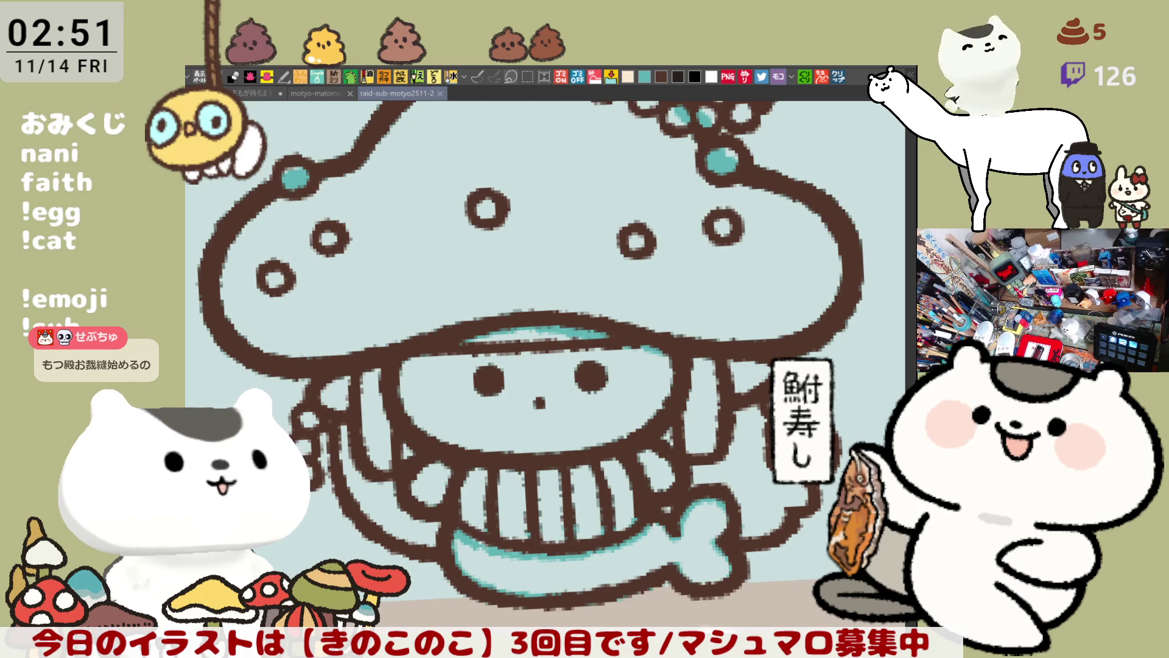
key(ctrl+0)
key(ctrl+Tab)
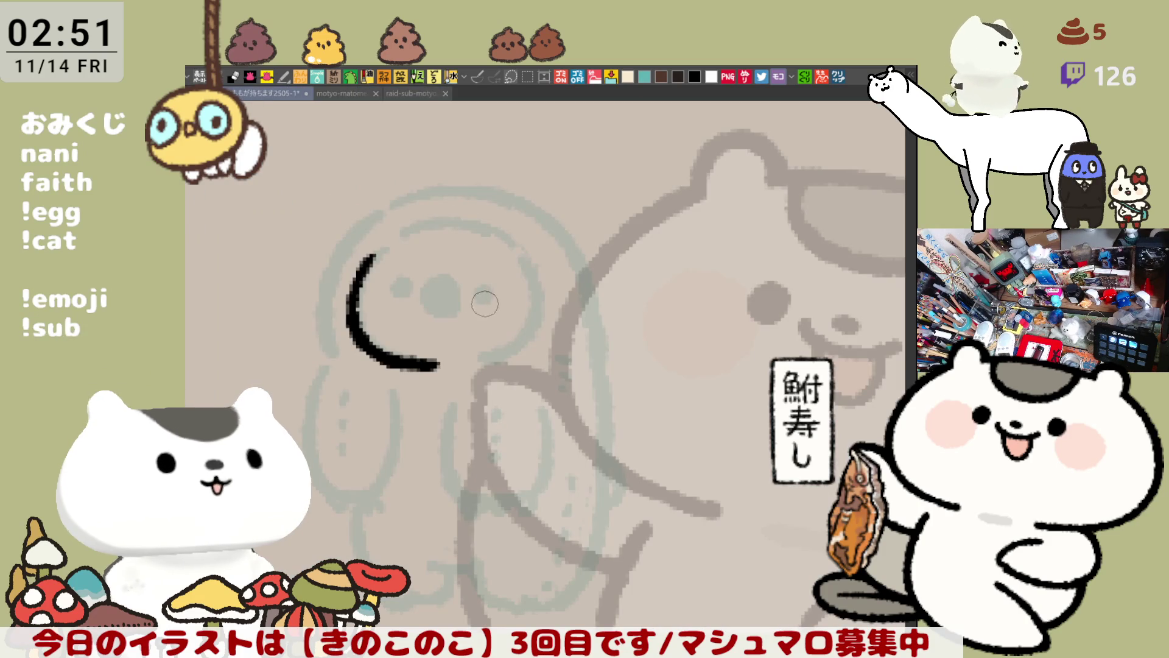
With the view mirrored, ink the head's other curve, then jump to the sewing-kit photo.
key(h)
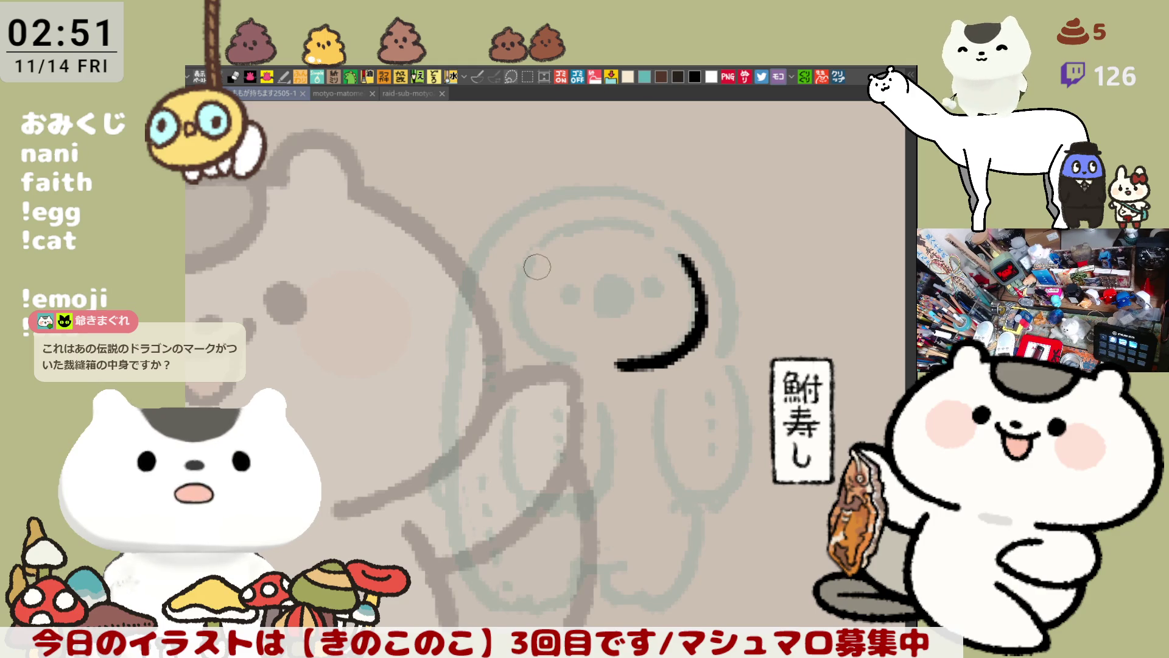
drag(541, 245, 584, 377)
key(ctrl+z)
drag(530, 261, 587, 368)
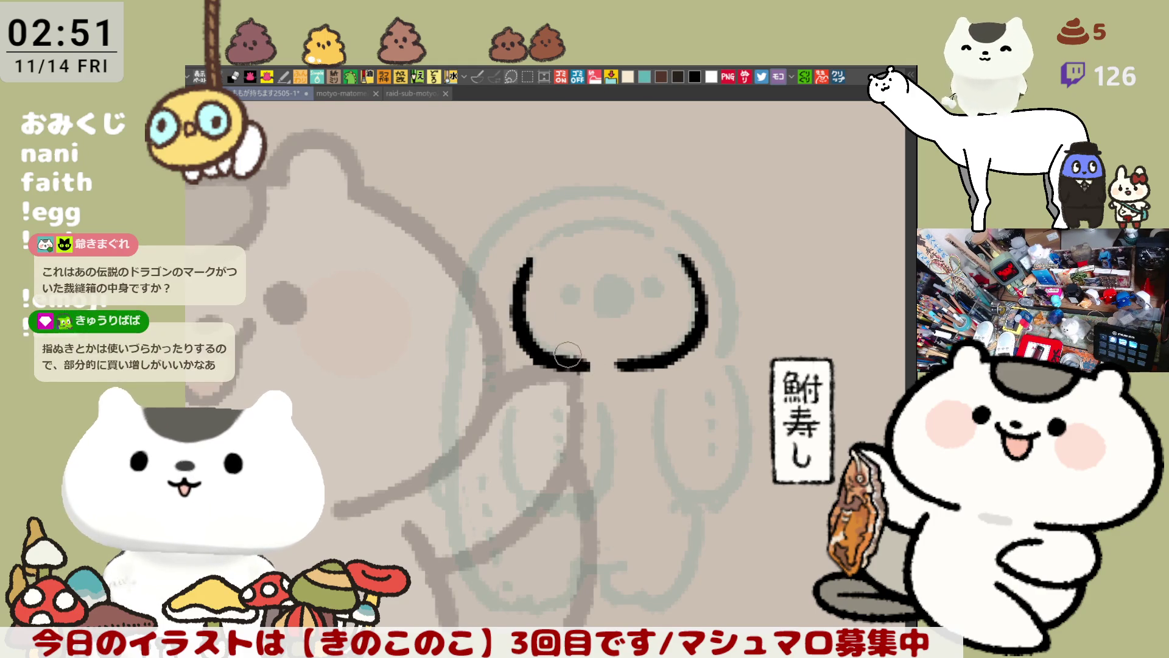
key(ctrl+z)
drag(528, 260, 585, 364)
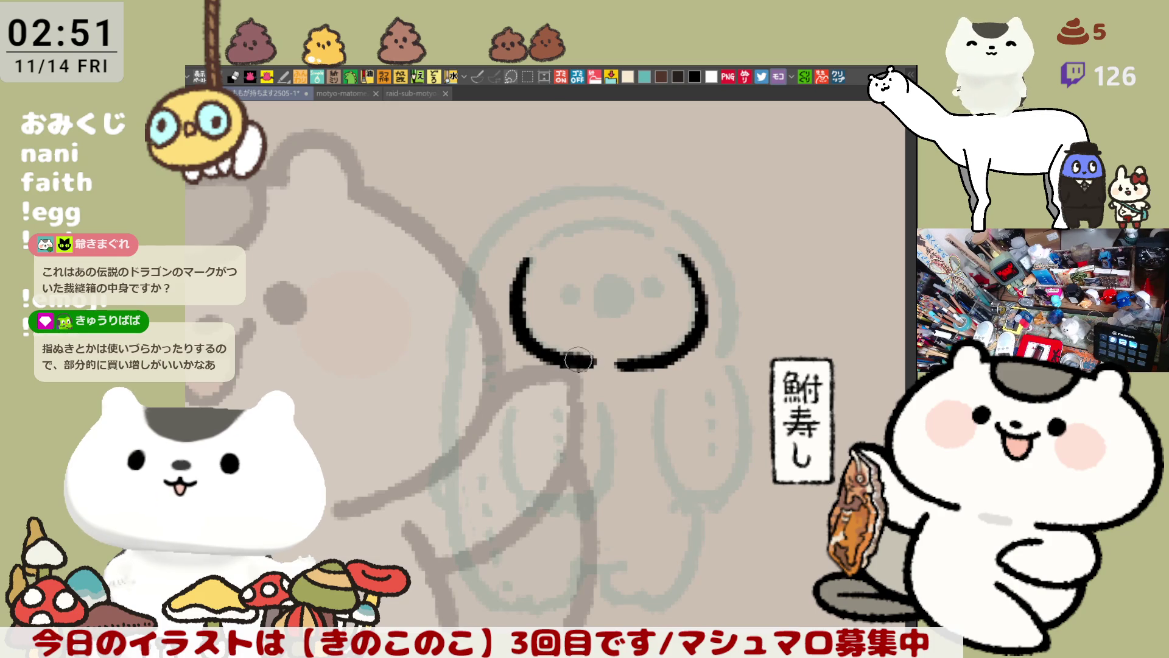
click(833, 79)
scroll(641, 457, up, 2)
scroll(637, 456, up, 2)
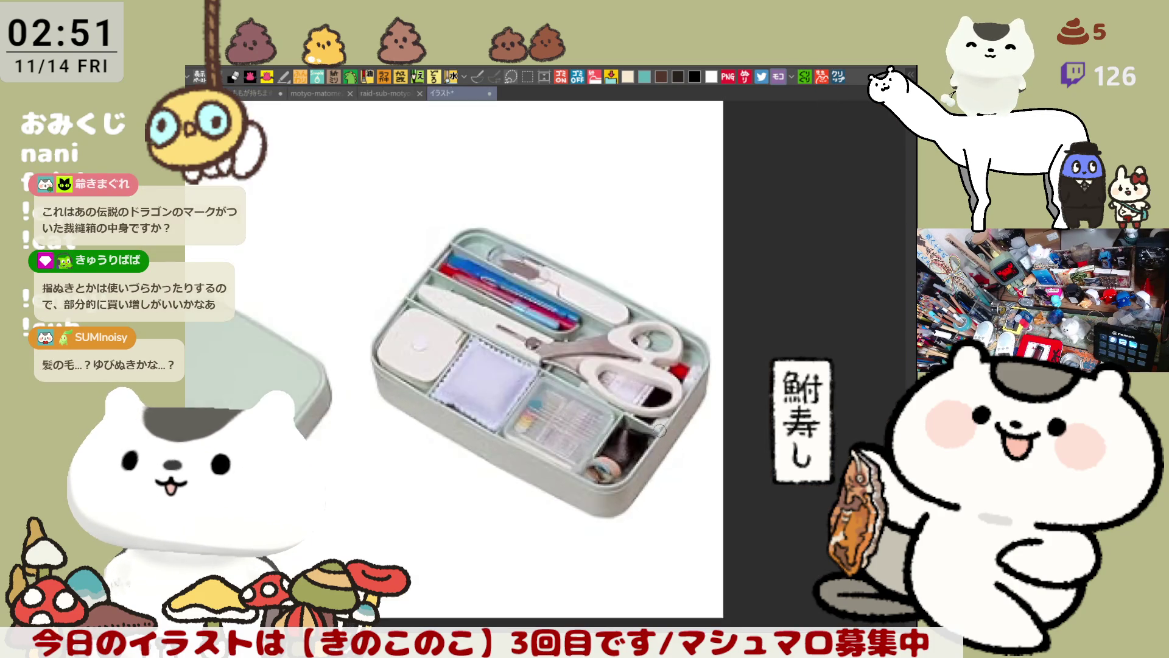
scroll(633, 455, up, 2)
scroll(626, 454, up, 2)
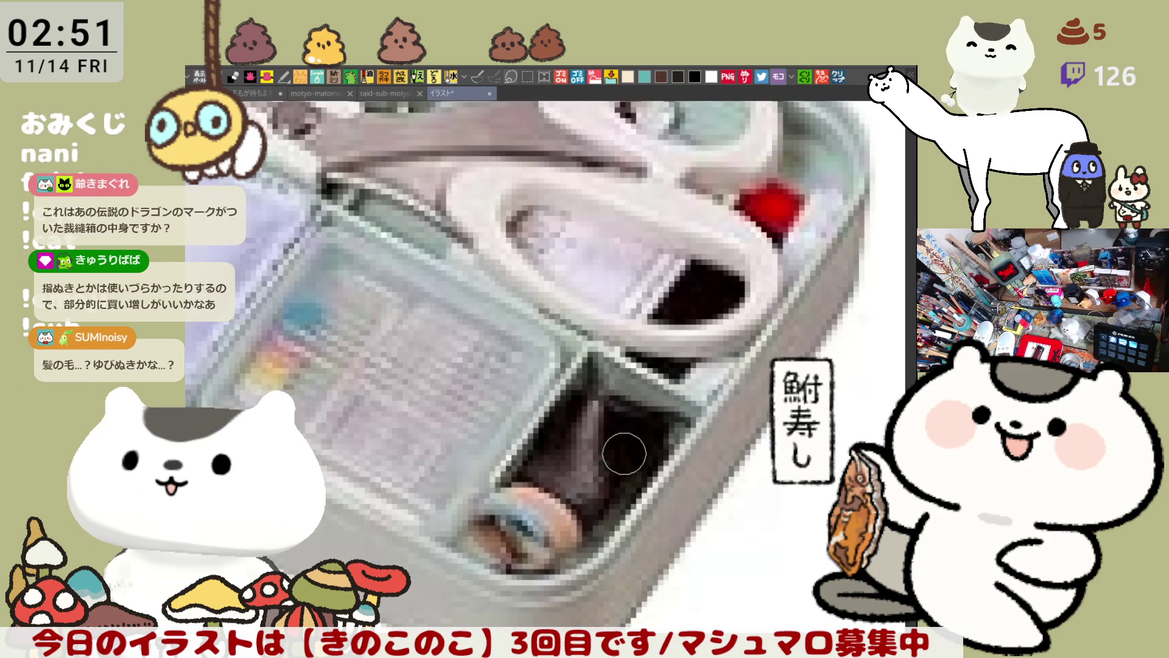
Circle the thread spool compartment in white on the sewing-kit photo, undoing each mark.
drag(576, 519, 567, 540)
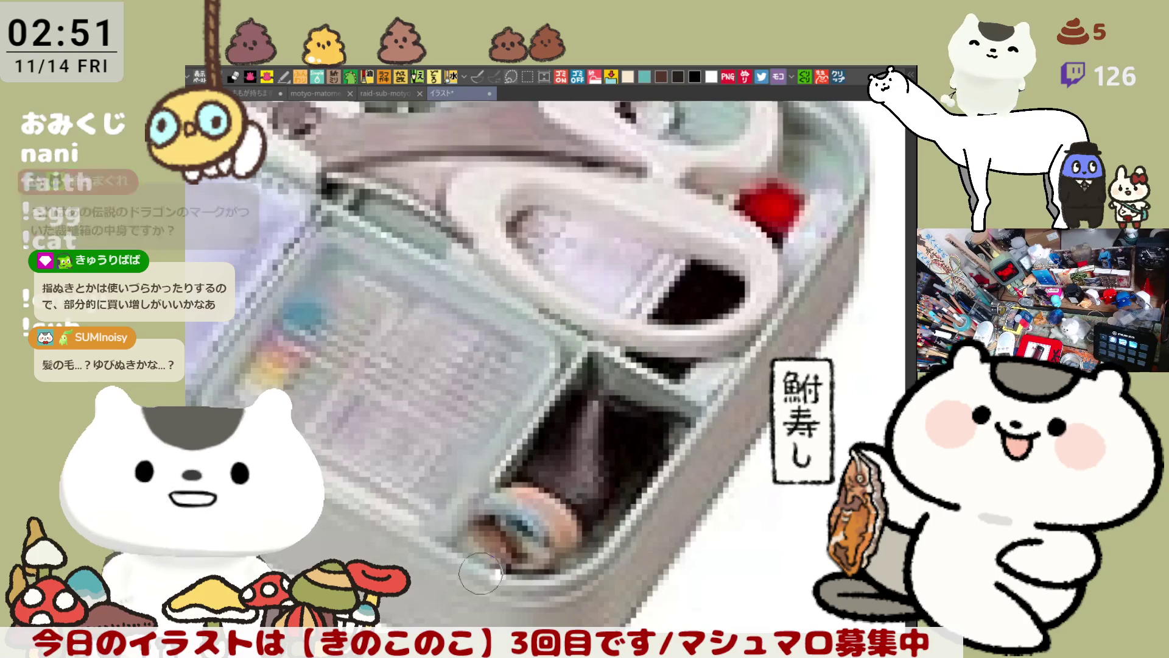
drag(480, 574, 484, 570)
scroll(673, 396, up, 2)
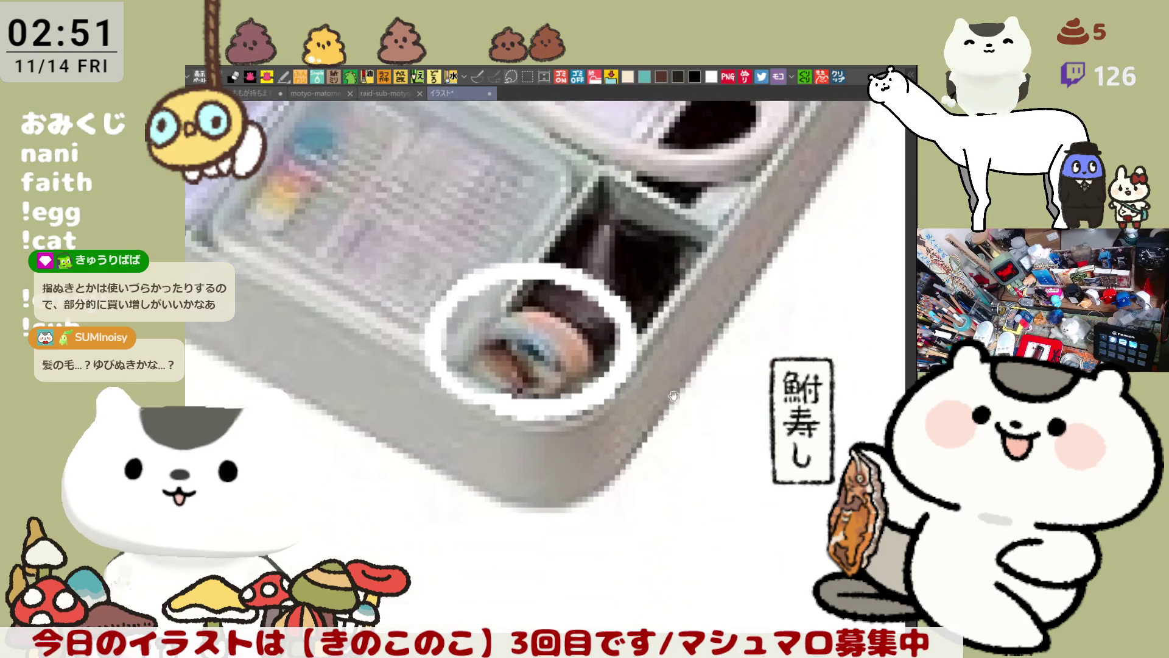
key(ctrl+z)
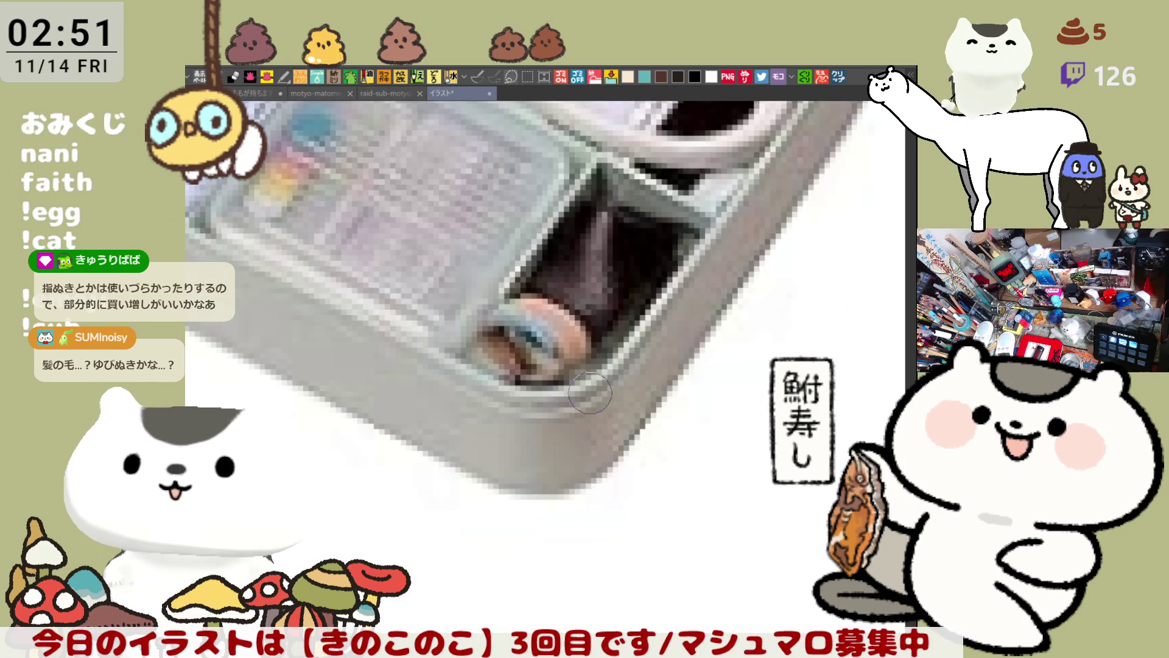
drag(594, 338, 521, 284)
key(ctrl+z)
mouse_move(475, 366)
mouse_down()
mouse_move(472, 311)
mouse_move(483, 369)
mouse_up()
key(ctrl+z)
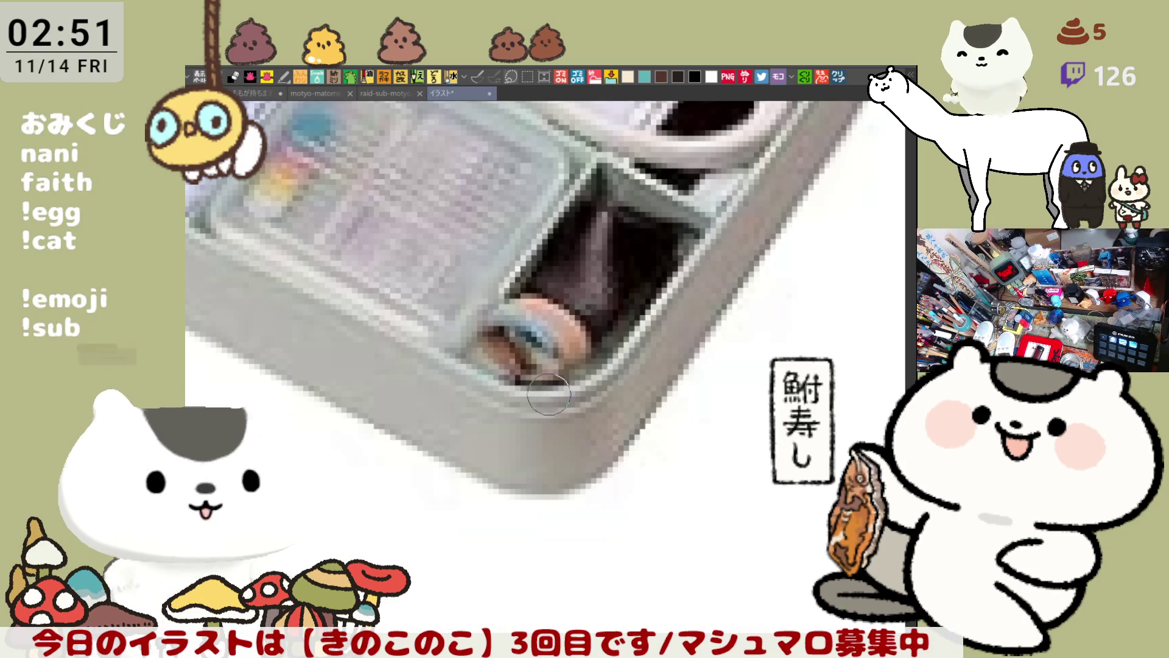
drag(548, 395, 596, 417)
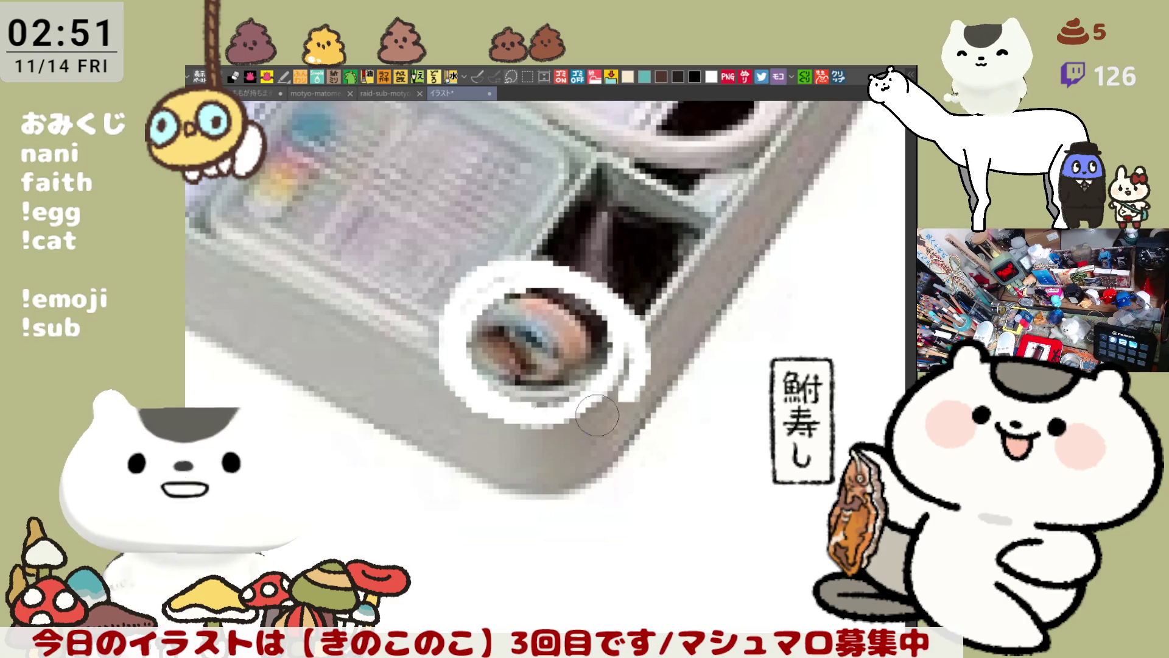
key(ctrl+z)
Ring the spool compartment a few more times without keeping the marks, then return to the sketch document.
mouse_move(606, 338)
mouse_down()
mouse_move(503, 276)
mouse_move(603, 334)
mouse_up()
key(ctrl+z)
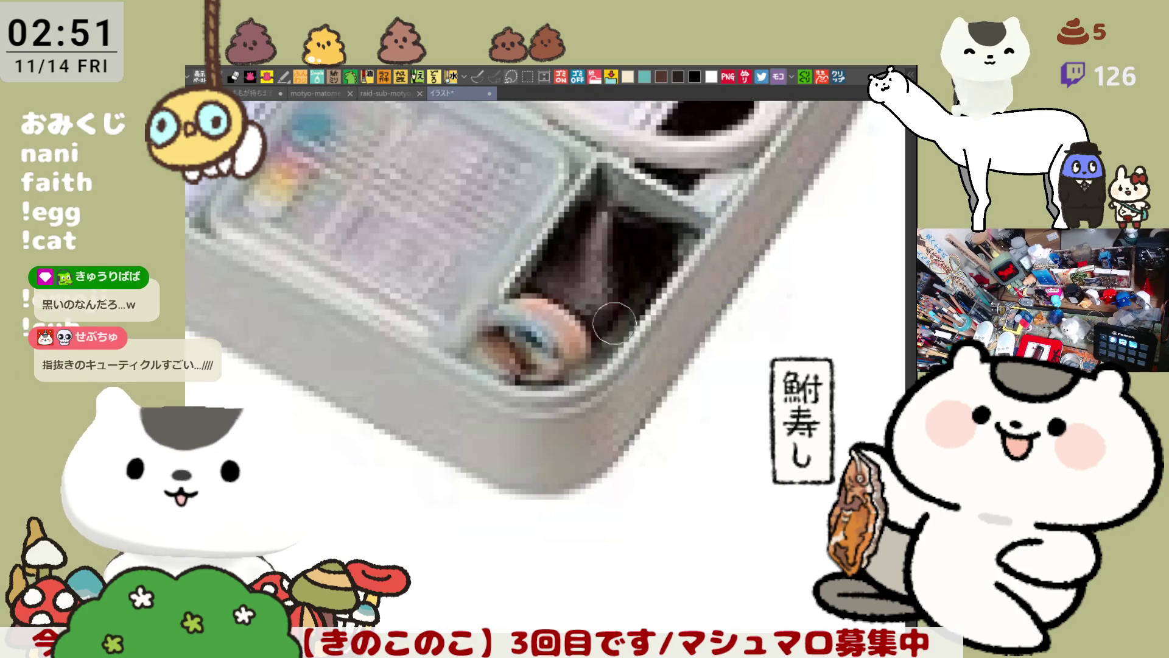
drag(516, 293, 577, 331)
key(ctrl+z)
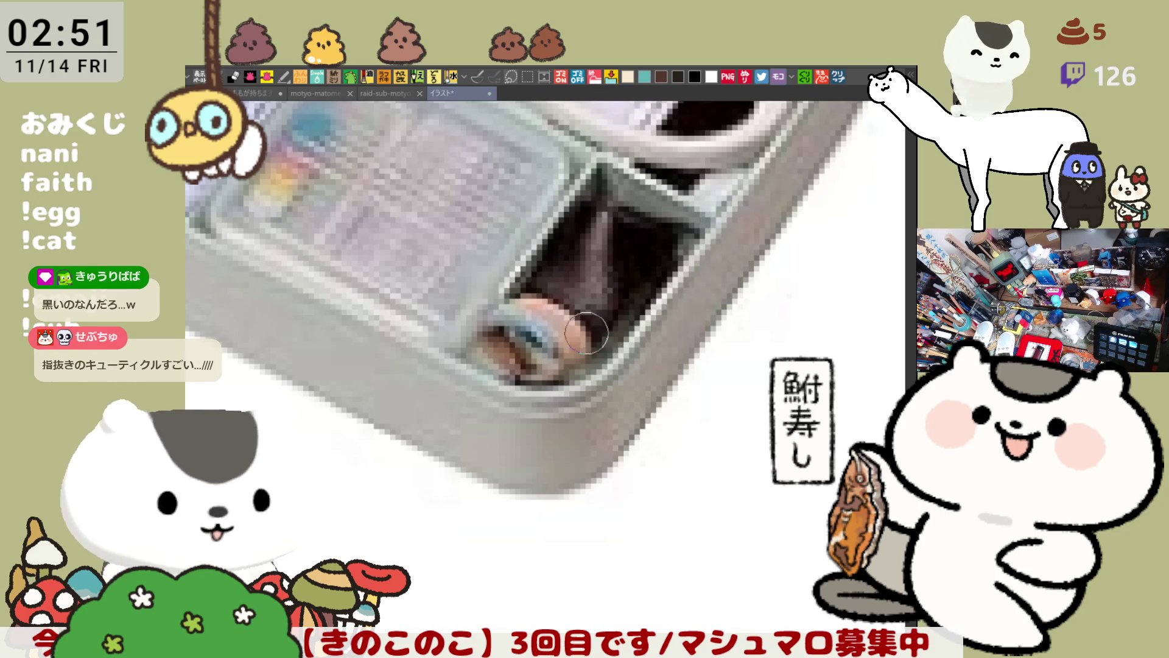
scroll(587, 333, down, 3)
scroll(587, 333, up, 2)
drag(505, 483, 498, 461)
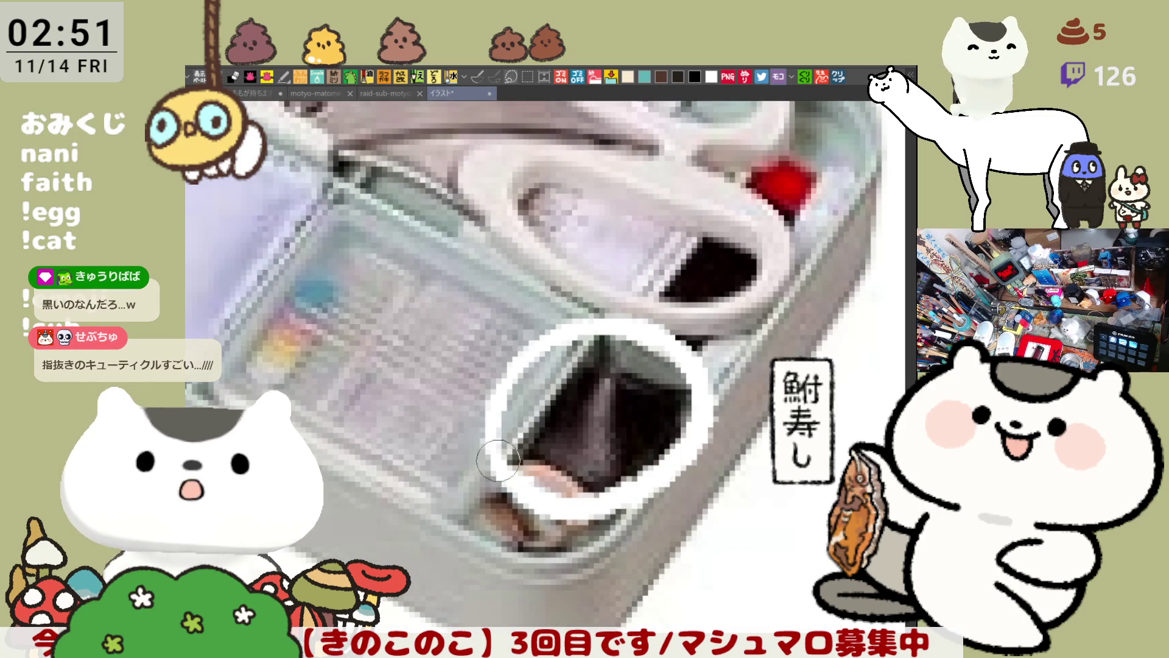
key(ctrl+z)
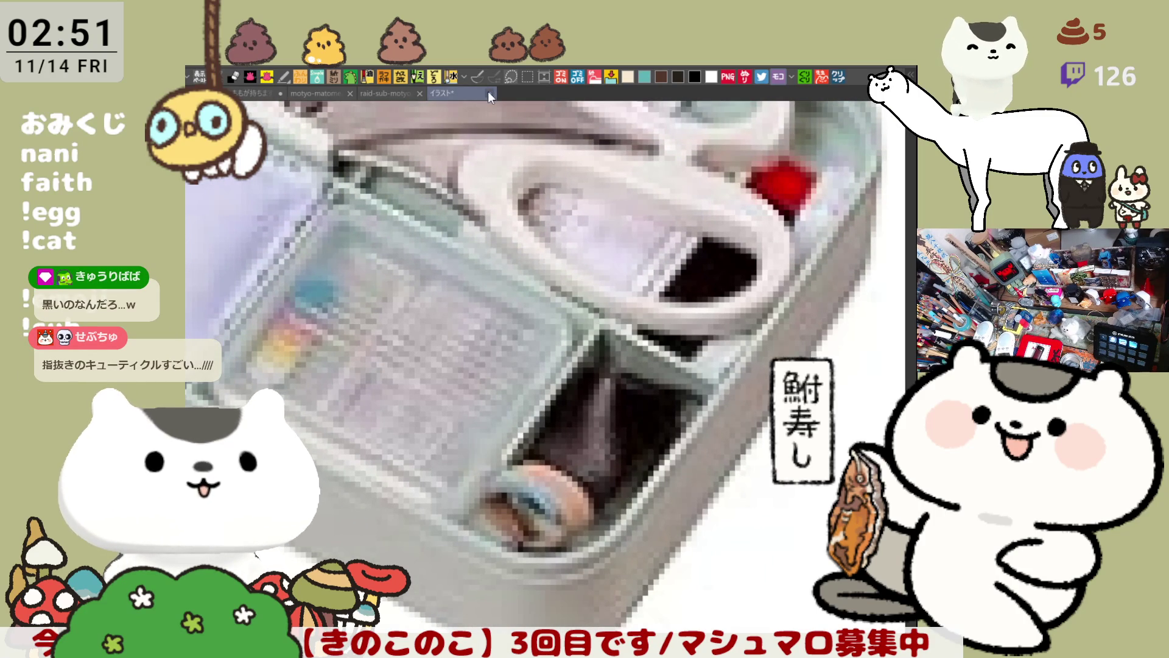
click(393, 92)
scroll(267, 105, down, 2)
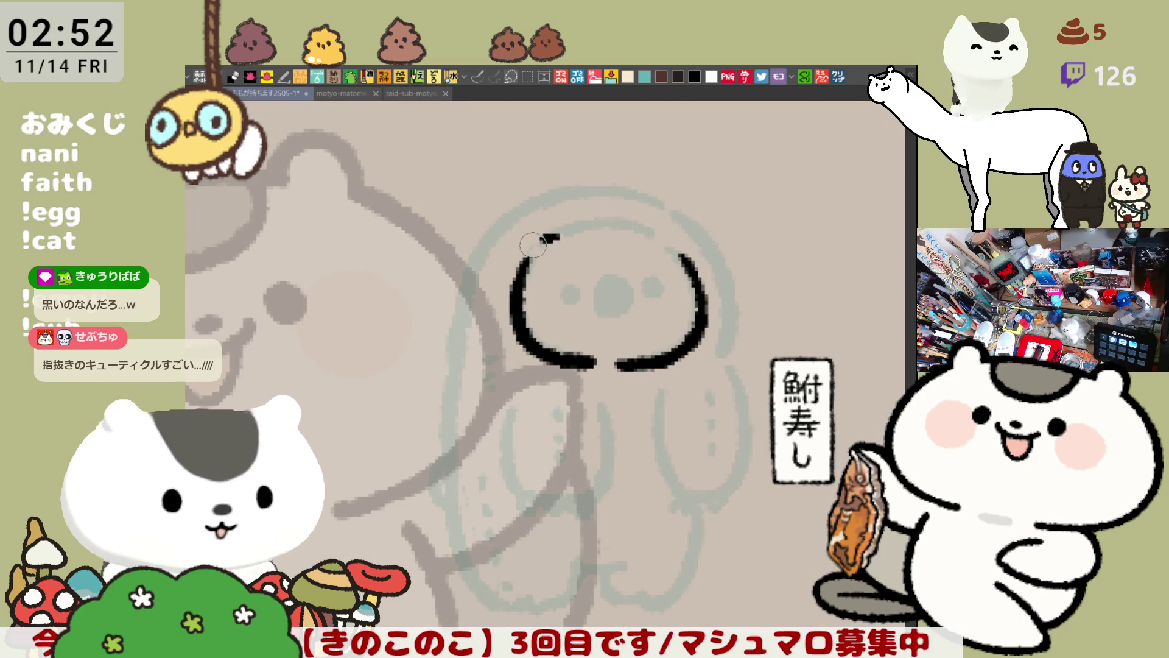
Ink and darken the top curve of the creature's head outline over the sketch.
drag(557, 234, 516, 275)
key(ctrl+z)
drag(559, 235, 519, 271)
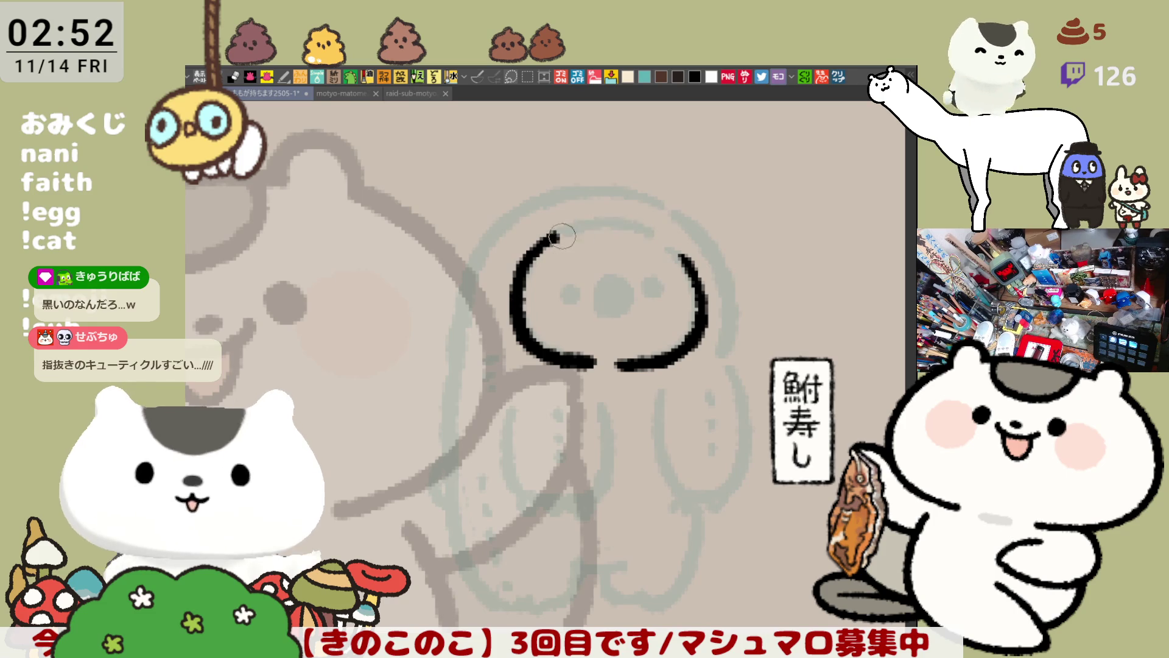
drag(560, 236, 645, 231)
drag(568, 240, 608, 224)
mouse_move(544, 246)
mouse_down()
mouse_move(603, 230)
mouse_move(687, 265)
mouse_up()
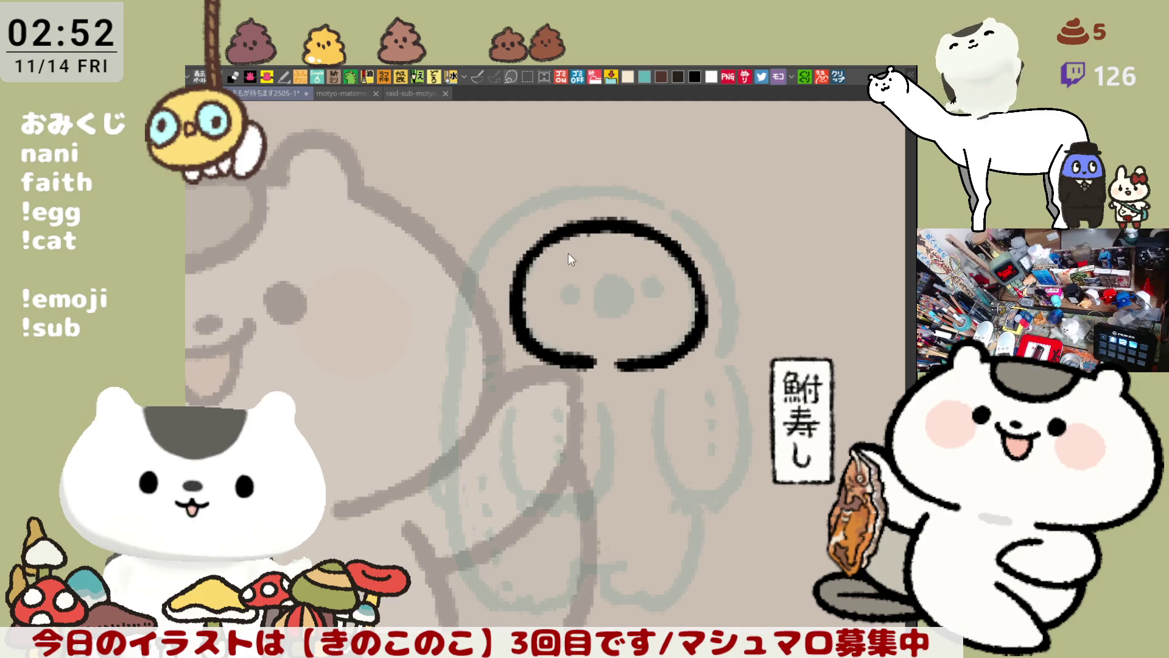
Flip the view back, close the bottom gap of the head and ink a small oval inside it.
key(h)
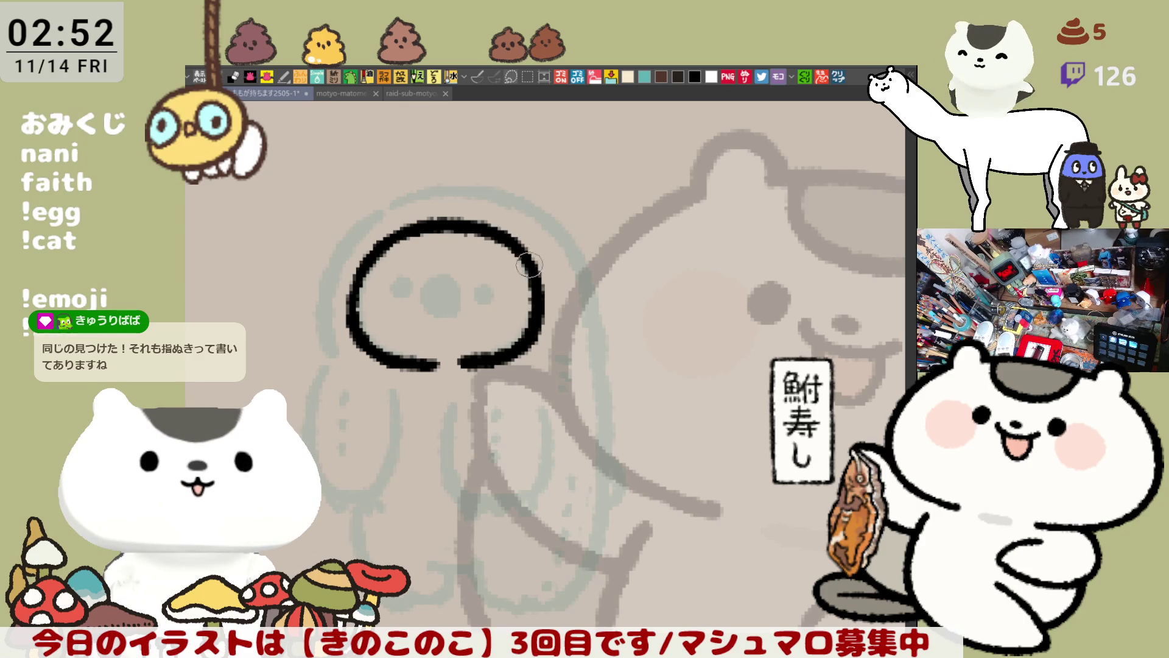
drag(423, 359, 470, 364)
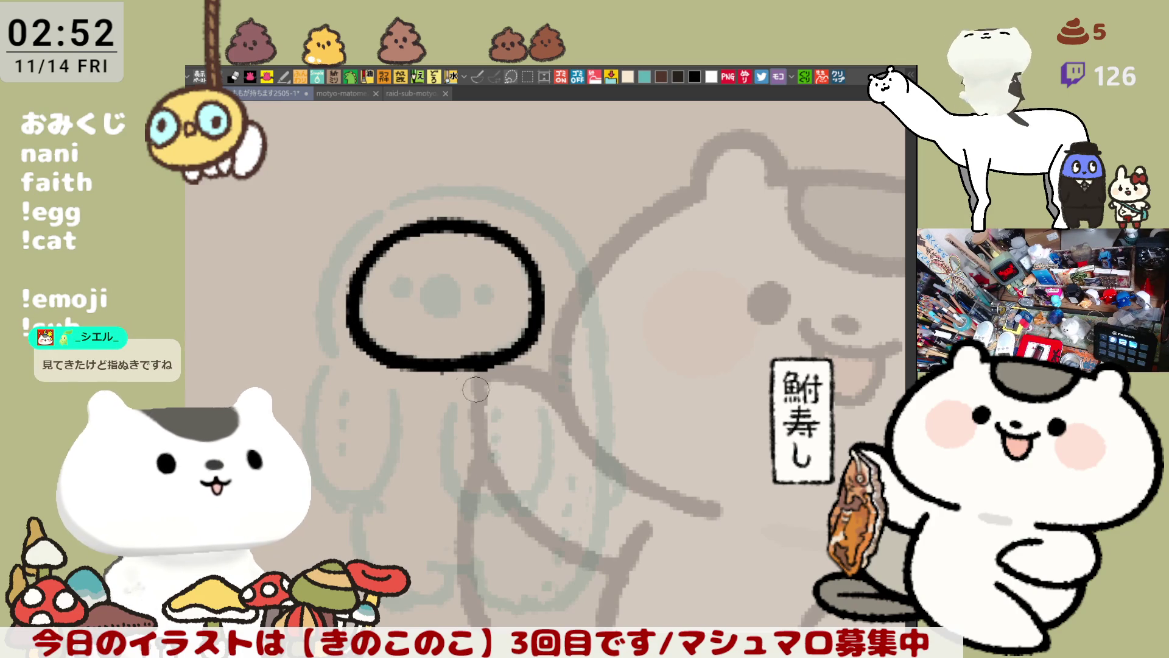
scroll(415, 364, down, 2)
mouse_move(434, 239)
mouse_down()
mouse_move(416, 270)
mouse_move(438, 255)
mouse_move(425, 269)
mouse_move(445, 272)
mouse_up()
Firm up the small oval muzzle and place a black dot eye on each side of it.
key(ctrl+z)
key(ctrl+z)
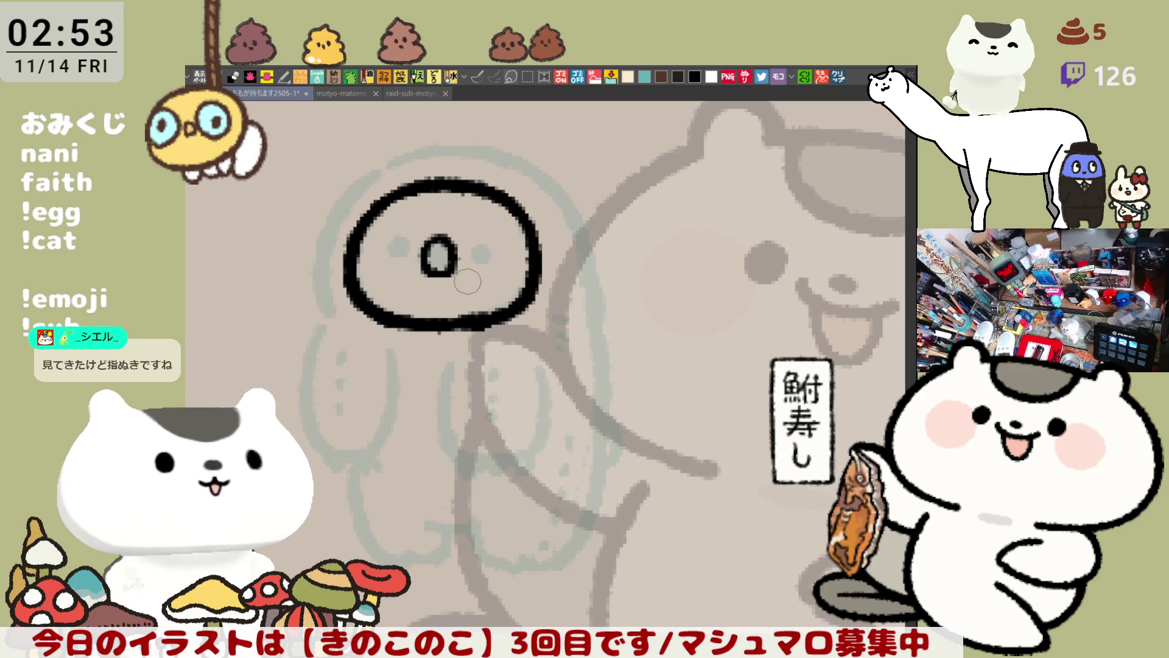
drag(436, 274, 441, 265)
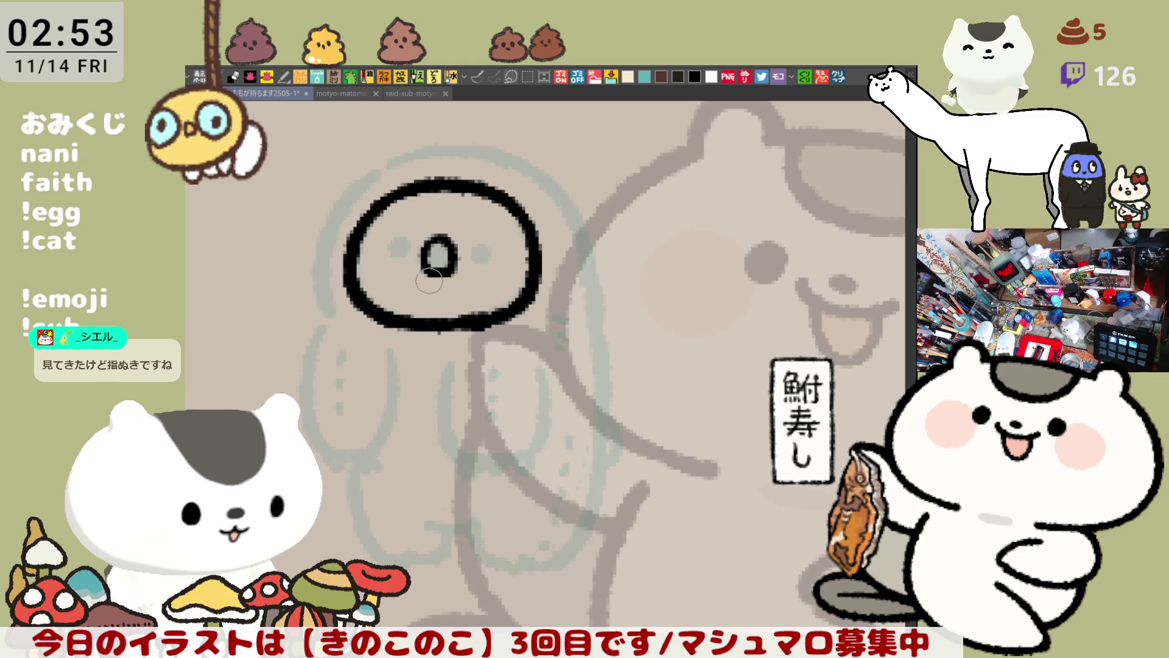
click(396, 249)
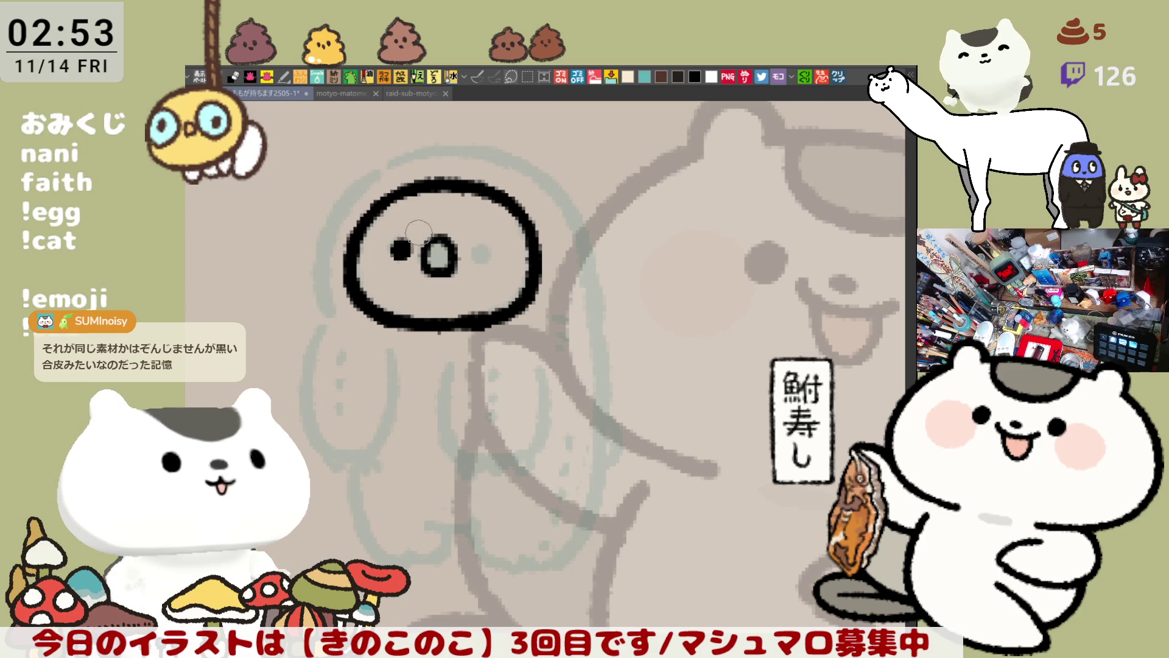
click(477, 251)
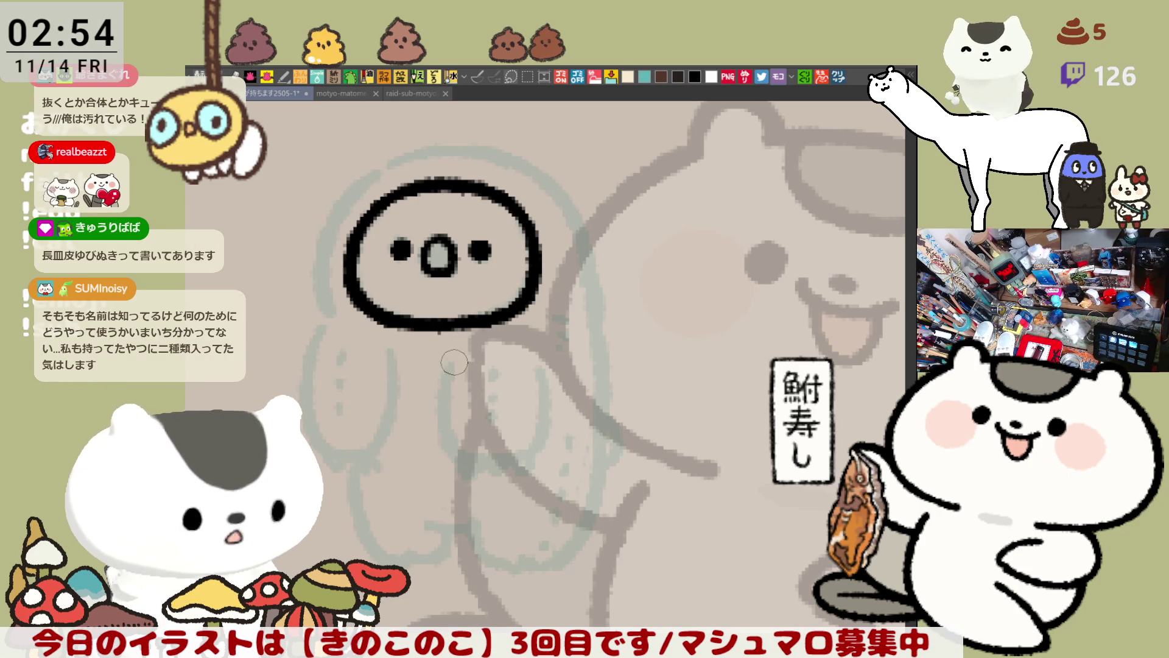
Draw the left and right body curves under the head forming a U shape.
mouse_move(450, 359)
mouse_down()
mouse_move(471, 457)
mouse_move(448, 372)
mouse_move(470, 457)
mouse_move(507, 452)
mouse_up()
key(ctrl+z)
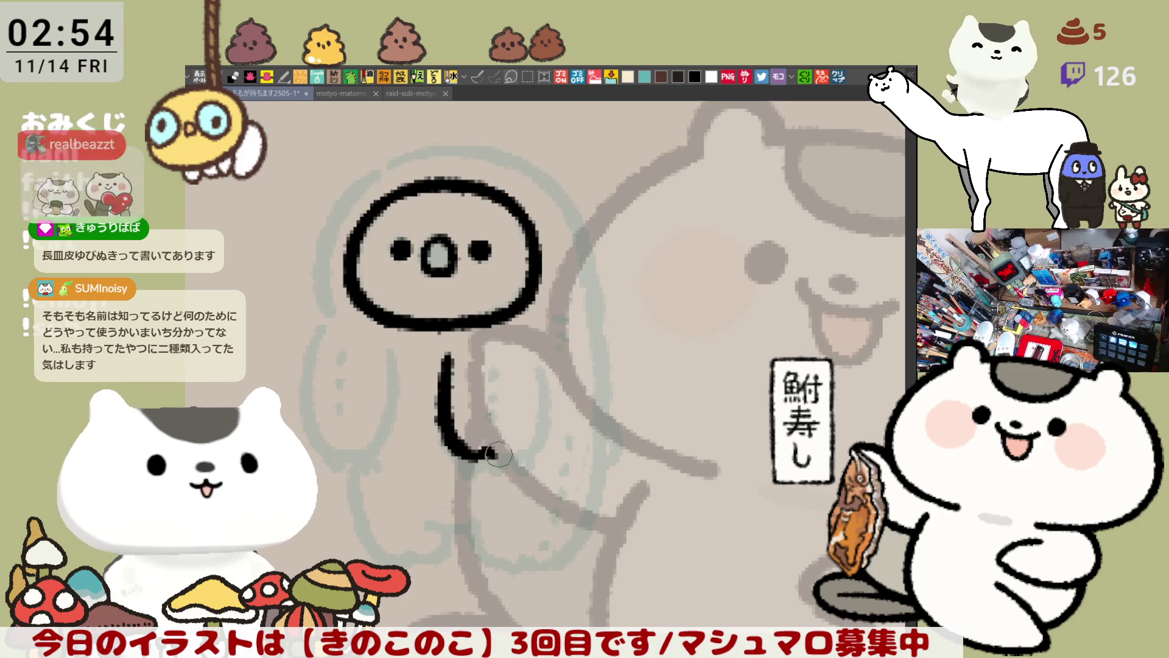
mouse_move(534, 356)
mouse_down()
mouse_move(516, 457)
mouse_move(539, 379)
mouse_move(526, 462)
mouse_move(505, 454)
mouse_up()
key(ctrl+z)
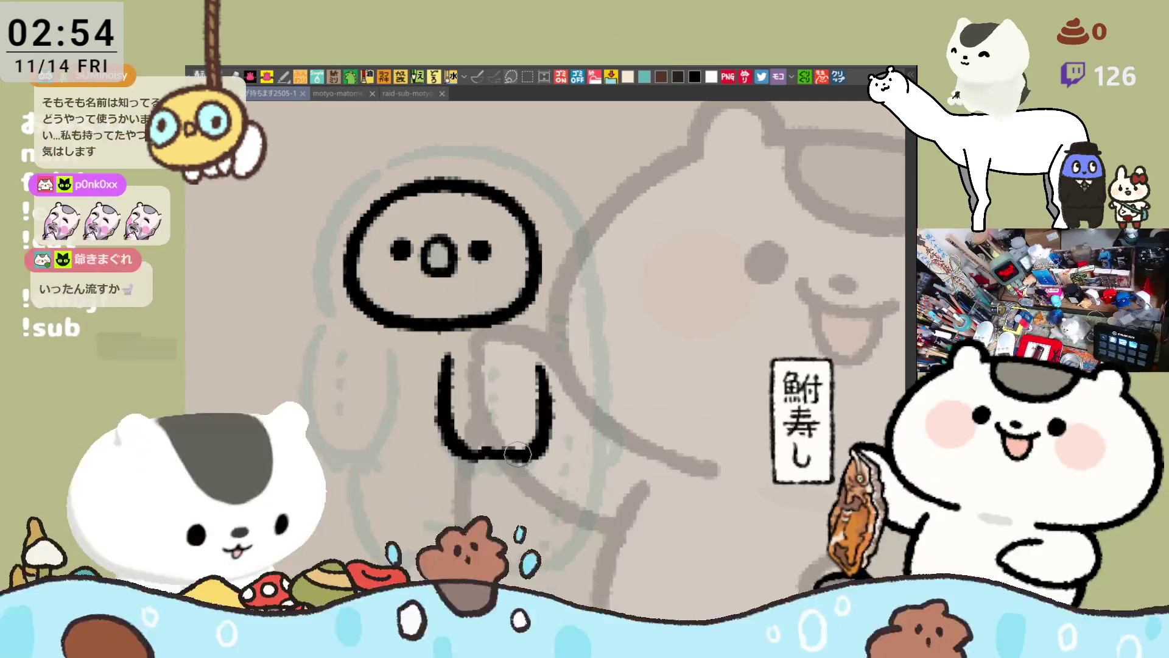
Add small scalloped toe marks along the bottom of the body.
drag(461, 457, 467, 472)
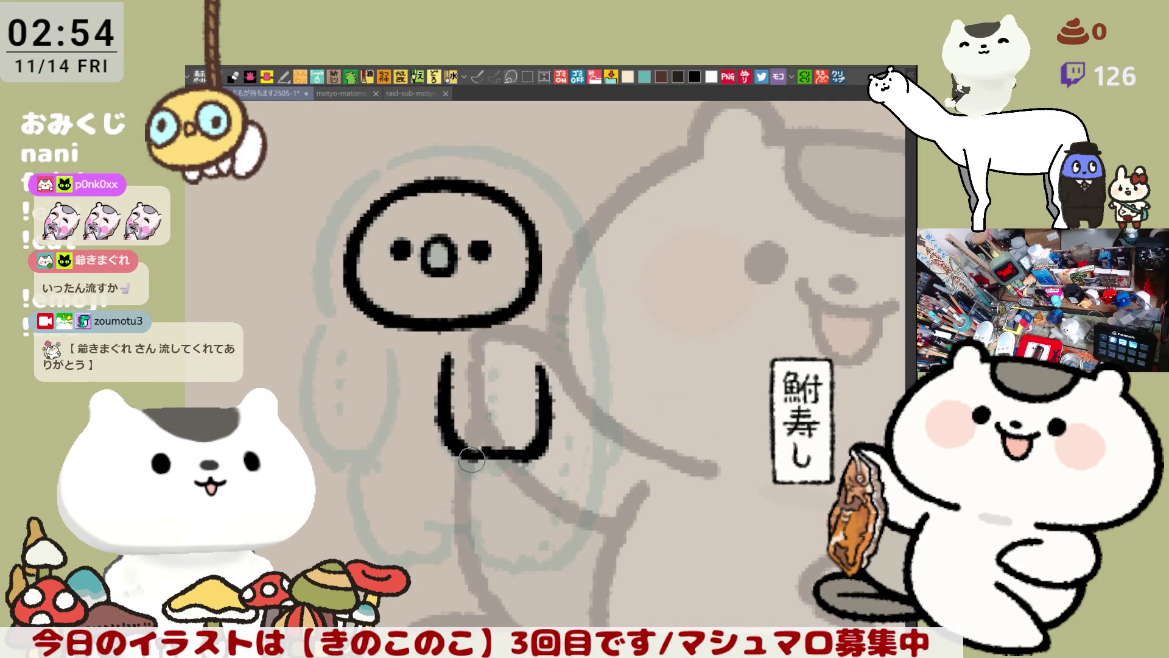
drag(472, 460, 481, 455)
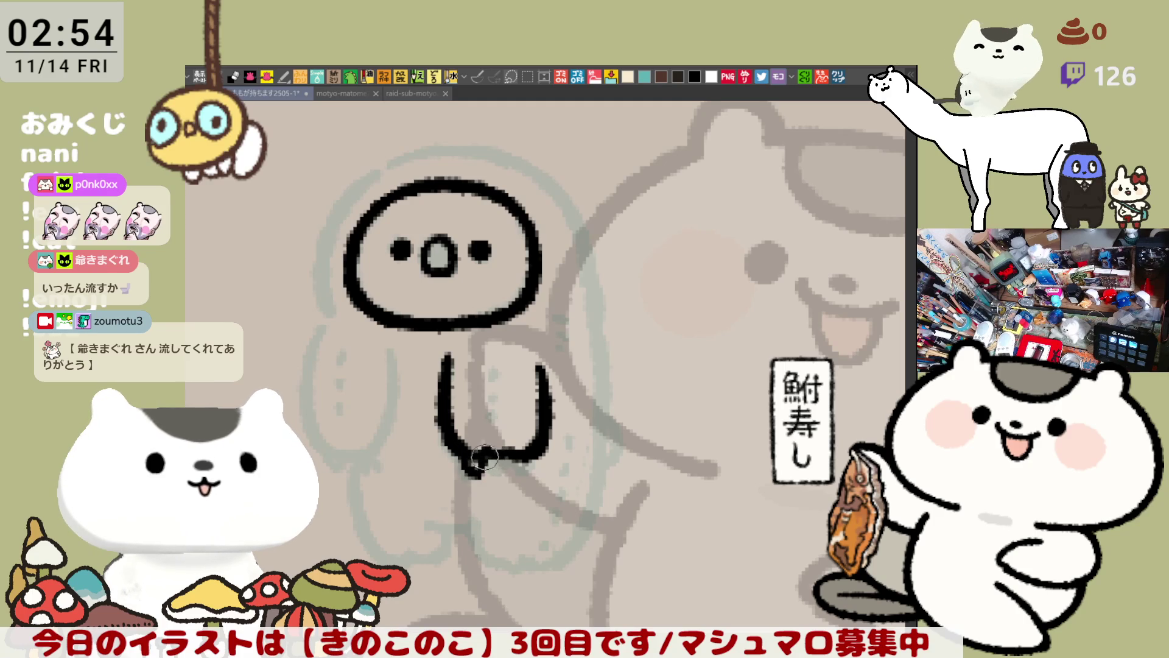
drag(501, 462, 501, 462)
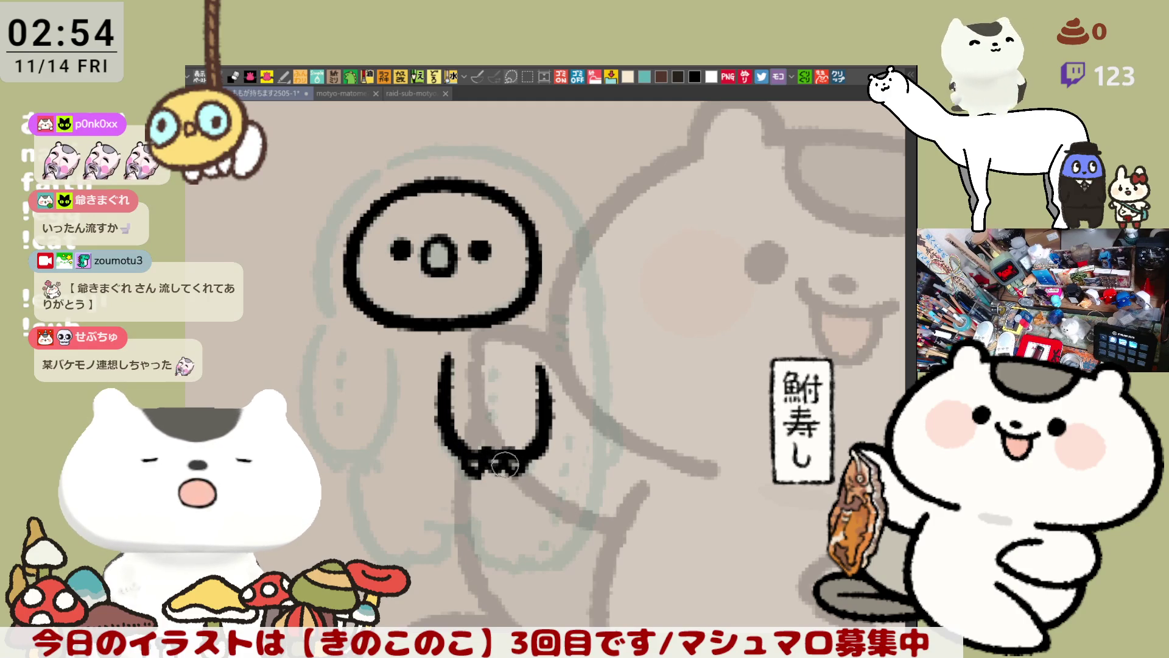
drag(474, 460, 507, 459)
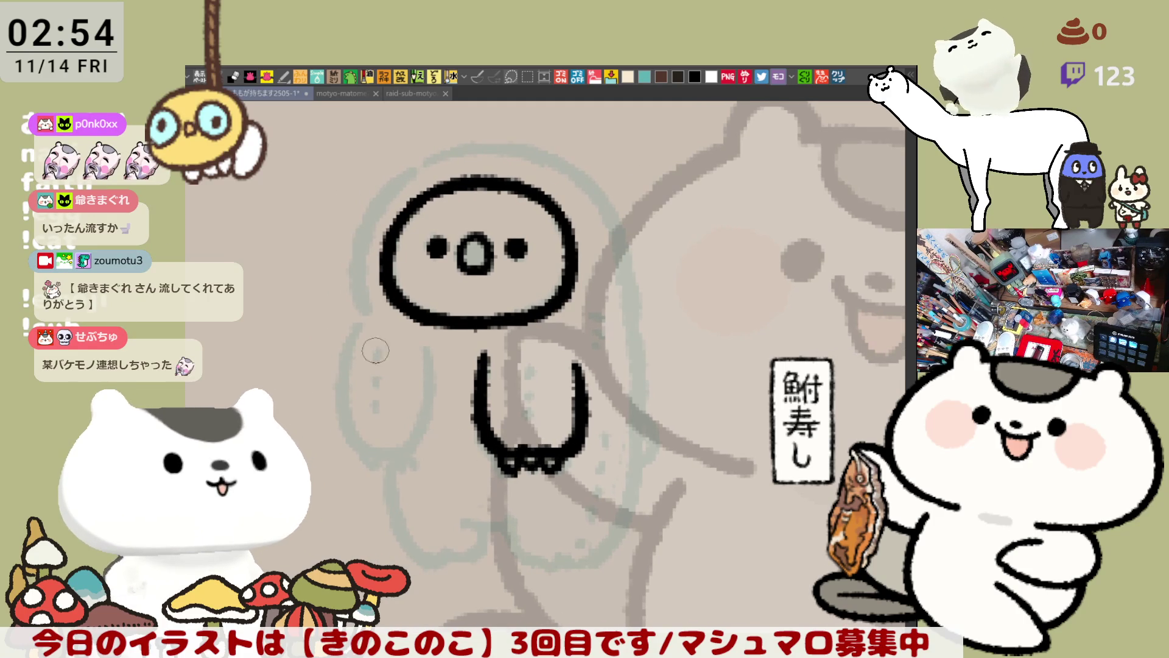
Draw the outer curve of the left arm, retrying until it sits right.
drag(364, 318, 377, 458)
key(ctrl+z)
drag(365, 317, 372, 436)
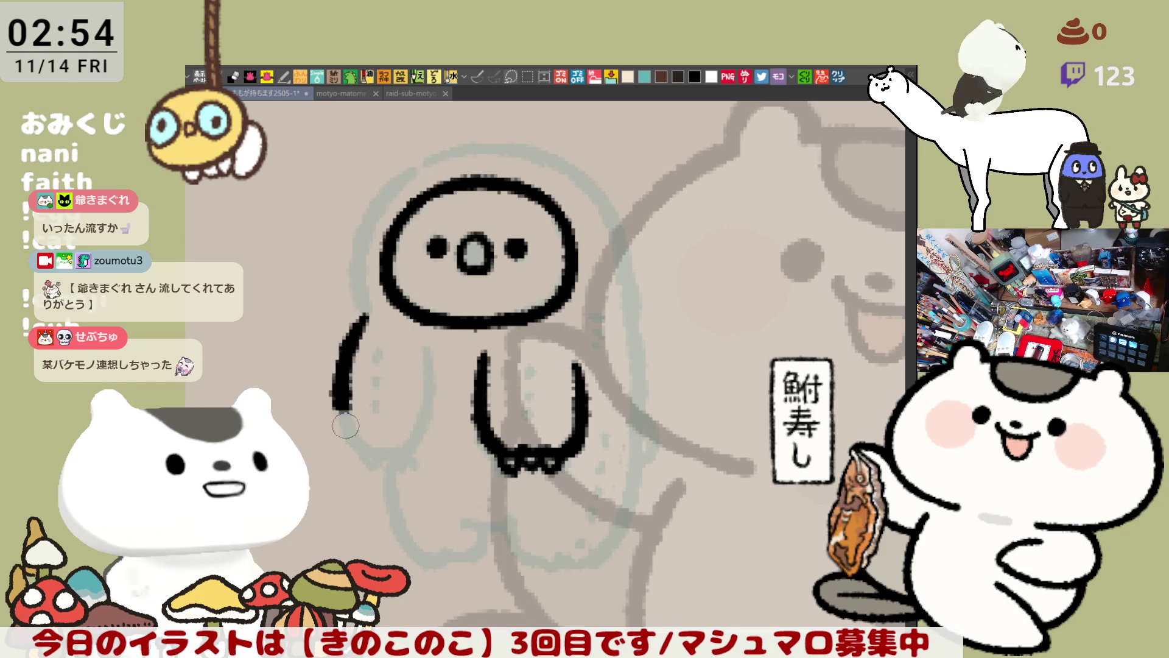
key(ctrl+z)
drag(366, 316, 402, 439)
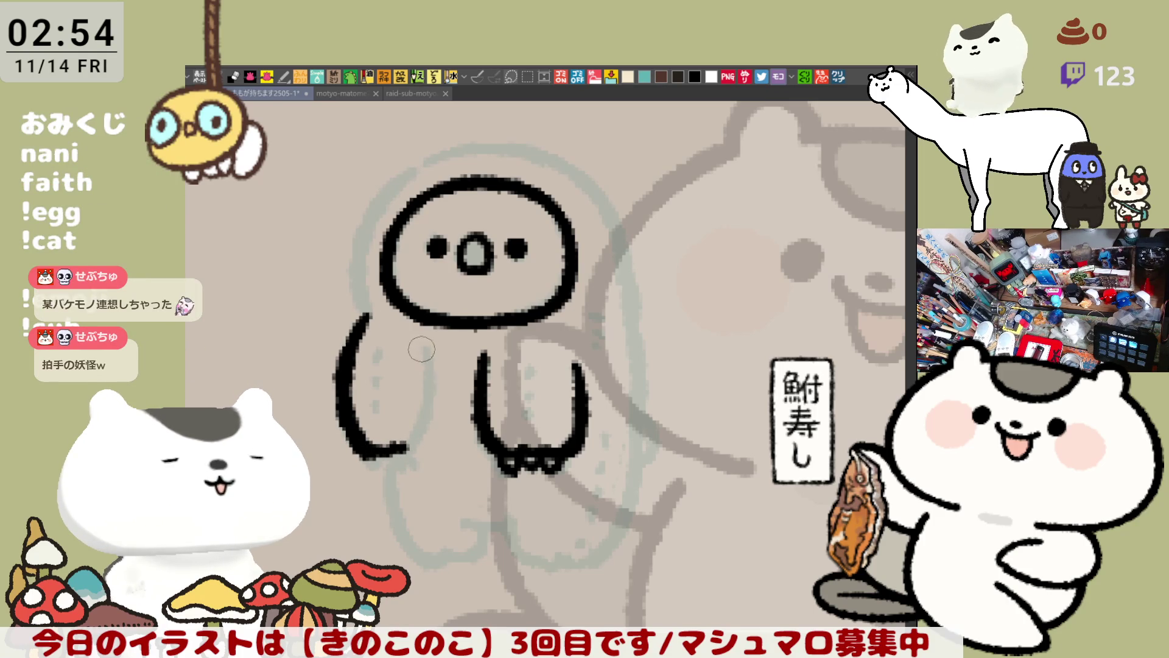
drag(422, 340, 402, 453)
key(ctrl+z)
key(ctrl+z)
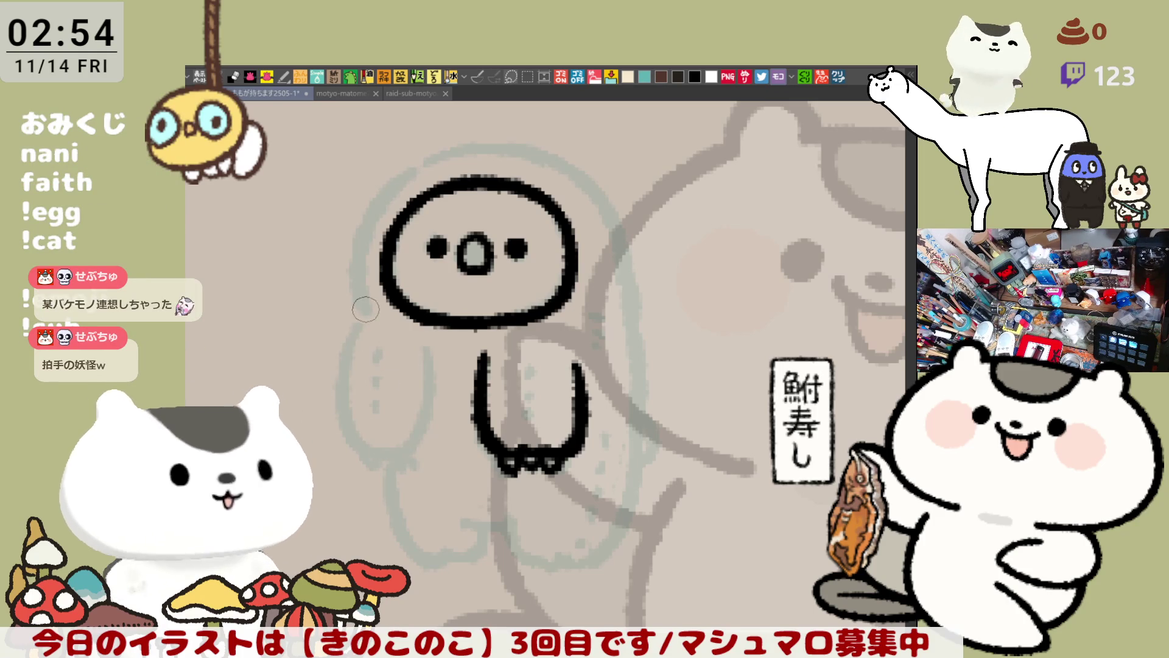
drag(366, 310, 420, 446)
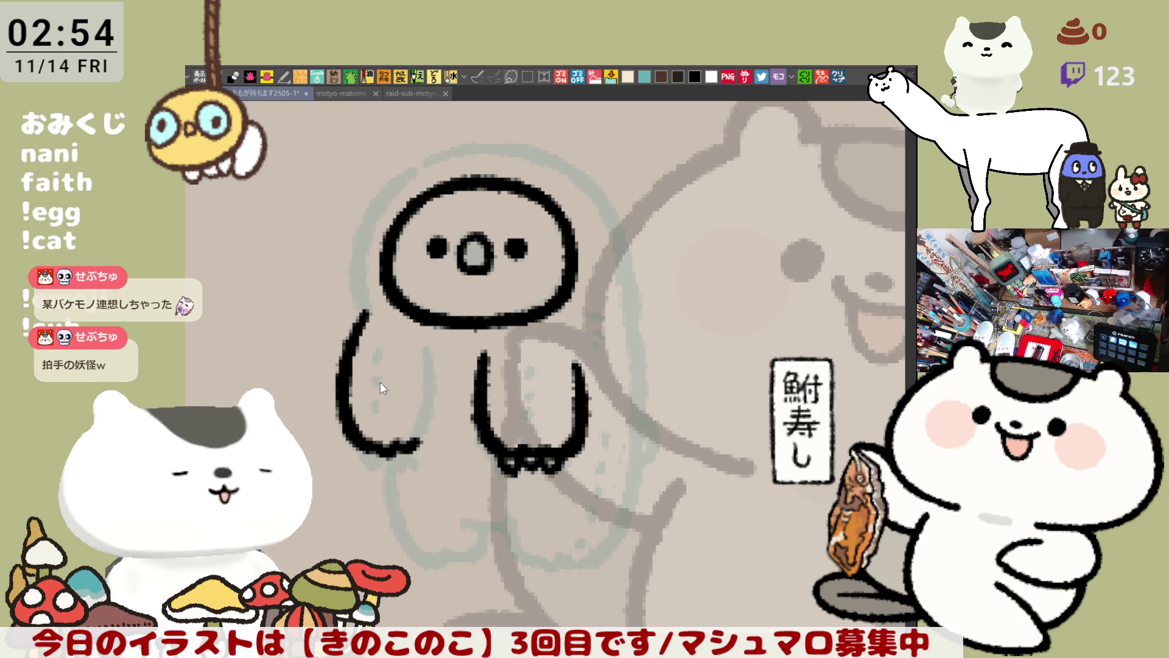
key(ctrl+z)
drag(363, 316, 417, 446)
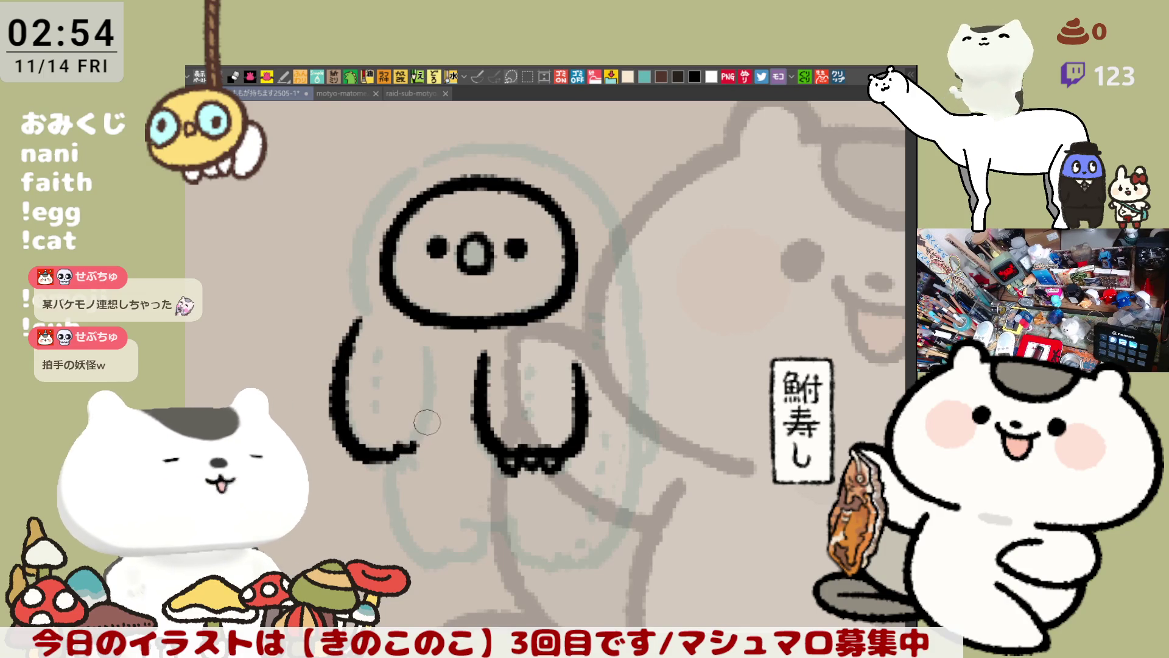
Add the inner line of the left arm beside the outer curve.
drag(423, 362, 407, 452)
key(ctrl+z)
drag(430, 351, 407, 452)
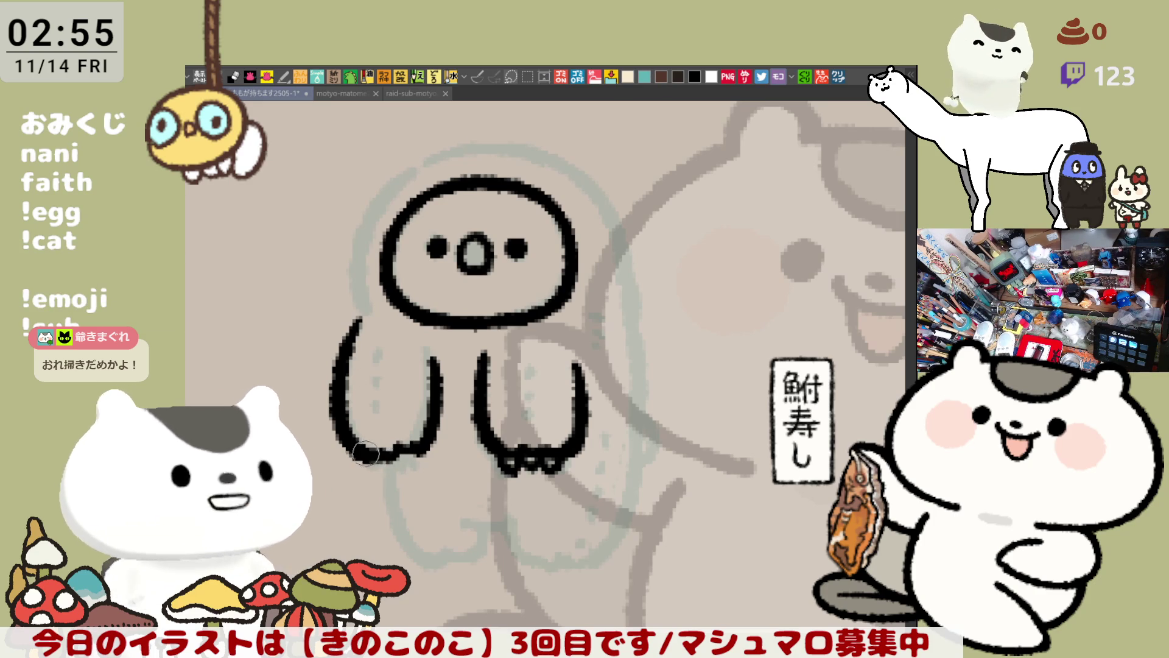
Shape paw tips on the left arm and draw a curved hood line down the left of the head.
drag(358, 451, 401, 465)
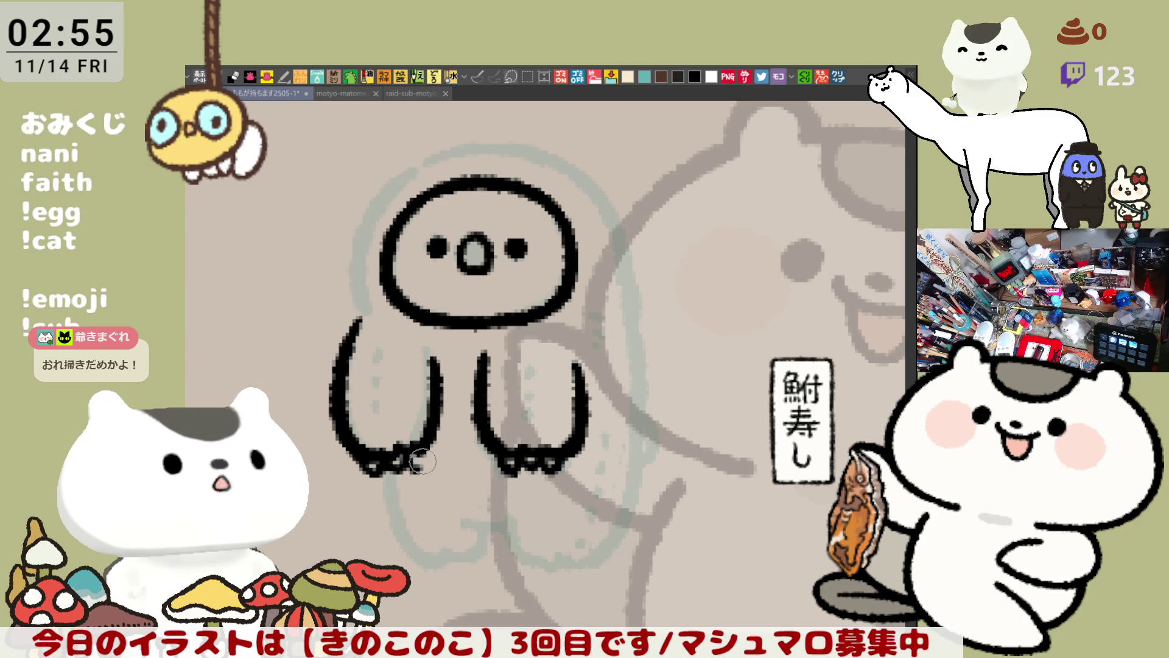
drag(402, 457, 424, 446)
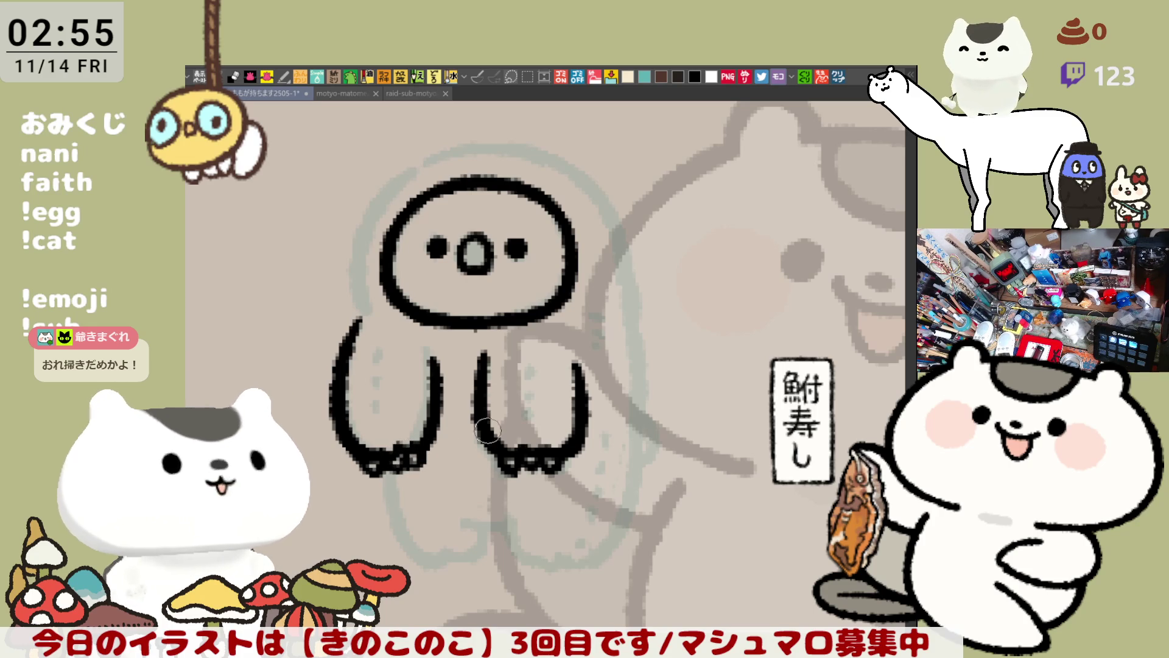
drag(389, 187, 349, 329)
key(ctrl+z)
drag(397, 174, 359, 306)
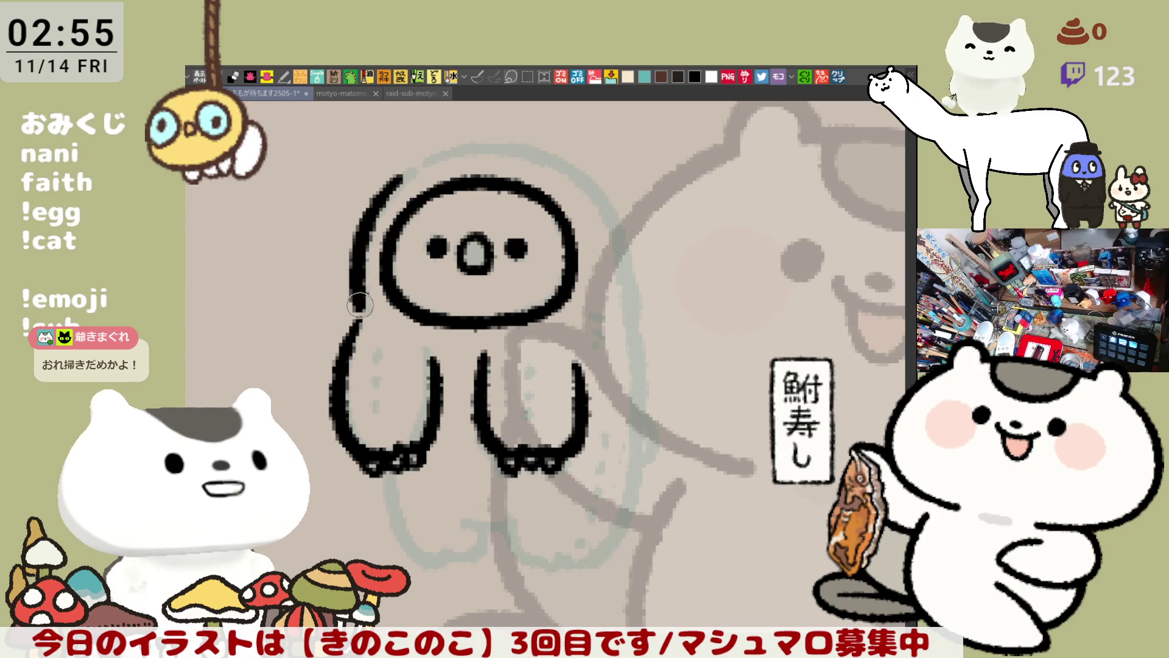
key(ctrl+z)
drag(396, 172, 358, 322)
key(ctrl+z)
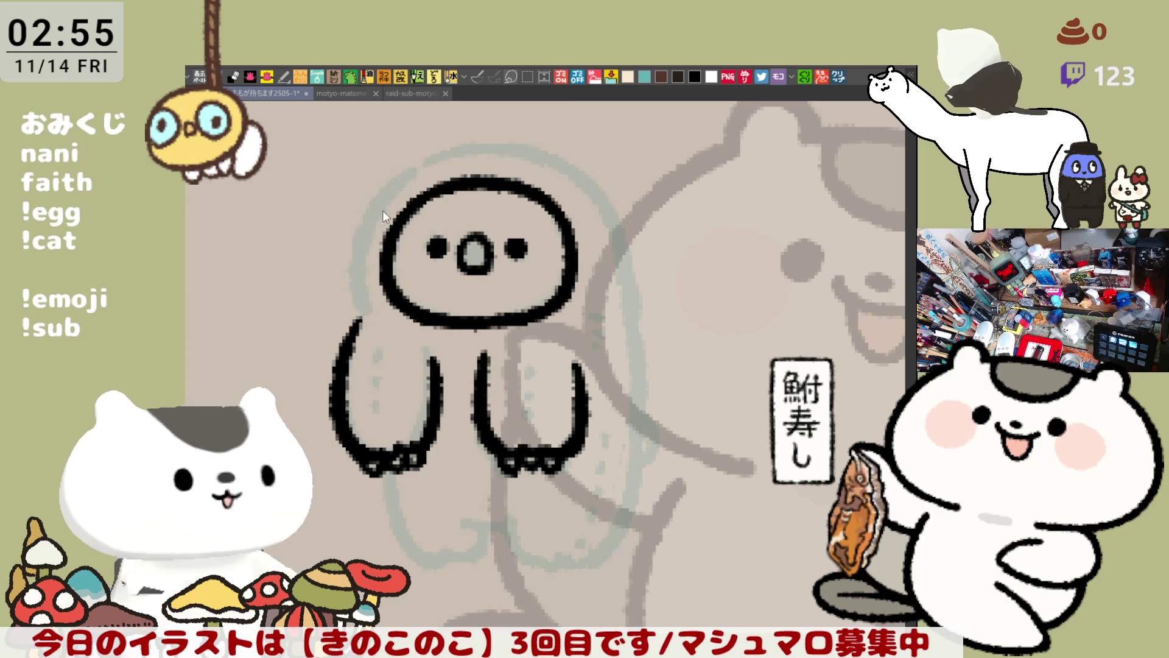
drag(395, 180, 357, 304)
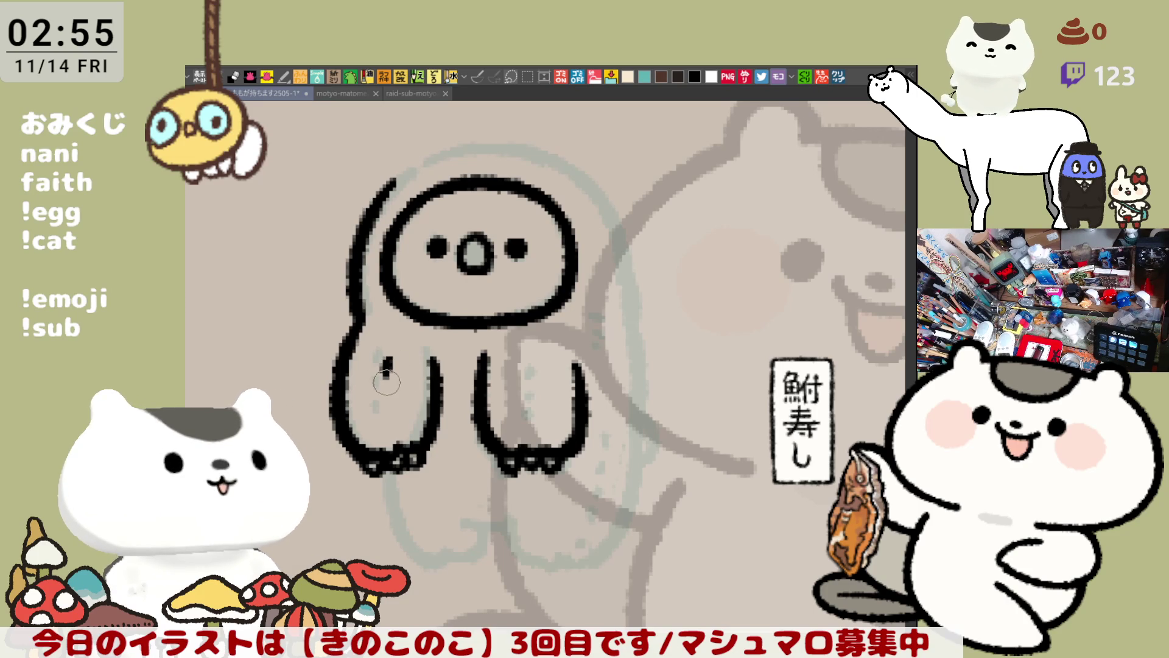
Add small rows of fur dots on the left and right arms.
key(ctrl+z)
drag(384, 357, 382, 384)
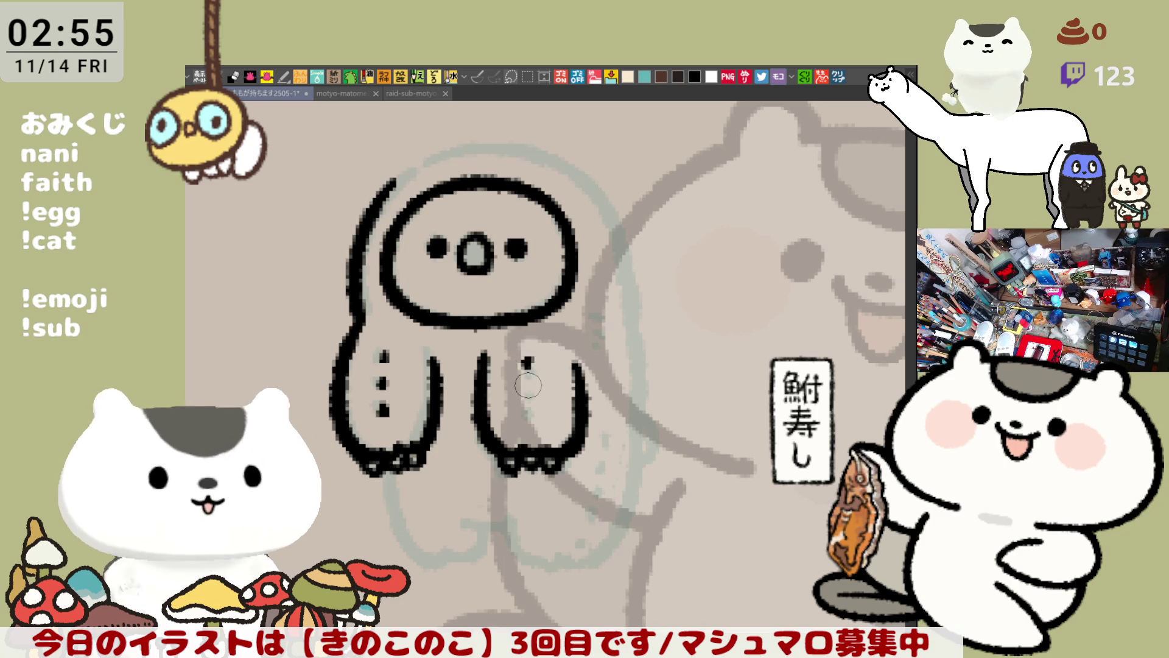
drag(528, 374, 528, 386)
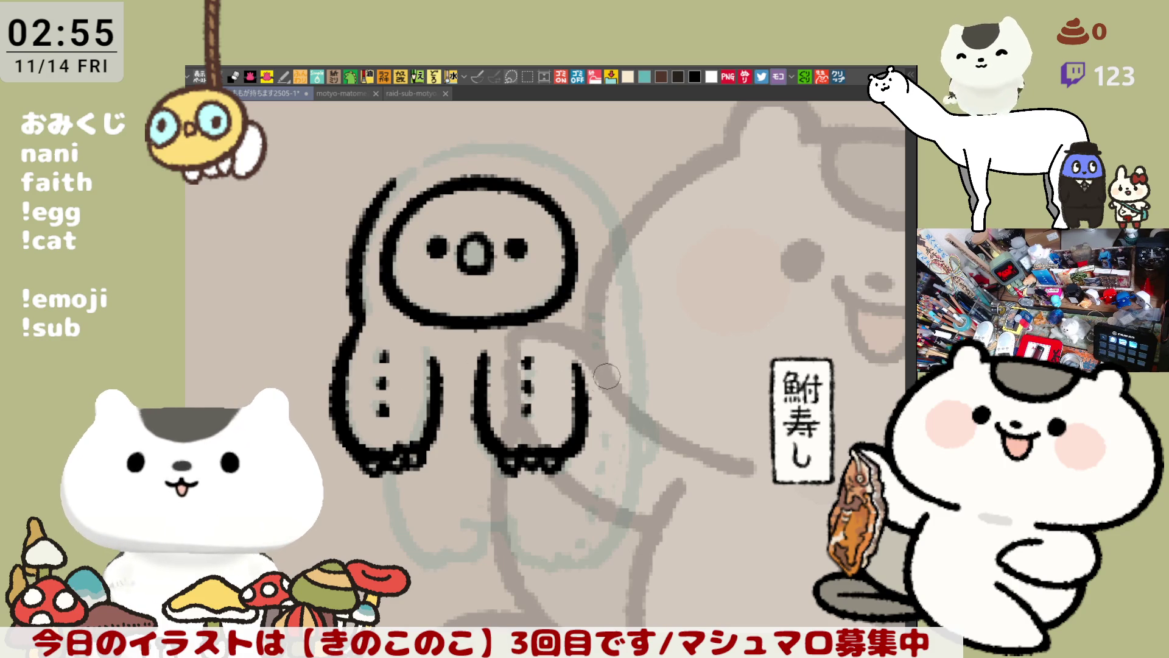
scroll(594, 384, down, 3)
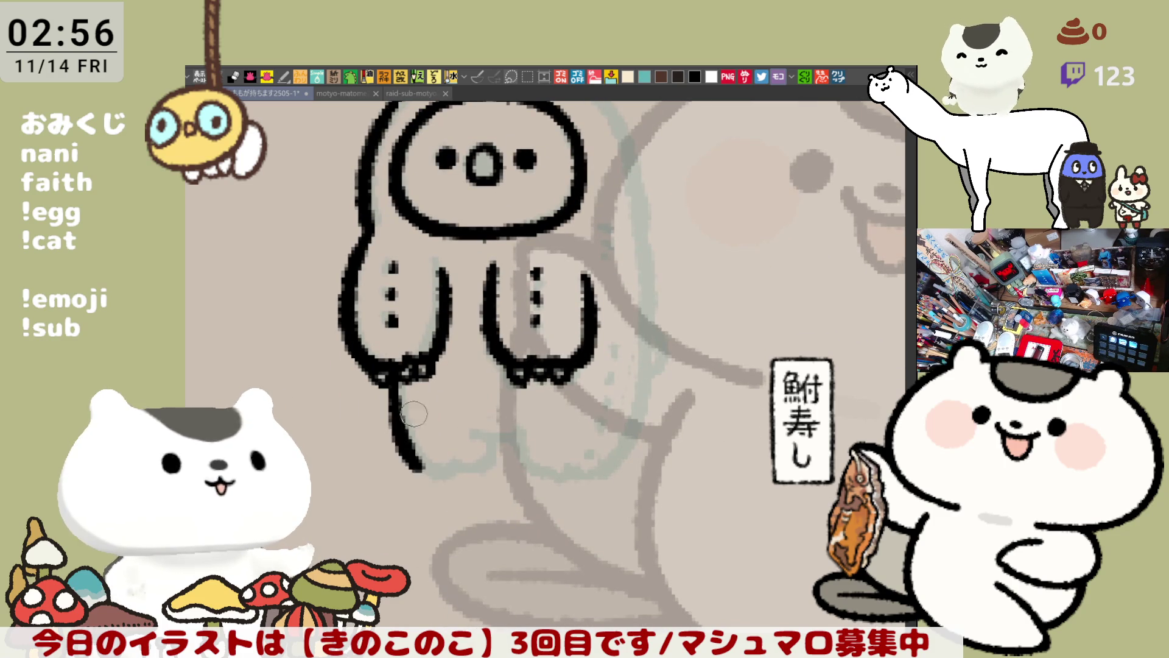
Pen the body's bottom line with feet below the arms, then mirror the view horizontally.
mouse_move(393, 382)
mouse_down()
mouse_move(436, 459)
mouse_move(474, 470)
mouse_move(515, 432)
mouse_move(549, 475)
mouse_up()
key(ctrl+z)
mouse_move(517, 435)
mouse_down()
mouse_move(576, 471)
mouse_move(606, 465)
mouse_up()
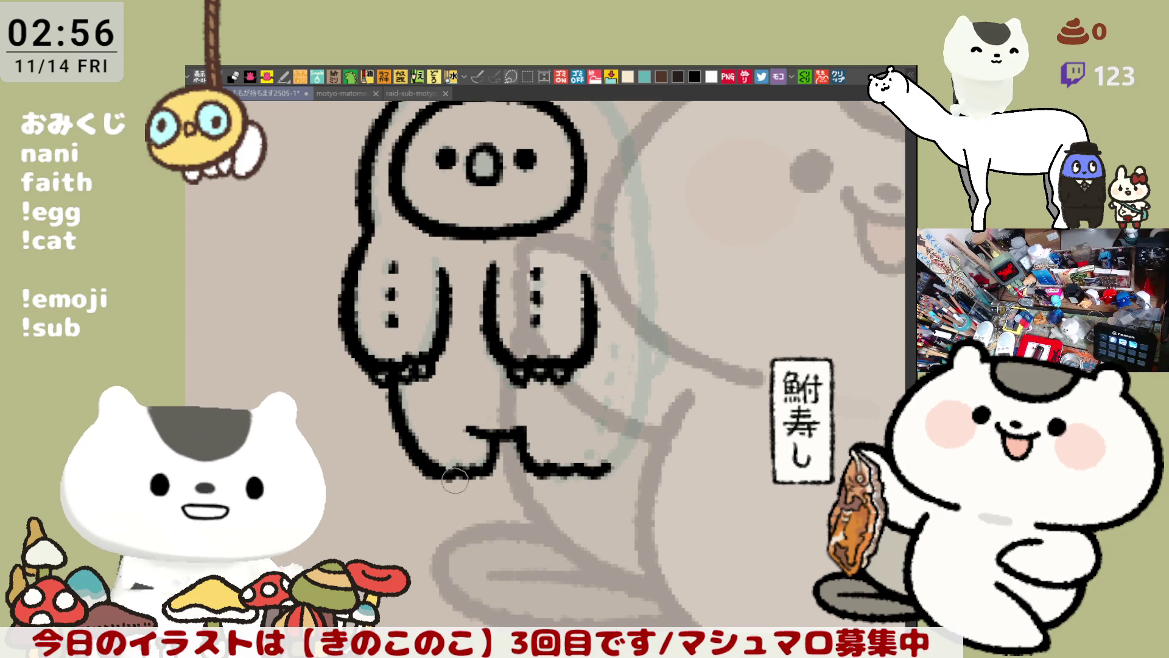
drag(466, 463, 485, 466)
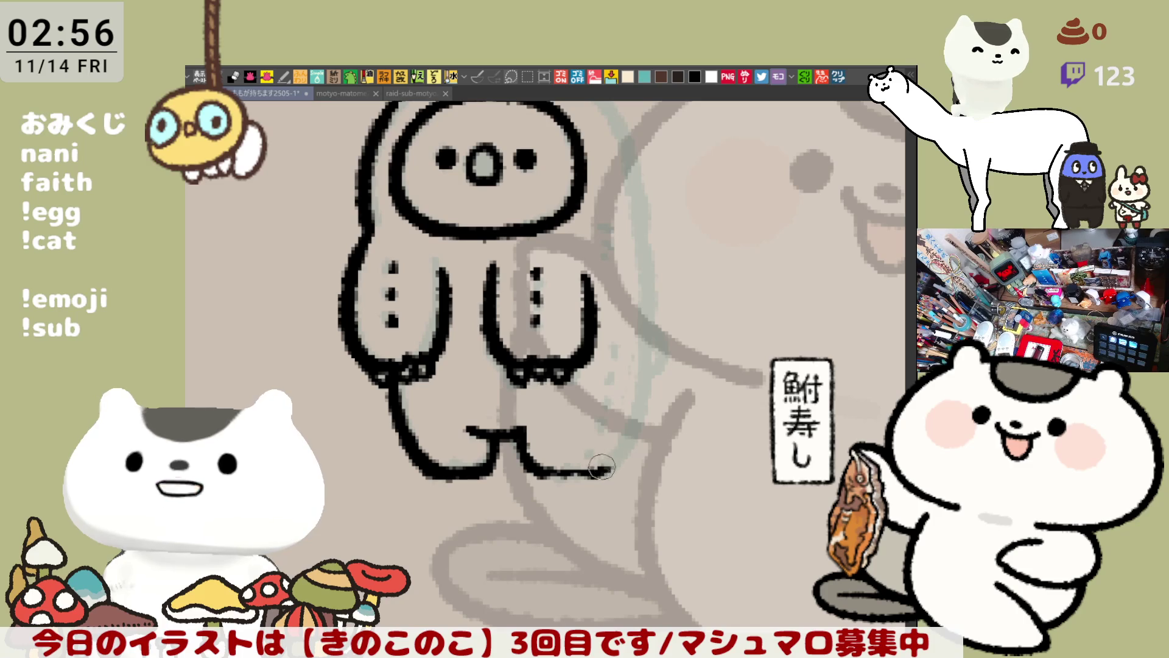
drag(540, 470, 598, 470)
key(h)
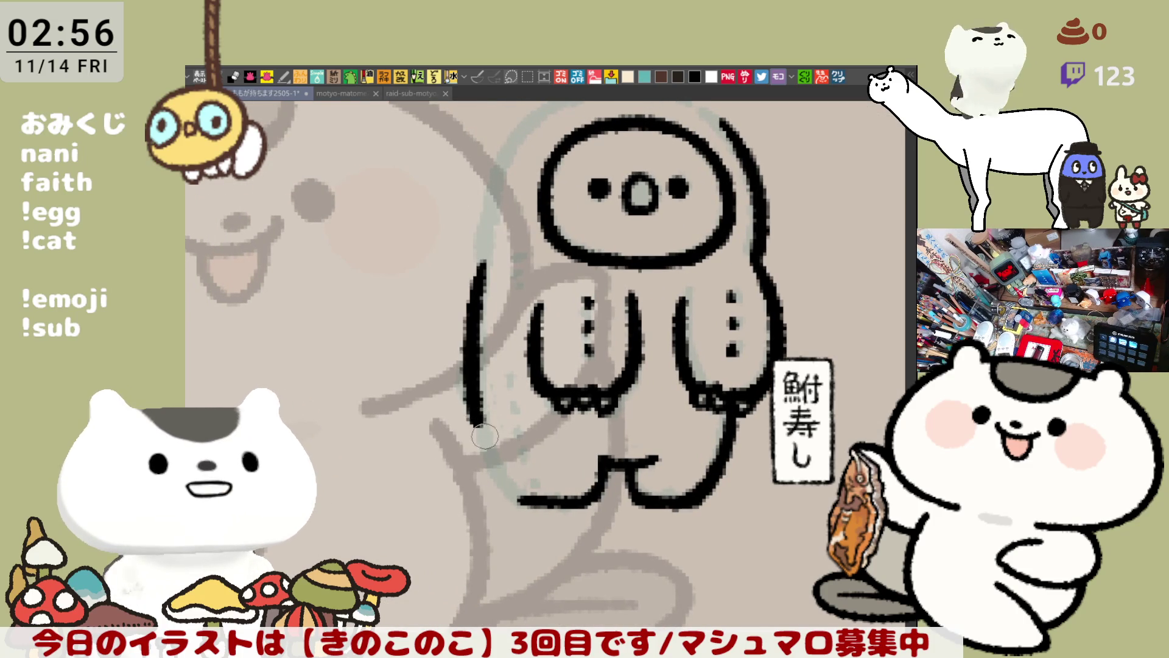
Draw a line down the left of the body curving into the bottom.
drag(484, 256, 474, 414)
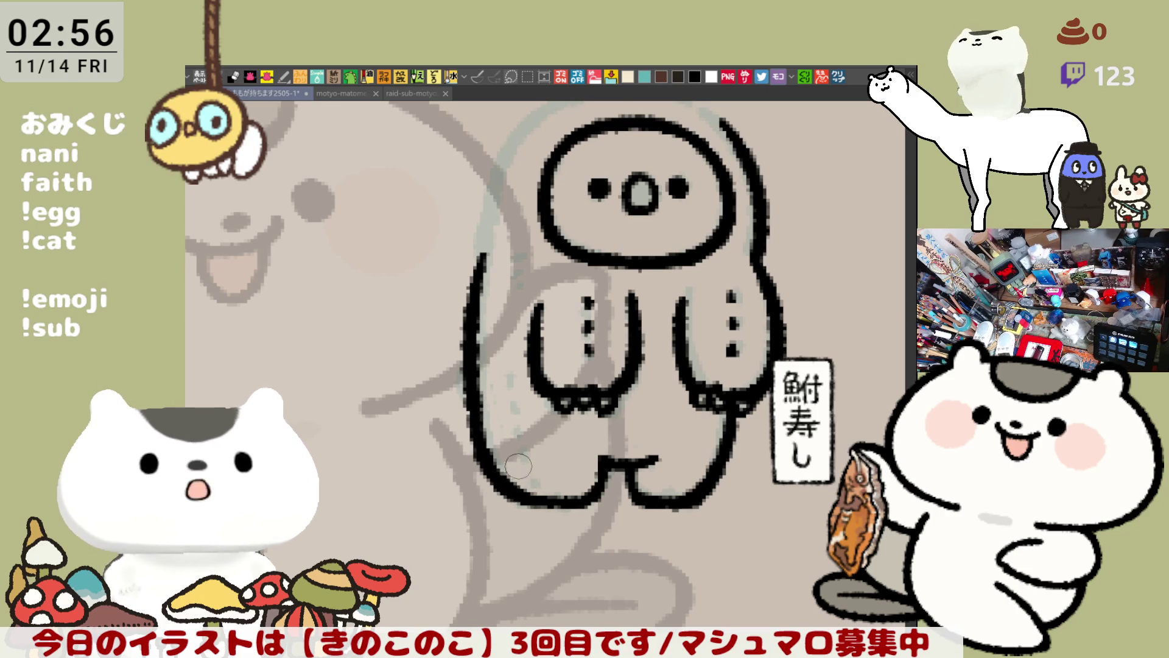
mouse_move(476, 402)
mouse_down()
mouse_move(489, 463)
mouse_move(540, 505)
mouse_up()
key(ctrl+z)
drag(473, 397, 527, 499)
Redraw the body's left side outline from the head down, retrying until smooth.
drag(495, 402, 498, 290)
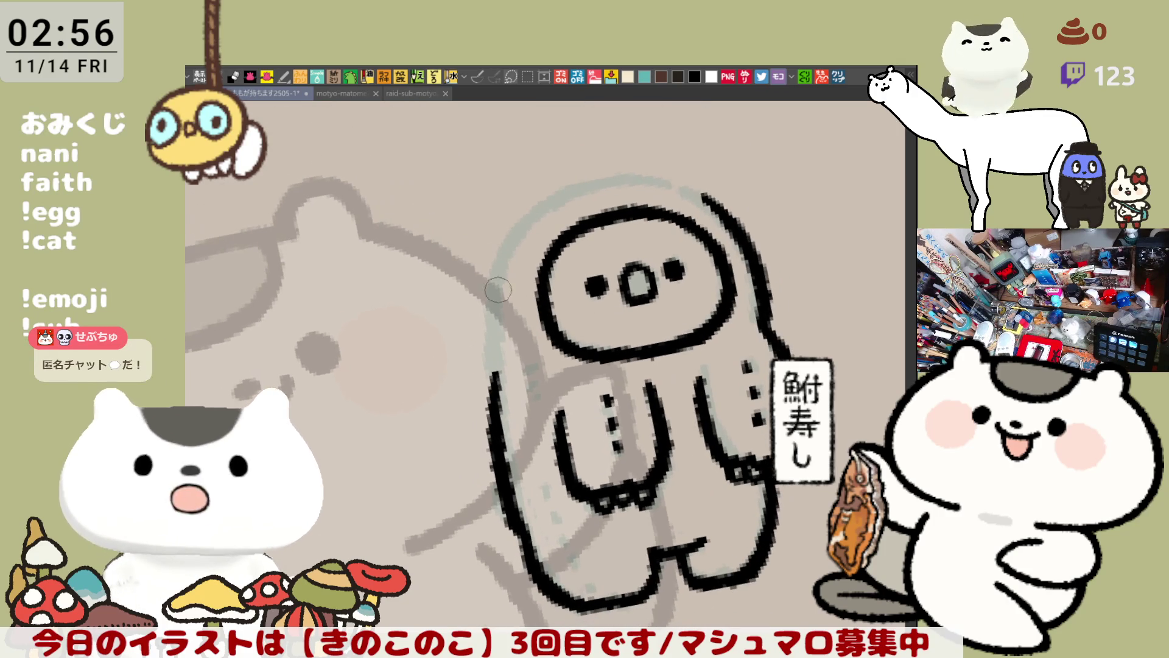
drag(527, 215, 494, 371)
key(ctrl+z)
drag(529, 209, 492, 382)
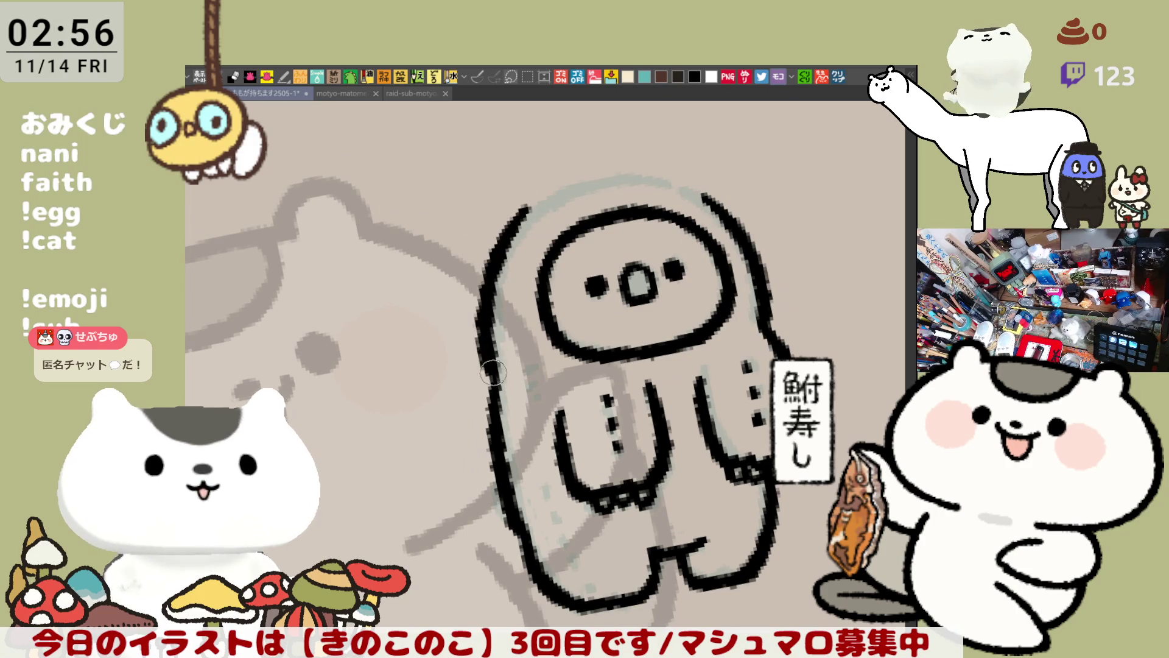
key(ctrl+z)
drag(529, 208, 493, 357)
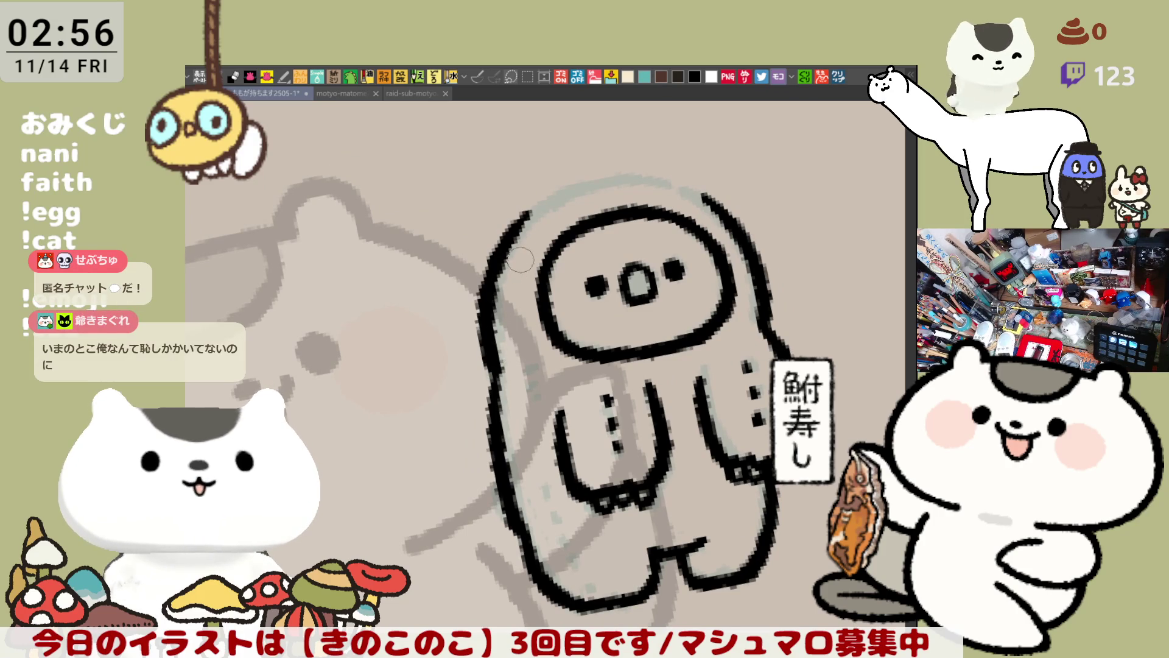
key(ctrl+z)
drag(527, 211, 494, 370)
key(ctrl+z)
drag(530, 215, 499, 348)
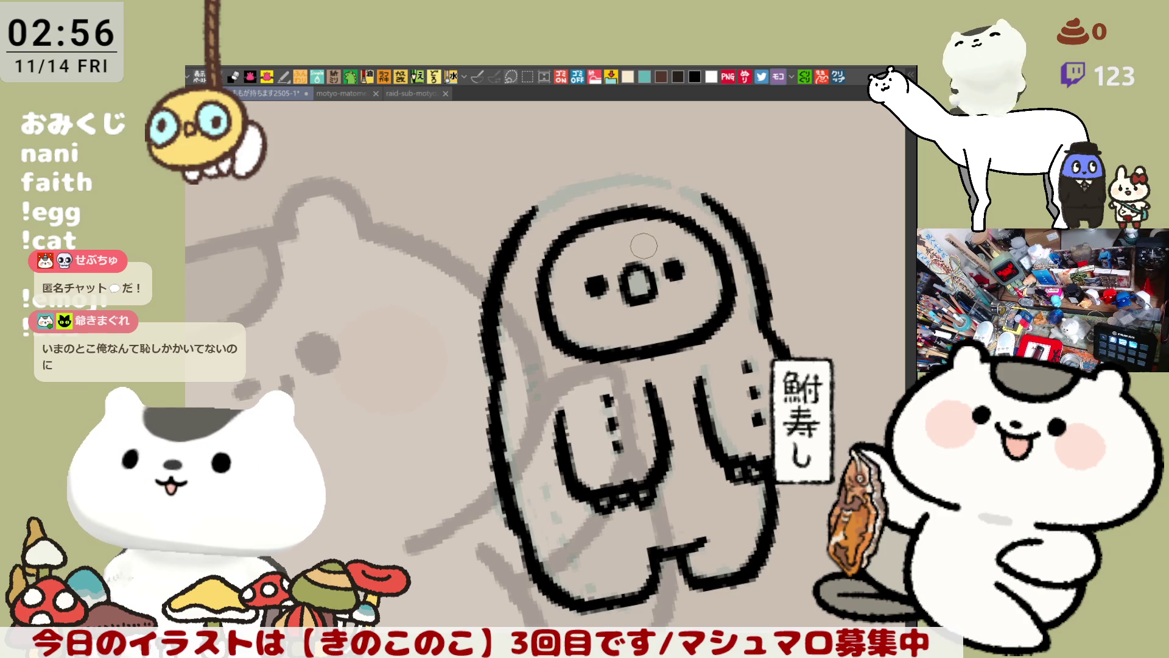
key(ctrl+z)
drag(532, 207, 500, 393)
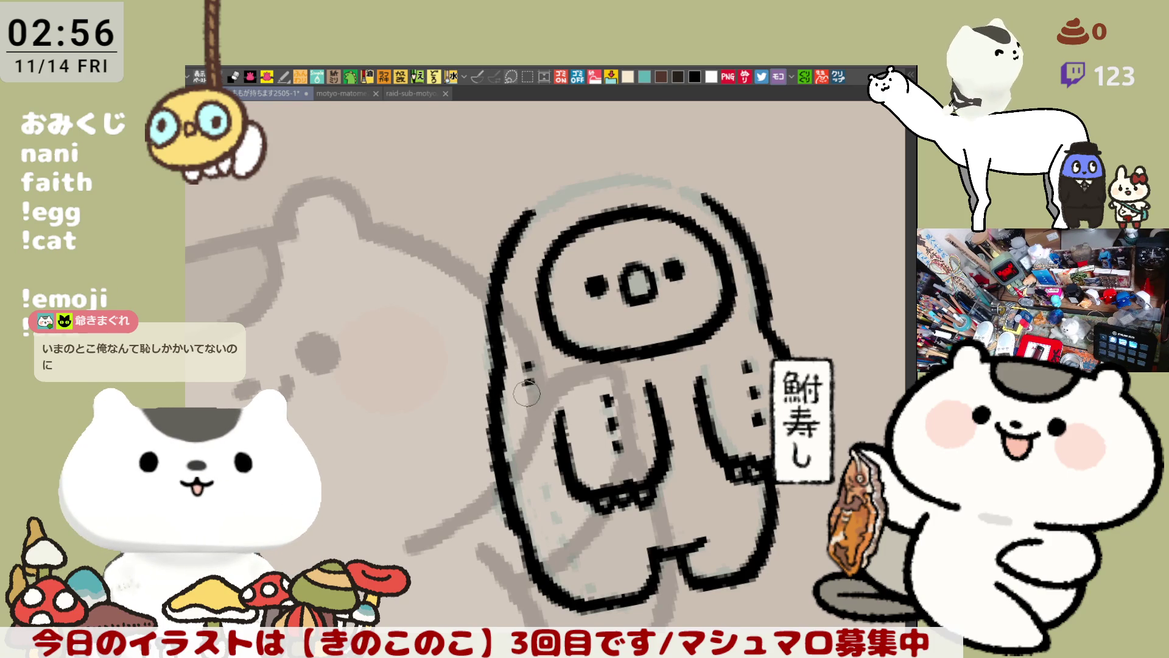
Draw the hood arc over the head and mirror the view back.
mouse_move(528, 393)
mouse_down()
mouse_move(605, 422)
mouse_move(687, 319)
mouse_up()
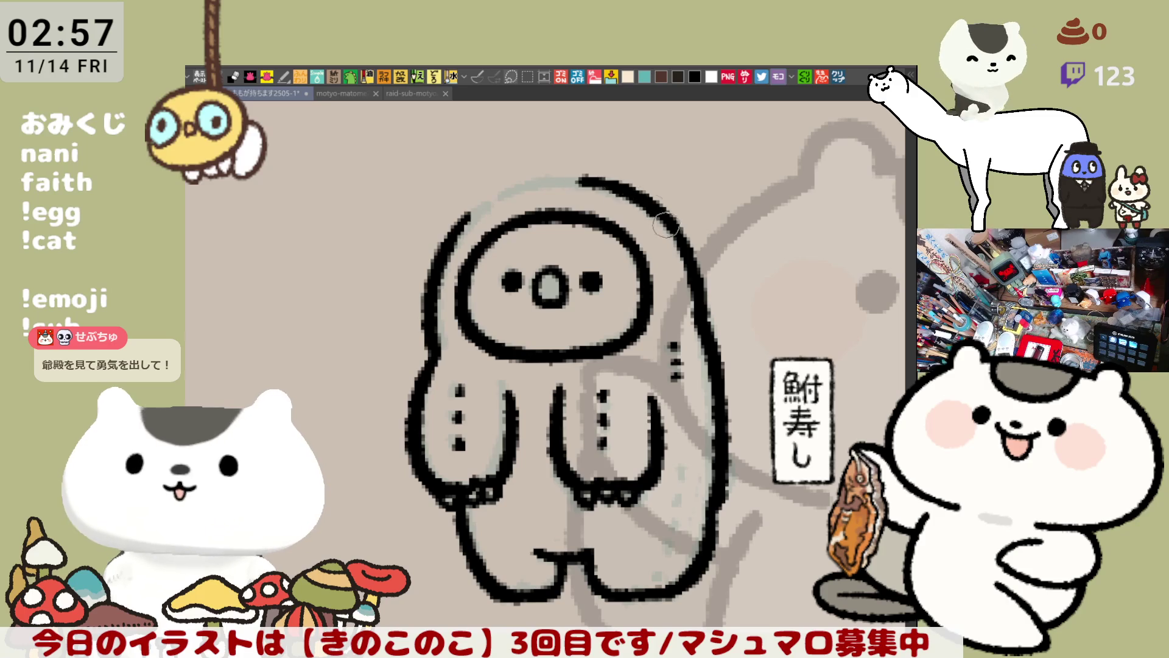
drag(577, 178, 684, 241)
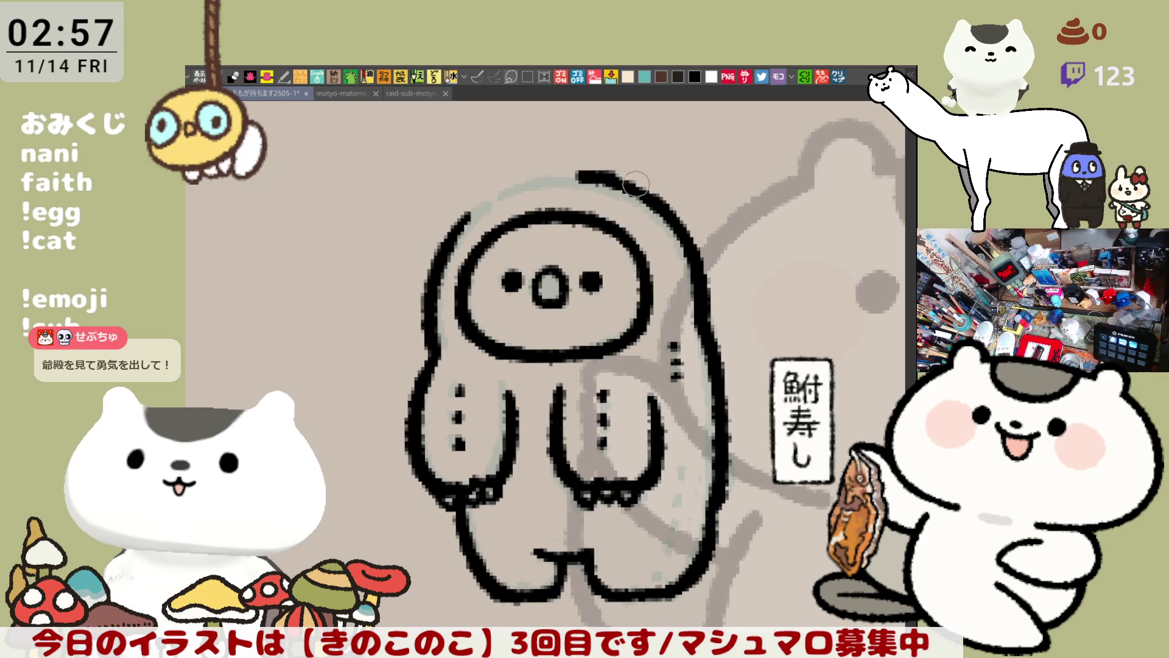
key(h)
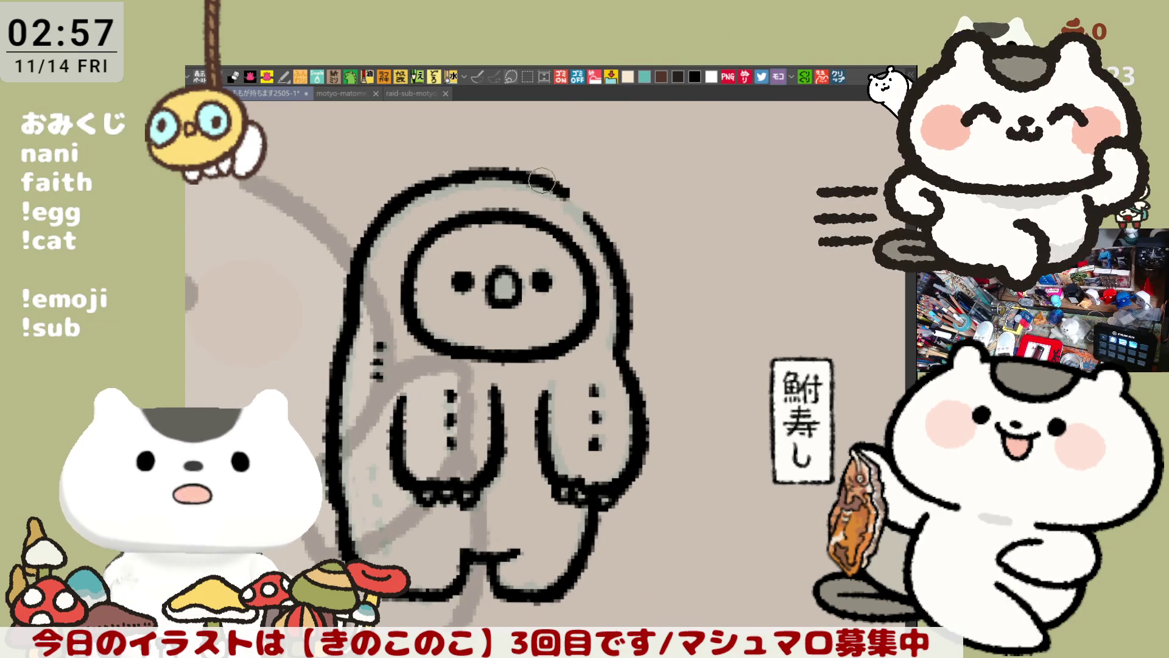
Retrace the top of the hood outline as one long arc across the head.
drag(570, 193, 548, 182)
key(ctrl+z)
drag(448, 173, 575, 196)
key(ctrl+z)
drag(448, 174, 576, 196)
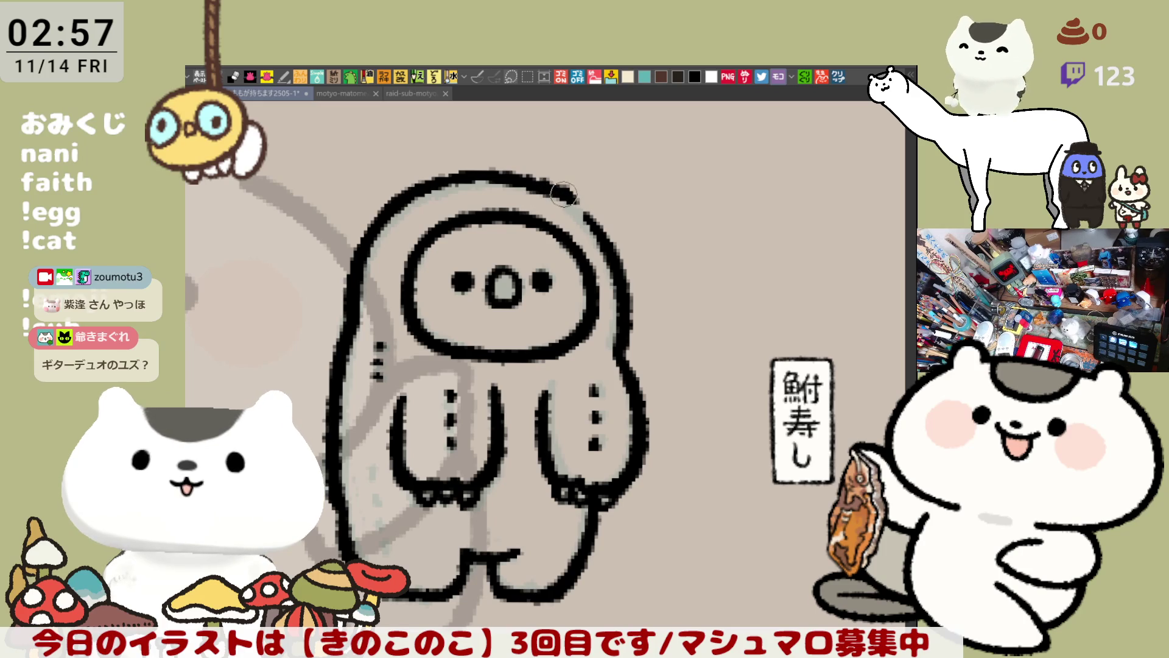
key(ctrl+z)
drag(458, 174, 577, 195)
key(ctrl+z)
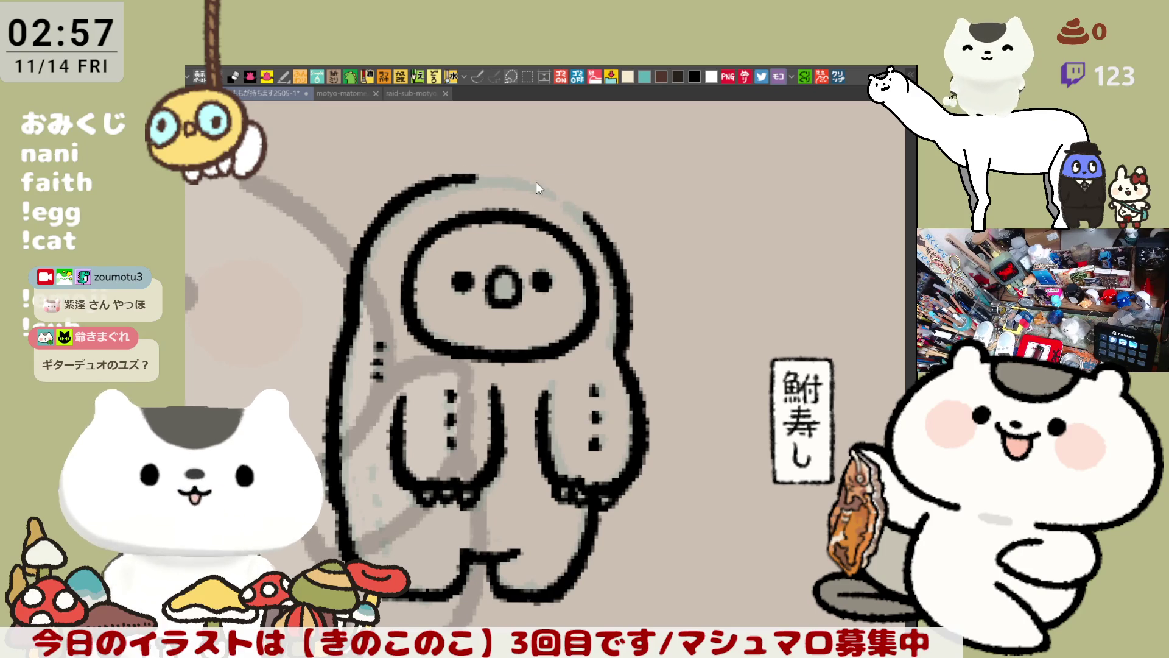
drag(436, 183, 541, 186)
key(ctrl+z)
drag(415, 187, 560, 193)
key(ctrl+z)
drag(424, 183, 565, 197)
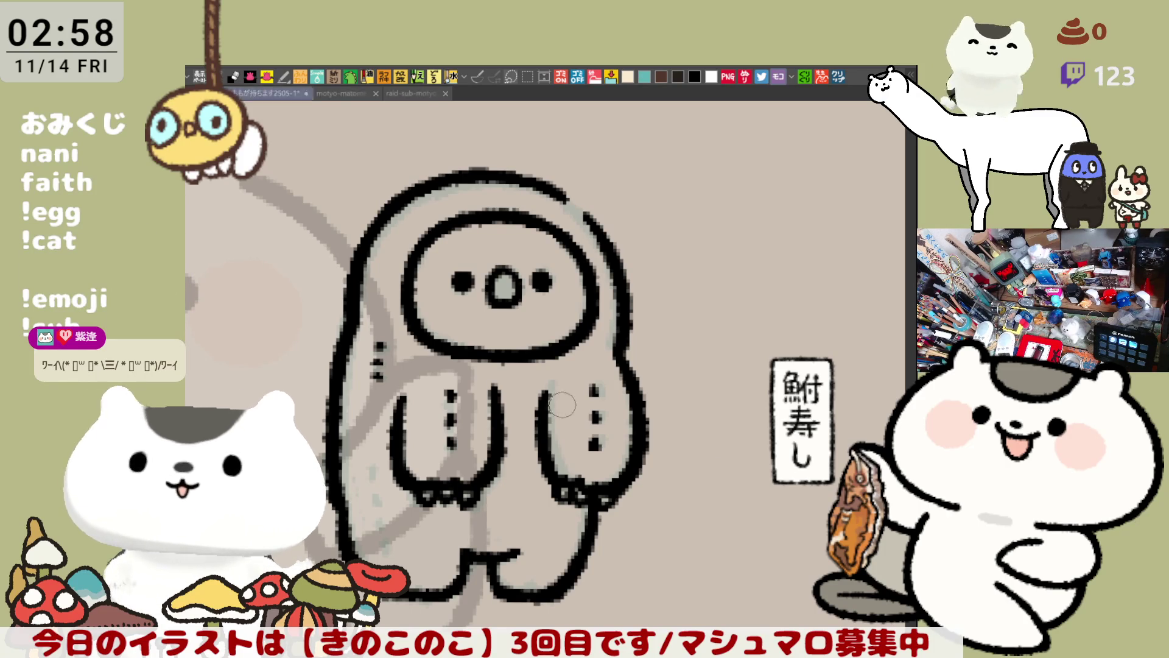
Tilt the canvas, restroke the upper-left hood outline as a smooth black line, and turn the view upright.
key(-)
key(-)
key(-)
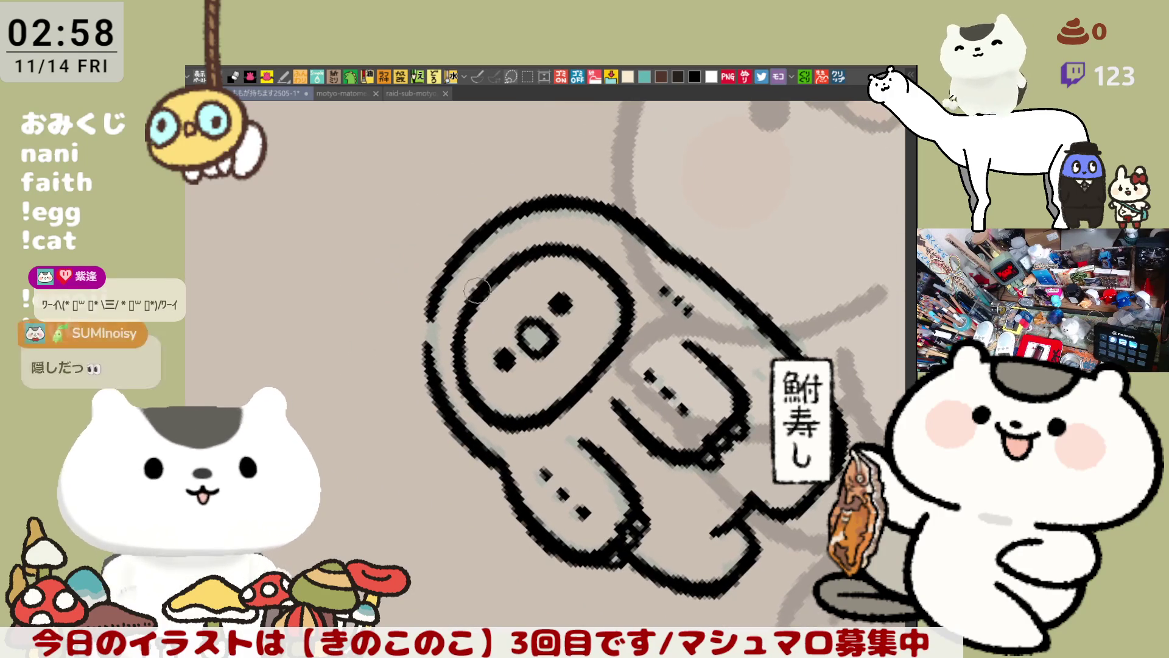
drag(445, 300, 453, 249)
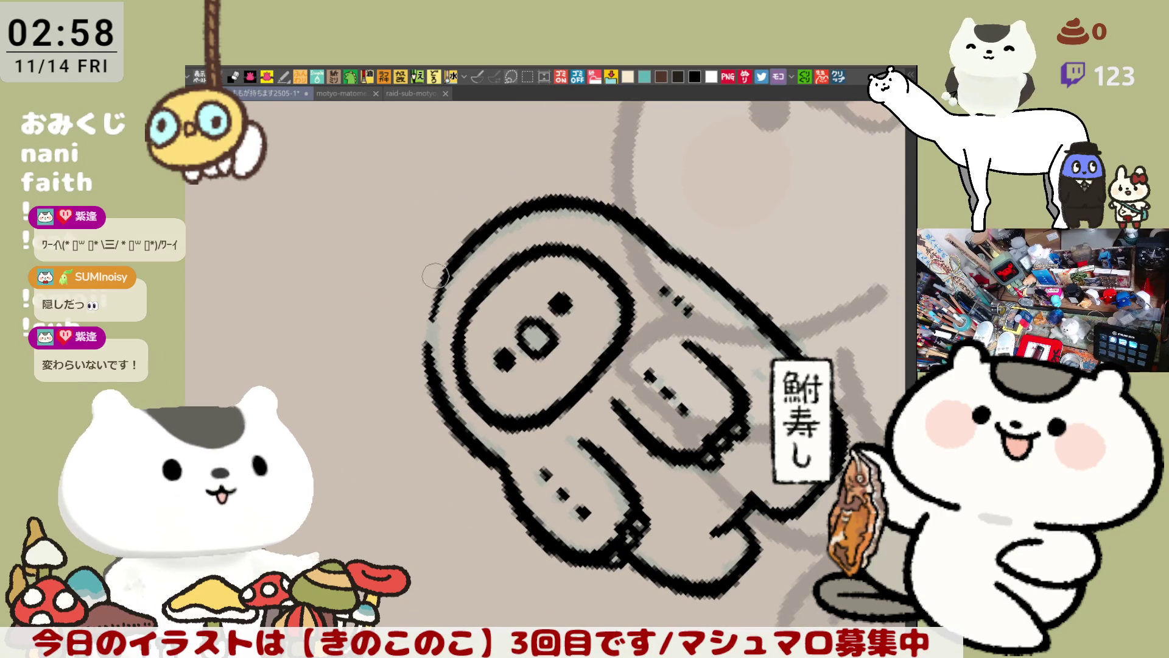
mouse_move(430, 366)
mouse_down()
mouse_move(457, 260)
mouse_move(430, 356)
mouse_up()
key(ctrl+z)
drag(452, 248, 434, 352)
drag(467, 262, 741, 343)
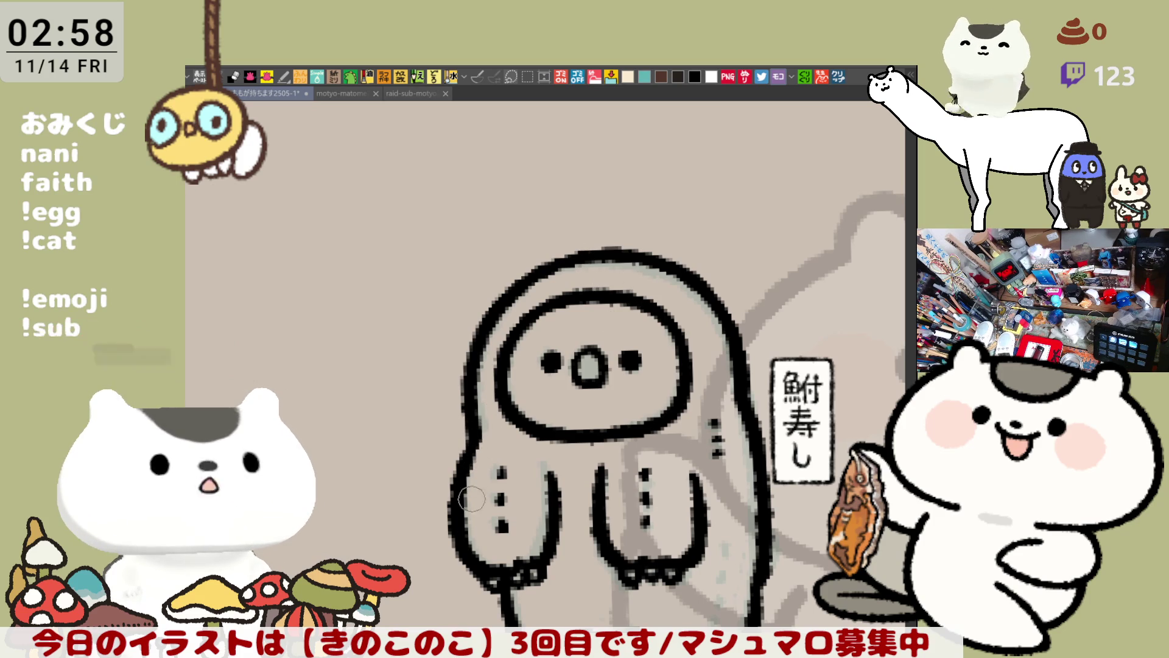
scroll(471, 528, down, 3)
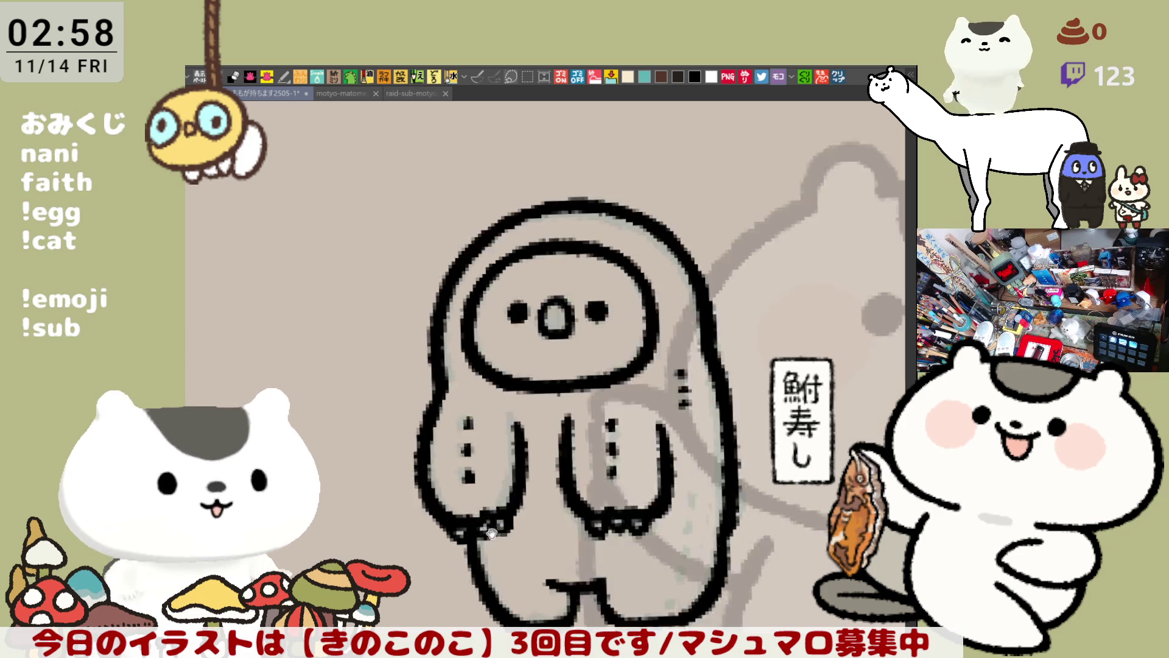
scroll(461, 512, up, 2)
scroll(455, 489, up, 1)
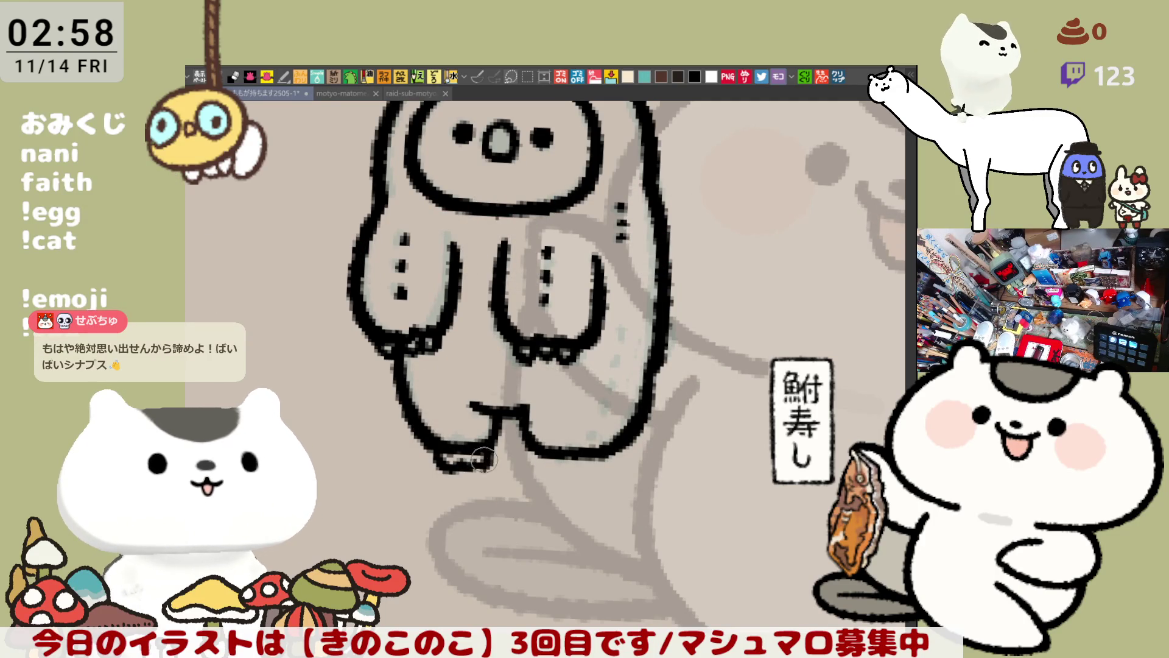
Erase the stray strokes under the feet and flip the view back and forth to check proportions.
mouse_move(488, 469)
mouse_down()
mouse_move(484, 446)
mouse_move(455, 456)
mouse_move(590, 431)
mouse_move(560, 456)
mouse_move(631, 437)
mouse_up()
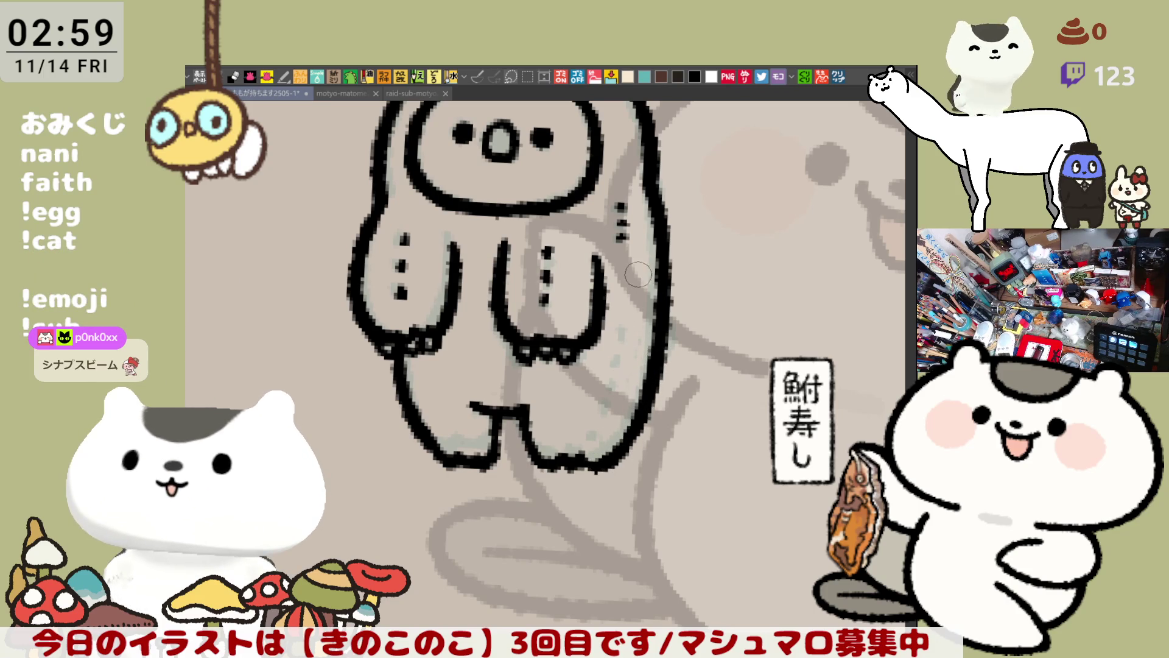
scroll(634, 344, down, 3)
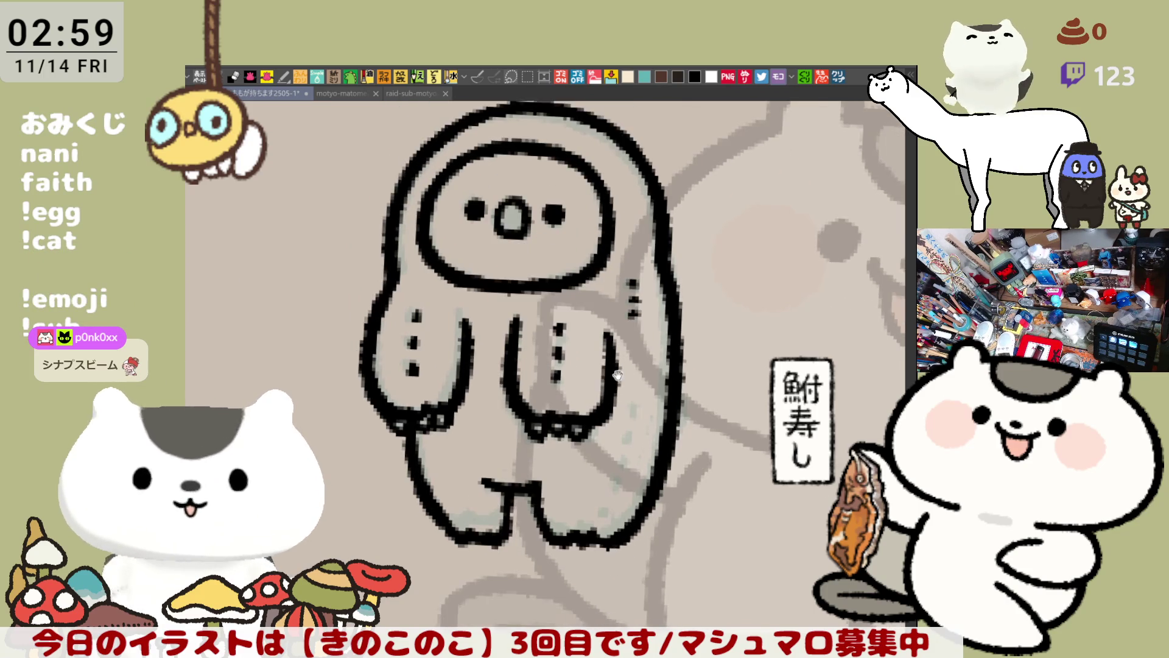
scroll(454, 264, up, 3)
scroll(580, 184, down, 2)
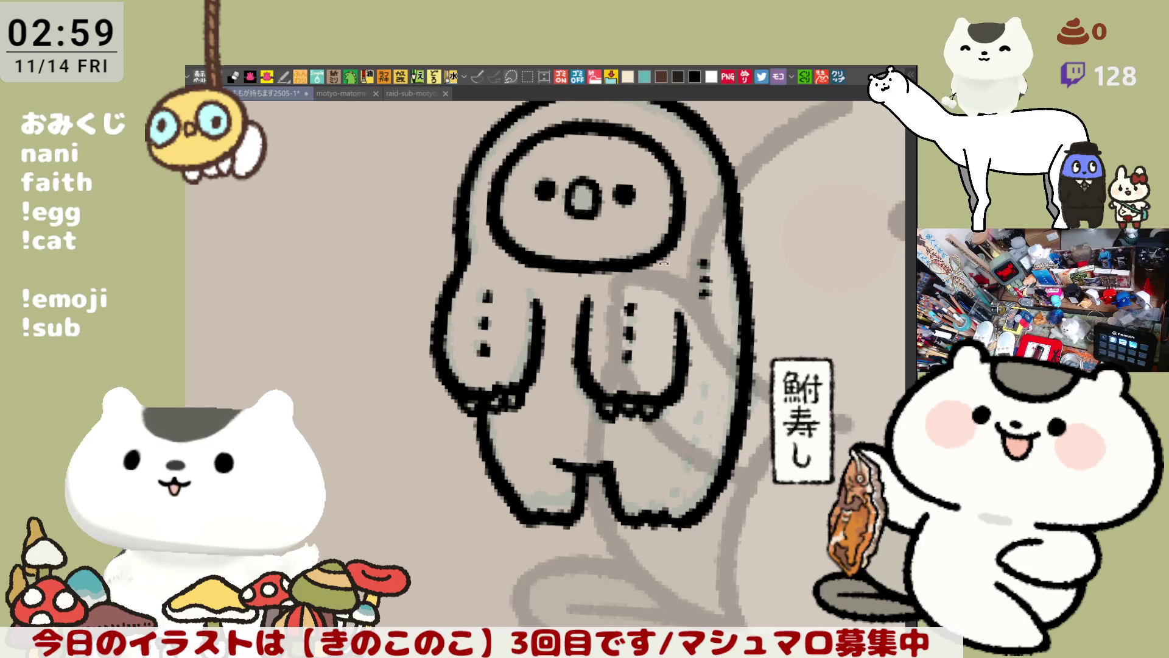
key(h)
key(h)
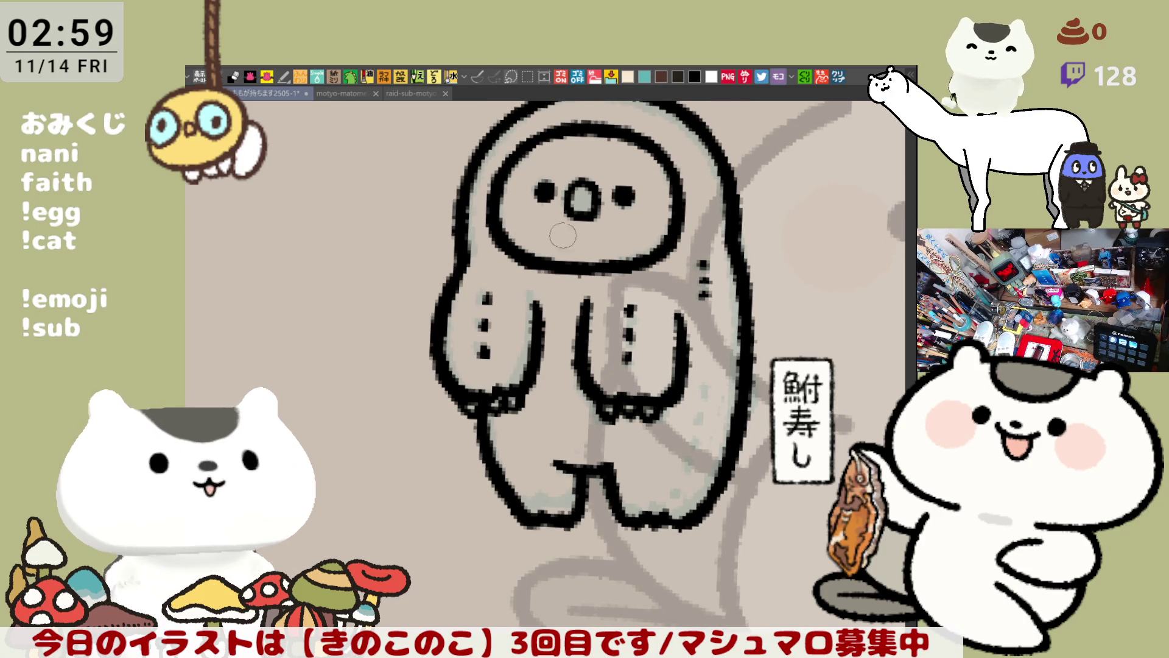
key(h)
key(h)
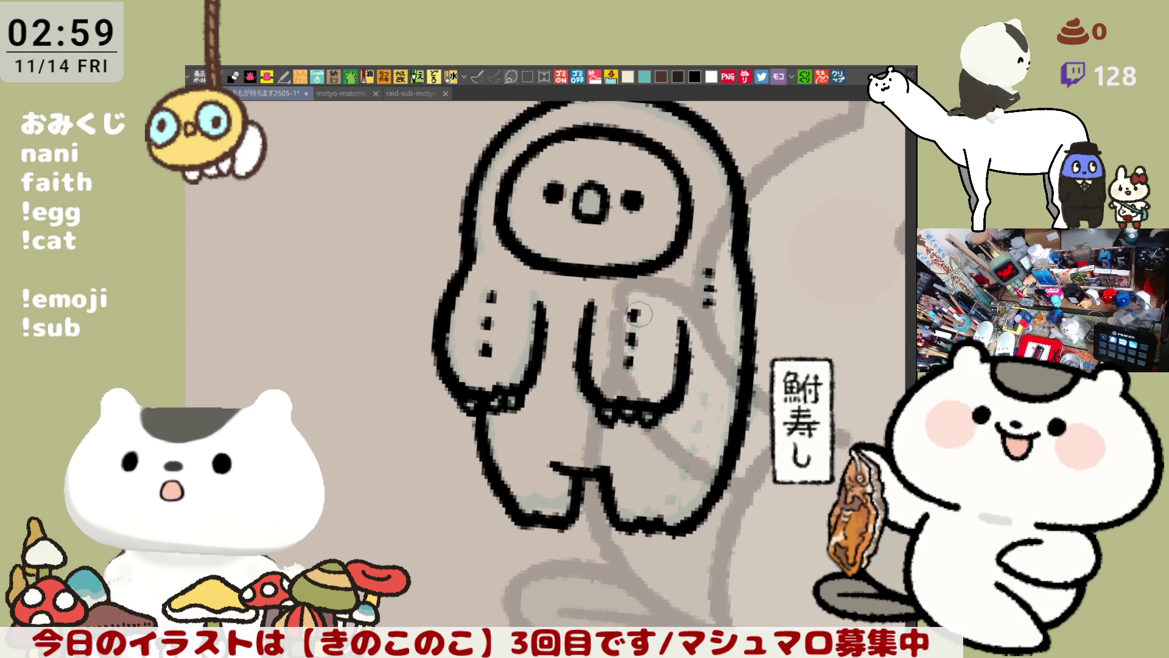
drag(565, 463, 515, 402)
key(h)
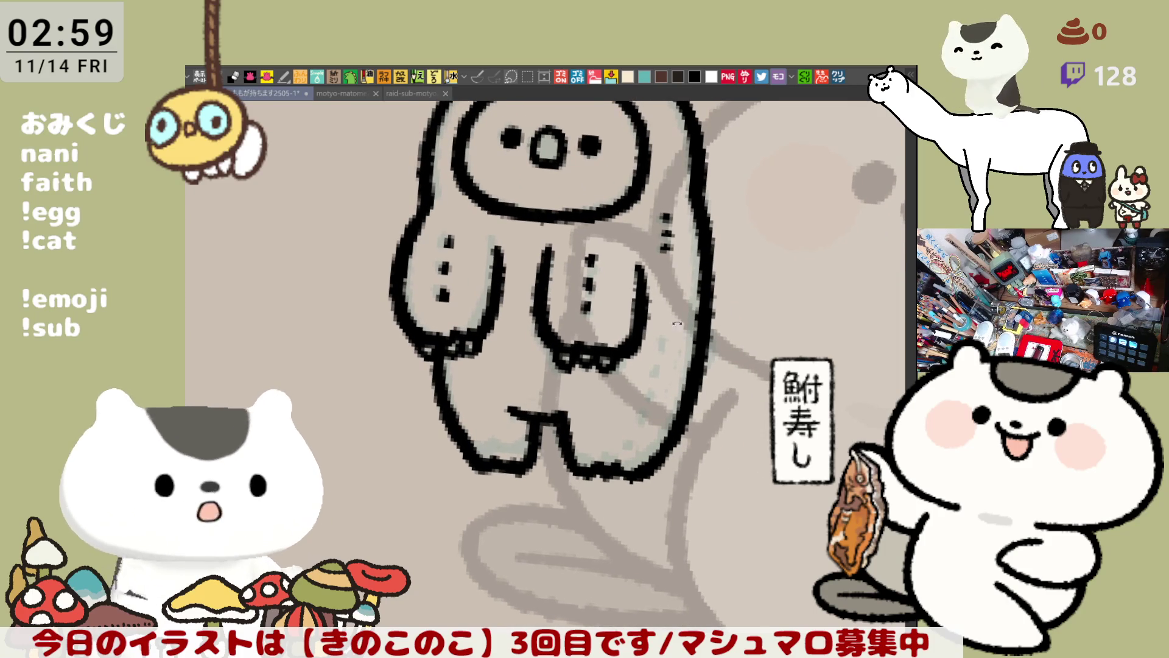
key(h)
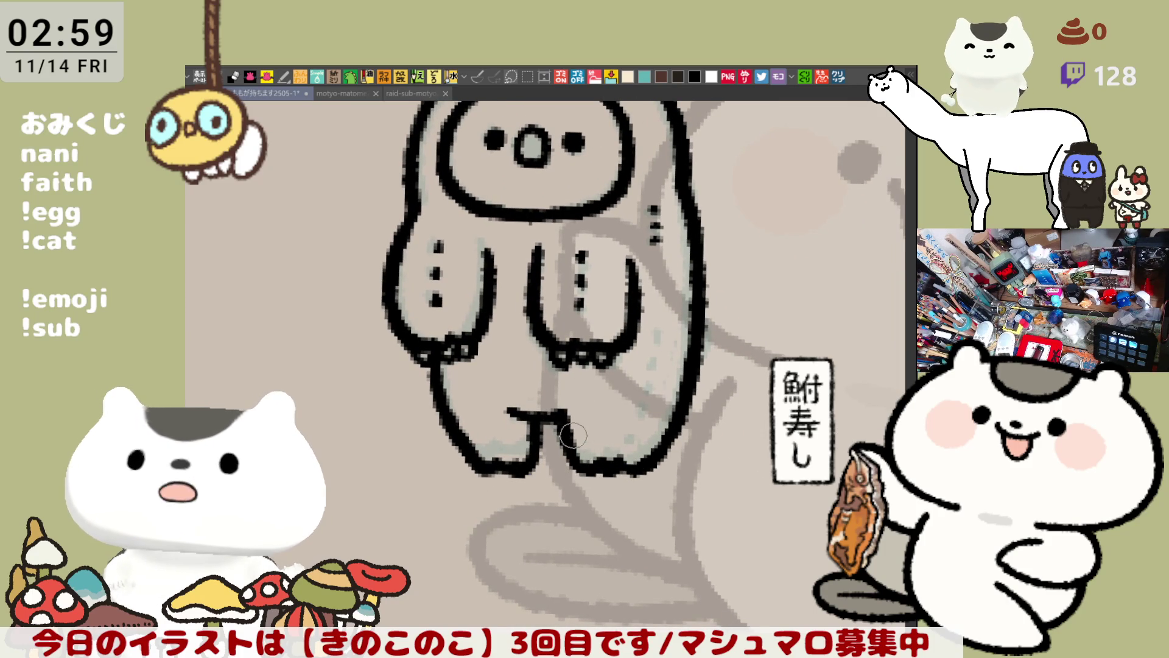
key(h)
drag(664, 366, 651, 361)
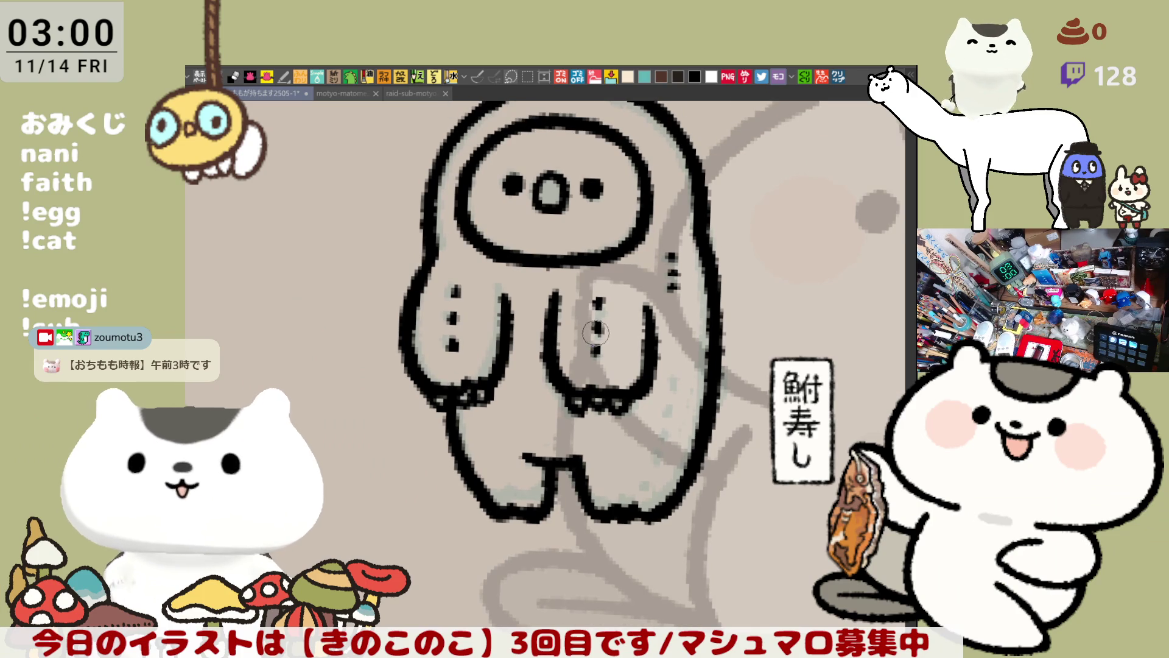
scroll(494, 360, up, 2)
Add pale shading under the right foot and over part of the lower-left leg.
drag(493, 358, 476, 331)
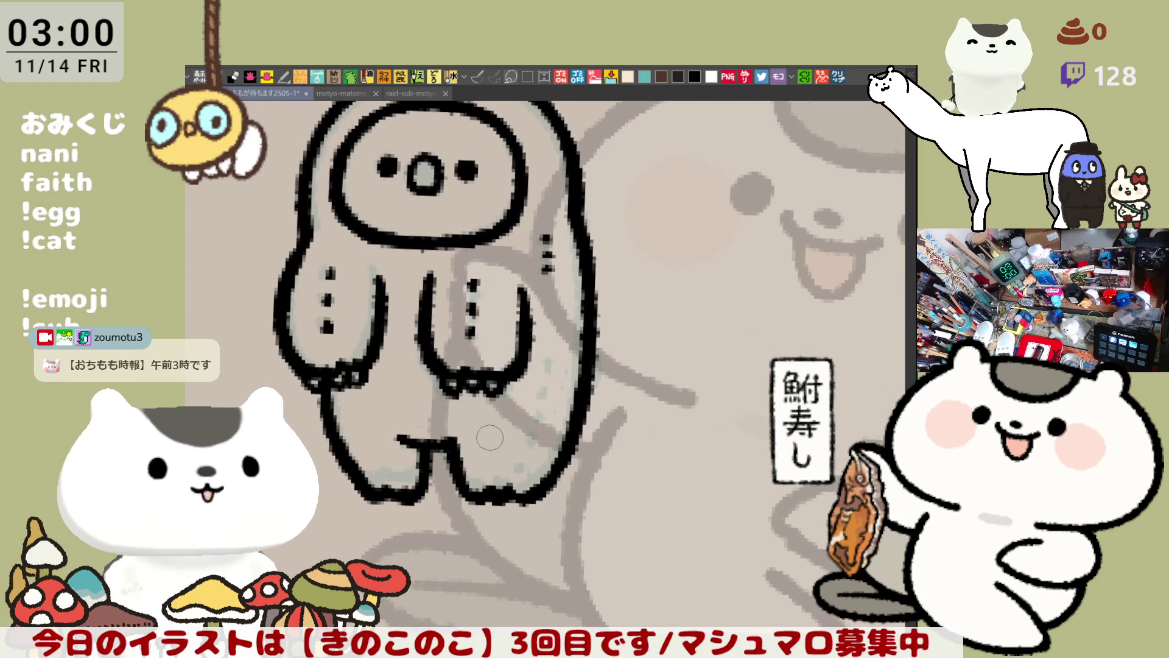
drag(483, 487, 514, 478)
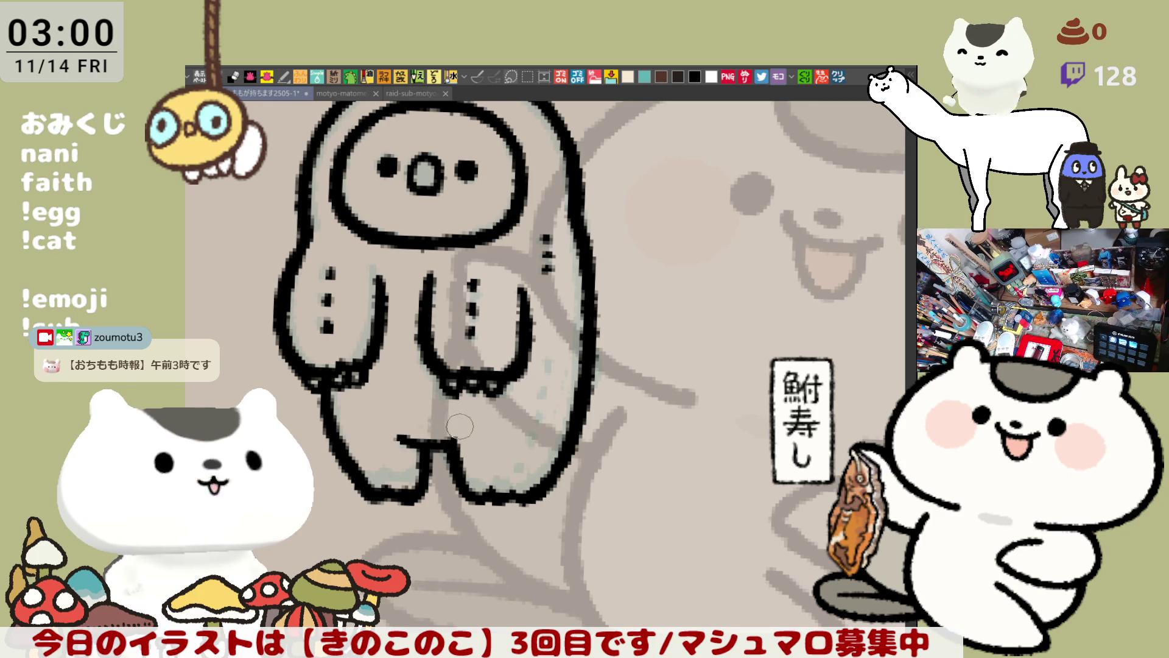
scroll(509, 425, down, 2)
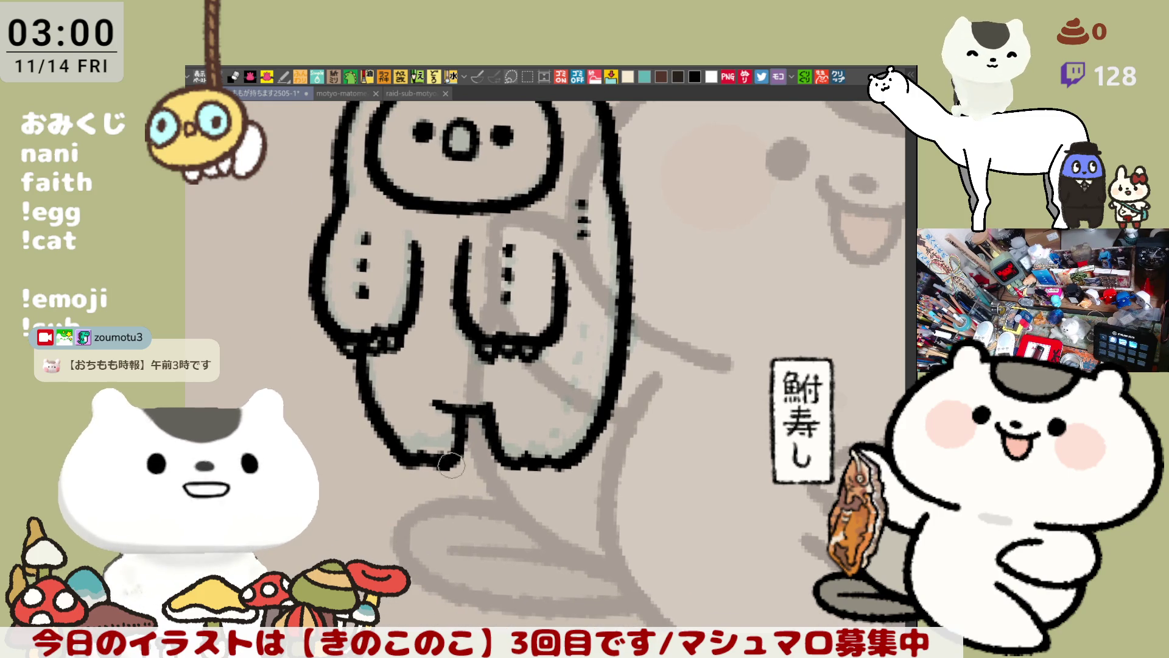
drag(388, 390, 378, 365)
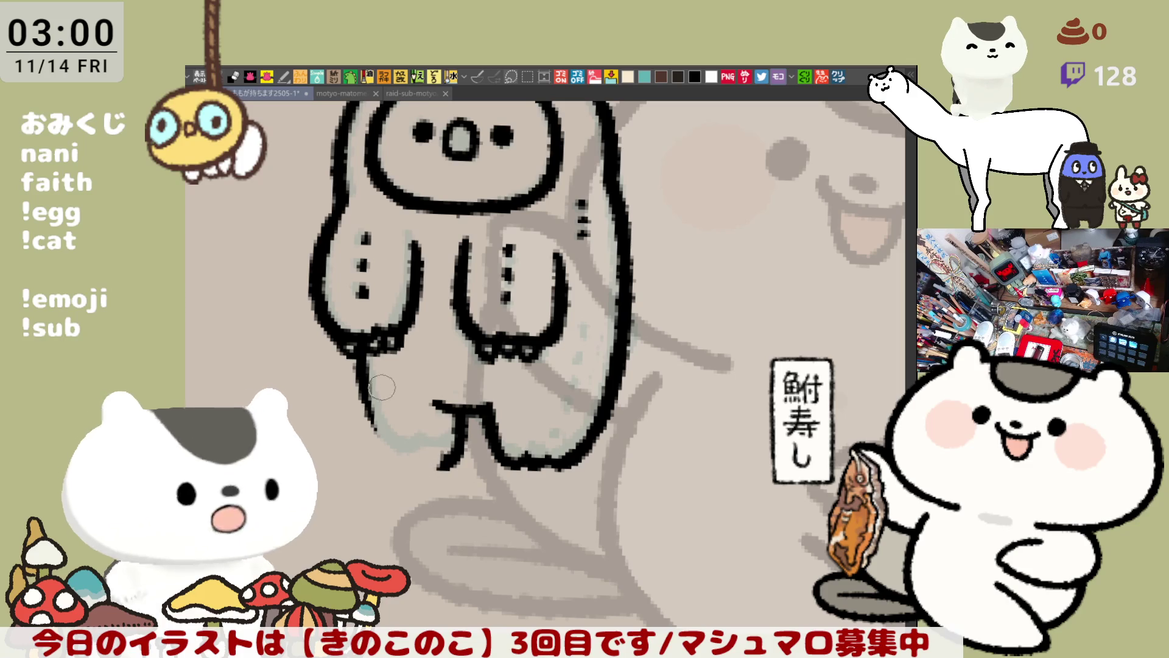
Redraw the lower-left leg outline down to the foot, retrying until it looks right.
mouse_move(356, 375)
mouse_down()
mouse_move(388, 461)
mouse_move(377, 435)
mouse_up()
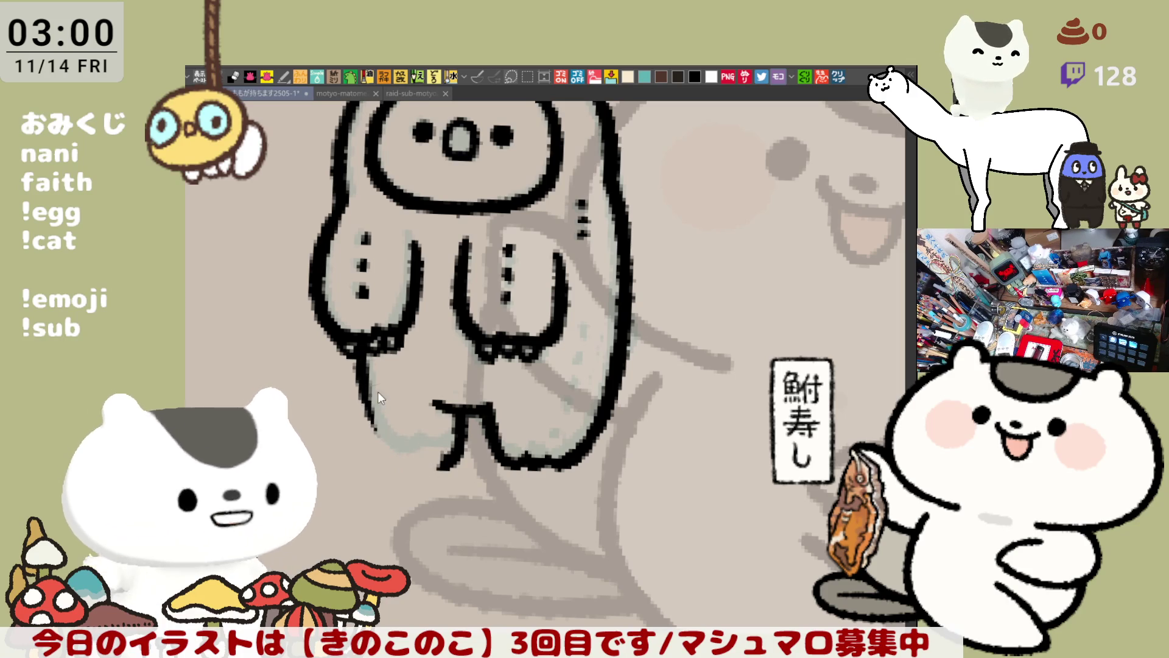
key(ctrl+y)
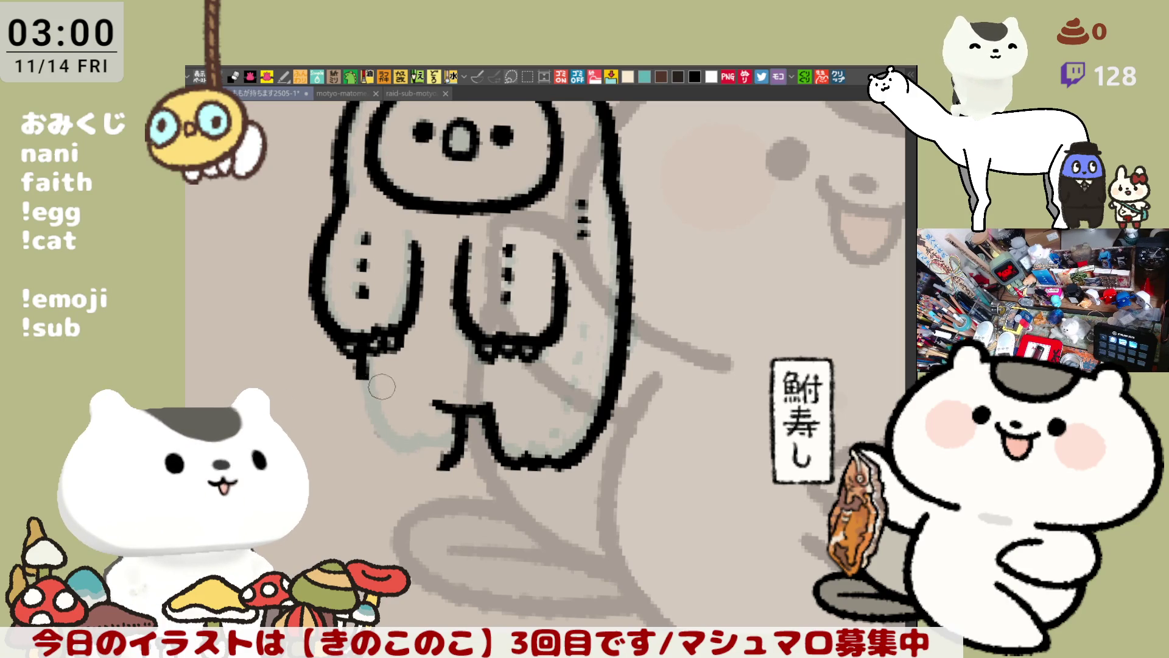
drag(354, 358, 393, 457)
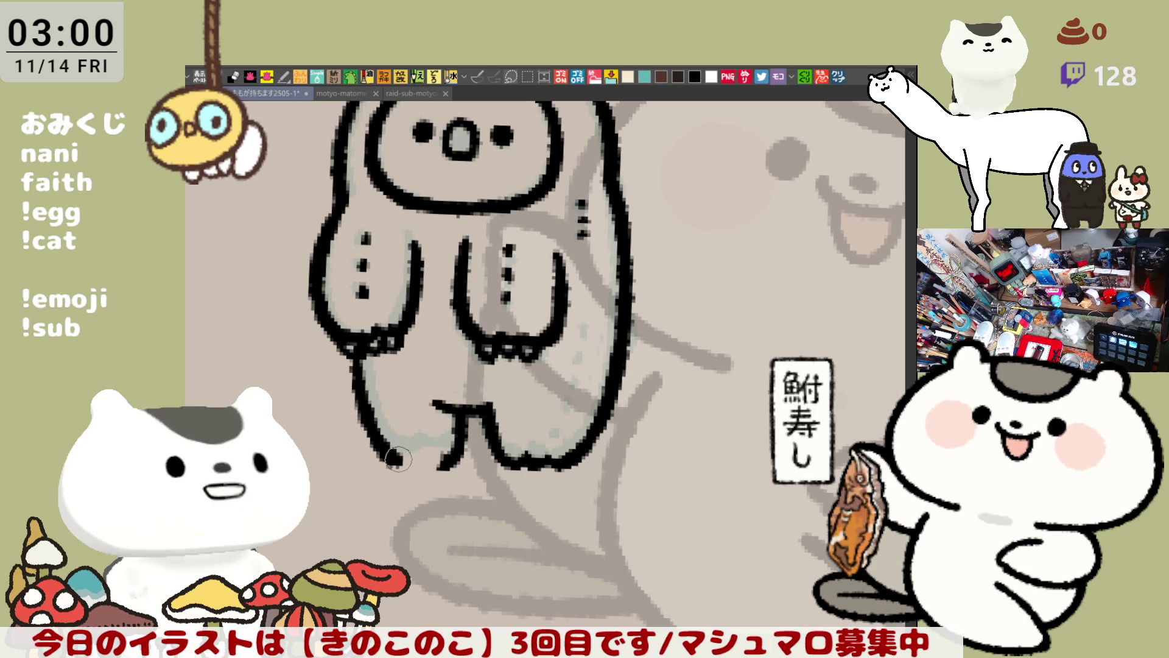
key(ctrl+z)
drag(354, 357, 400, 459)
key(ctrl+z)
drag(355, 356, 403, 470)
key(ctrl+z)
drag(366, 356, 407, 462)
key(ctrl+z)
drag(355, 355, 408, 450)
key(ctrl+z)
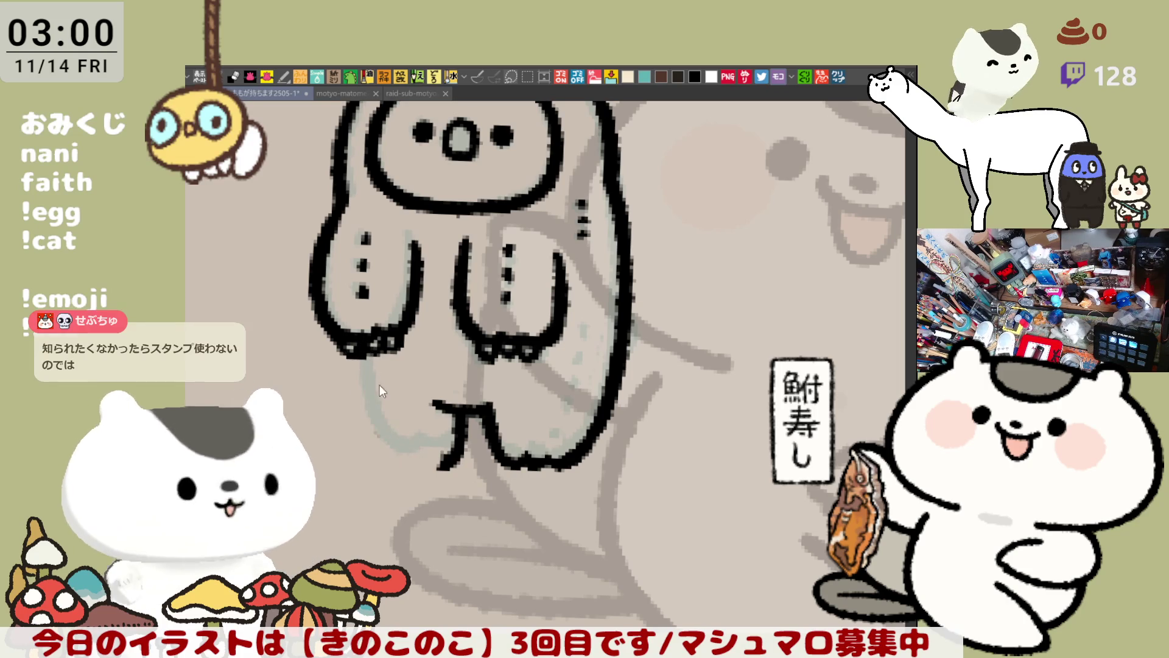
drag(356, 356, 407, 452)
key(ctrl+z)
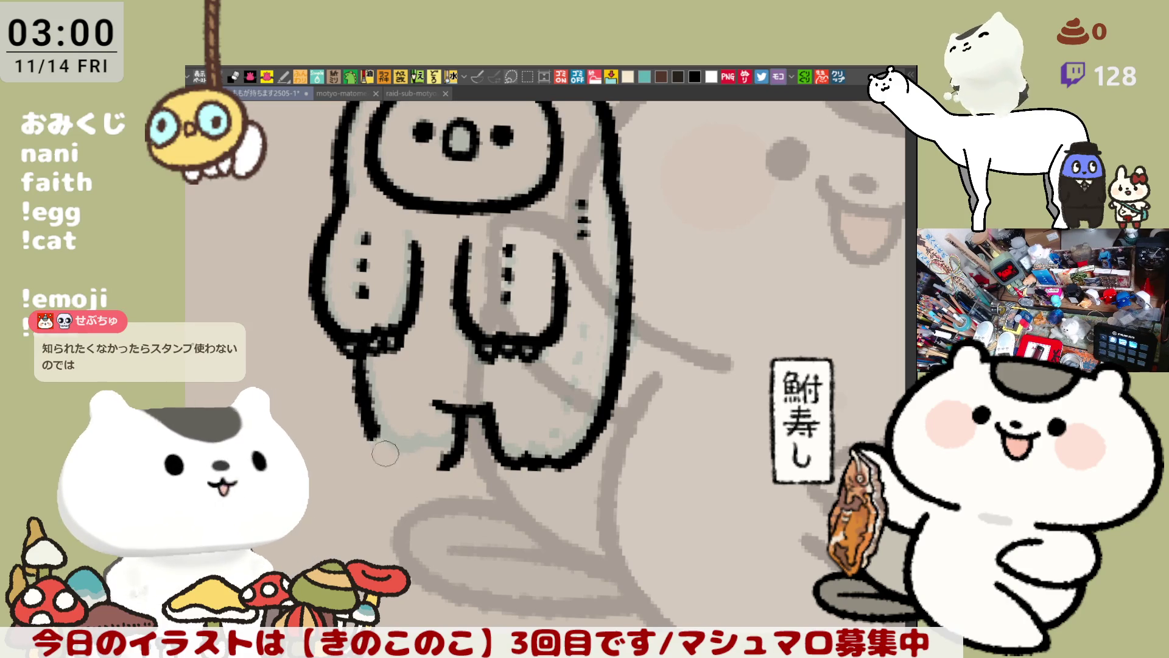
drag(355, 357, 416, 466)
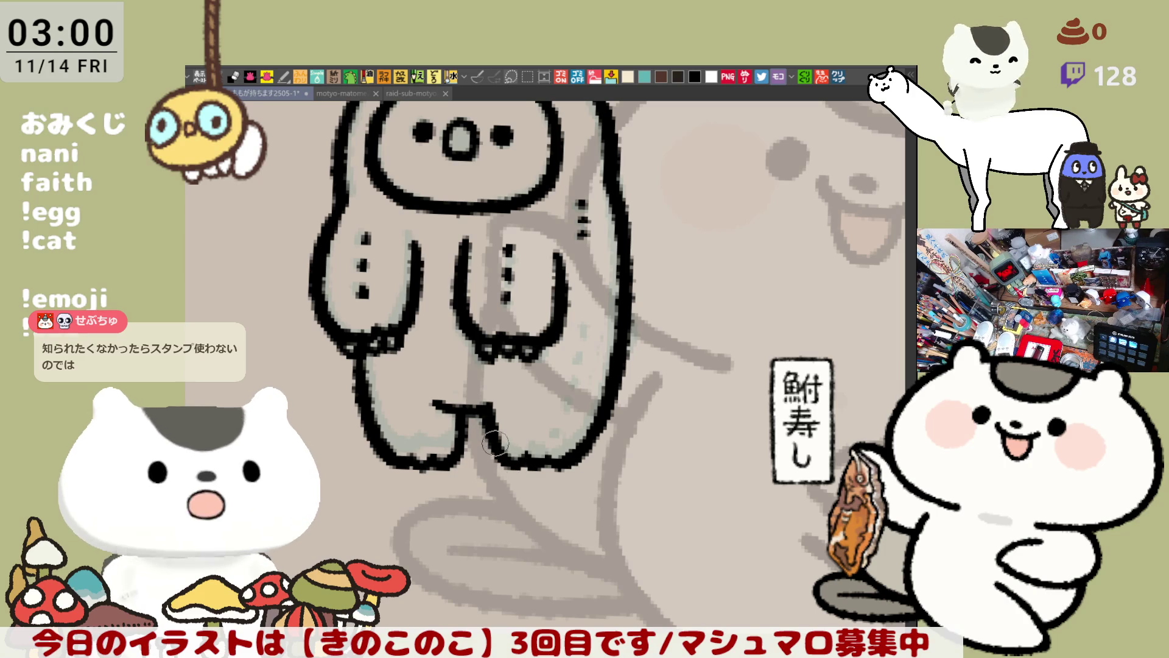
scroll(509, 453, up, 2)
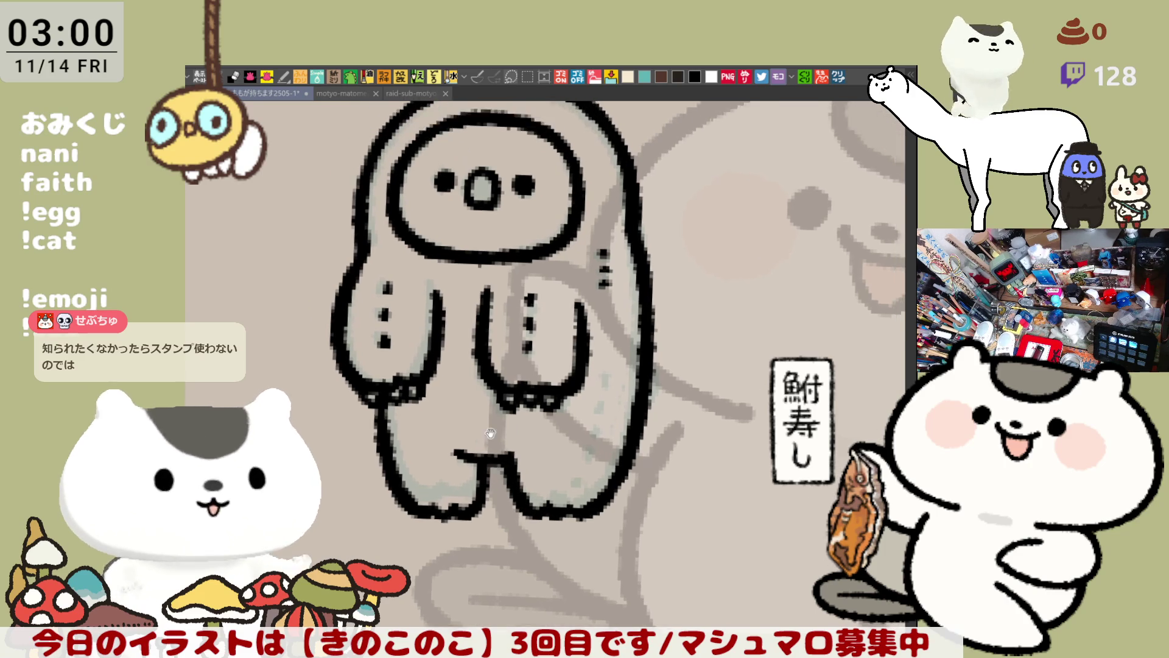
scroll(548, 366, left, 2)
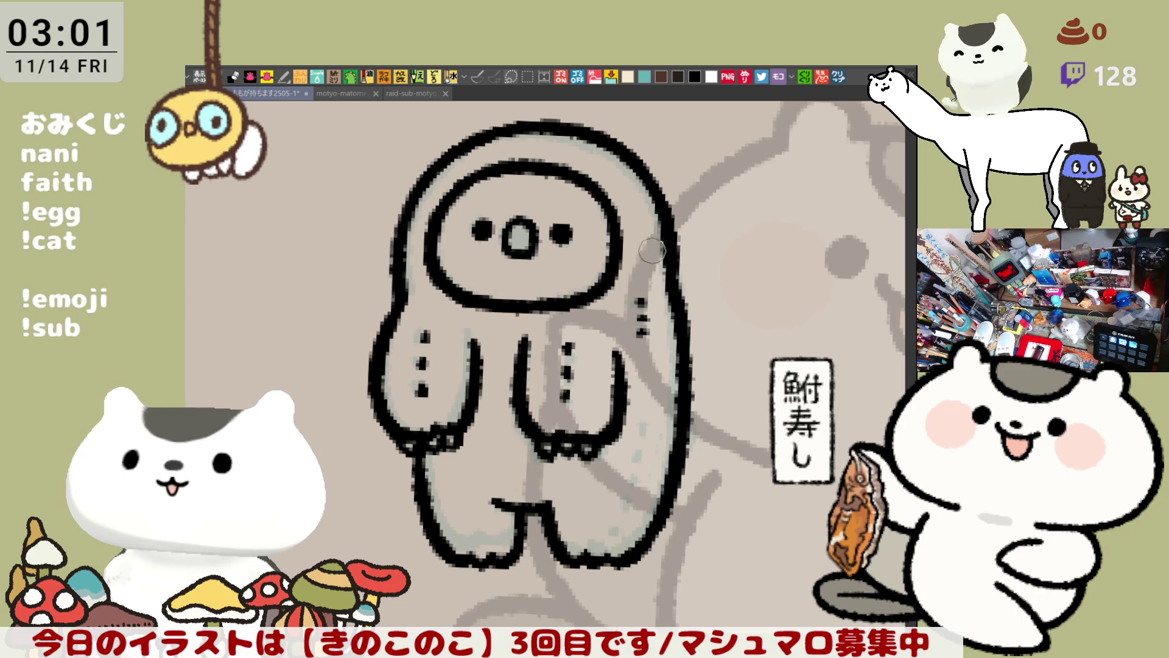
Lengthen a fur dot on the creature's right side into a longer stitch mark.
drag(658, 318, 631, 282)
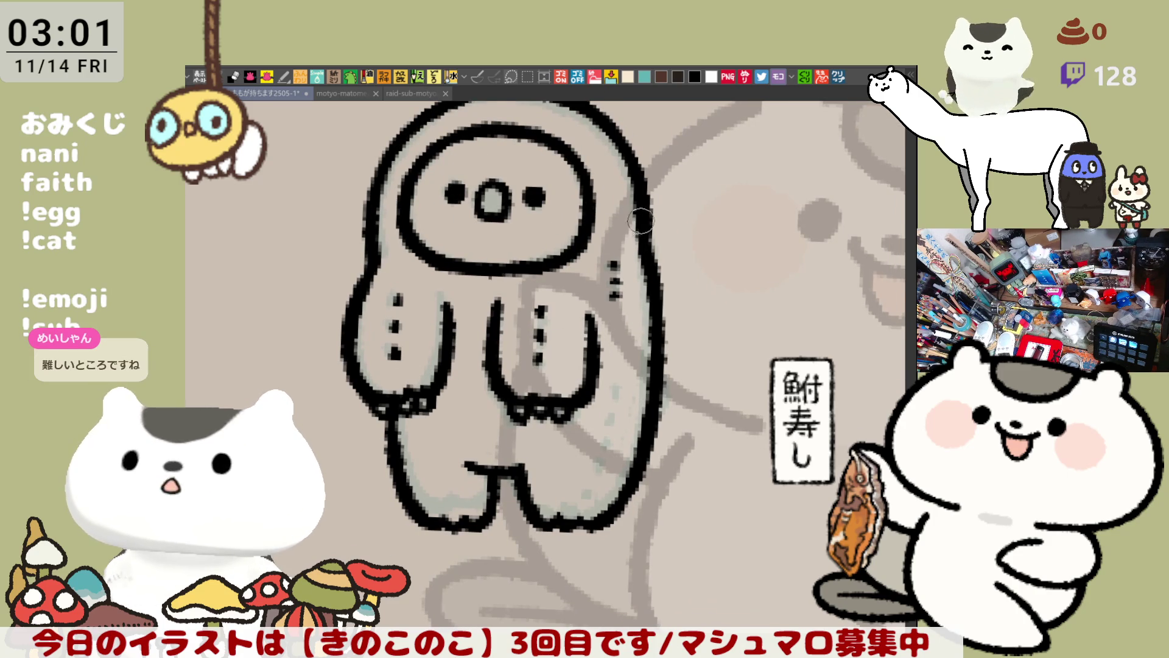
drag(646, 242, 675, 259)
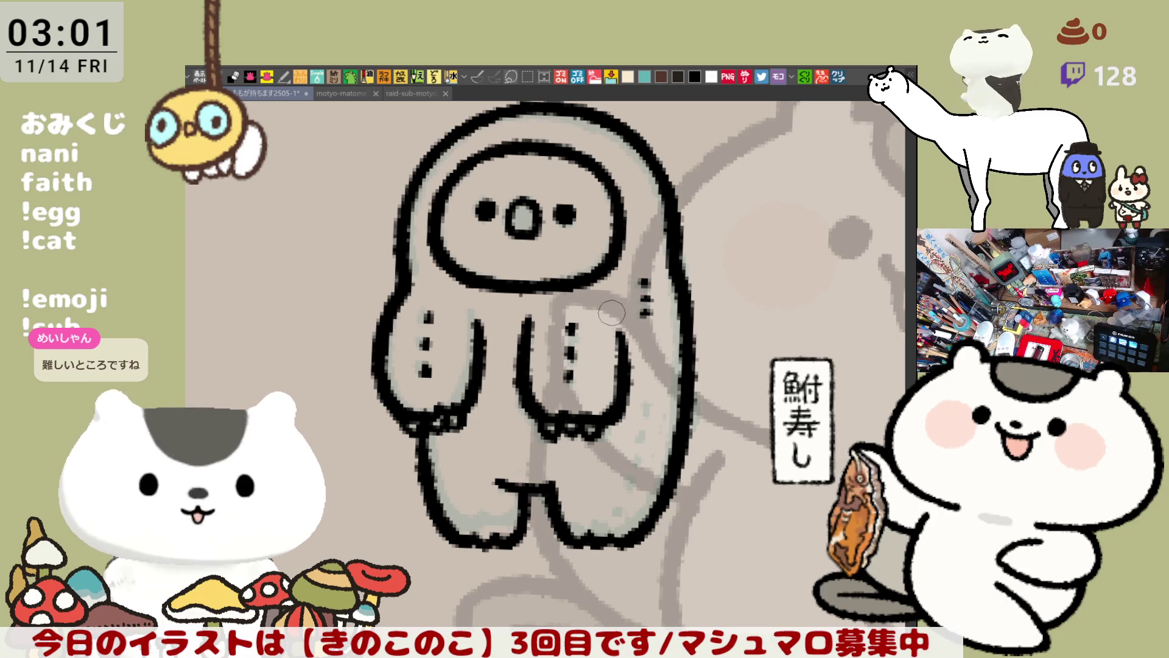
drag(615, 396, 534, 340)
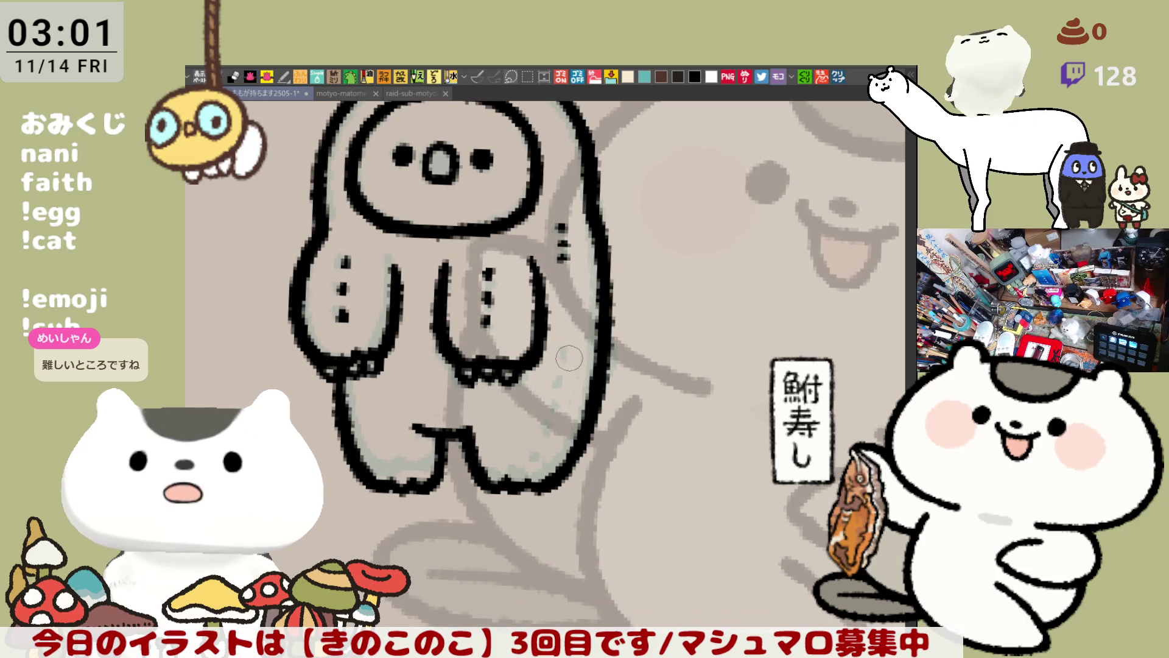
drag(569, 358, 568, 373)
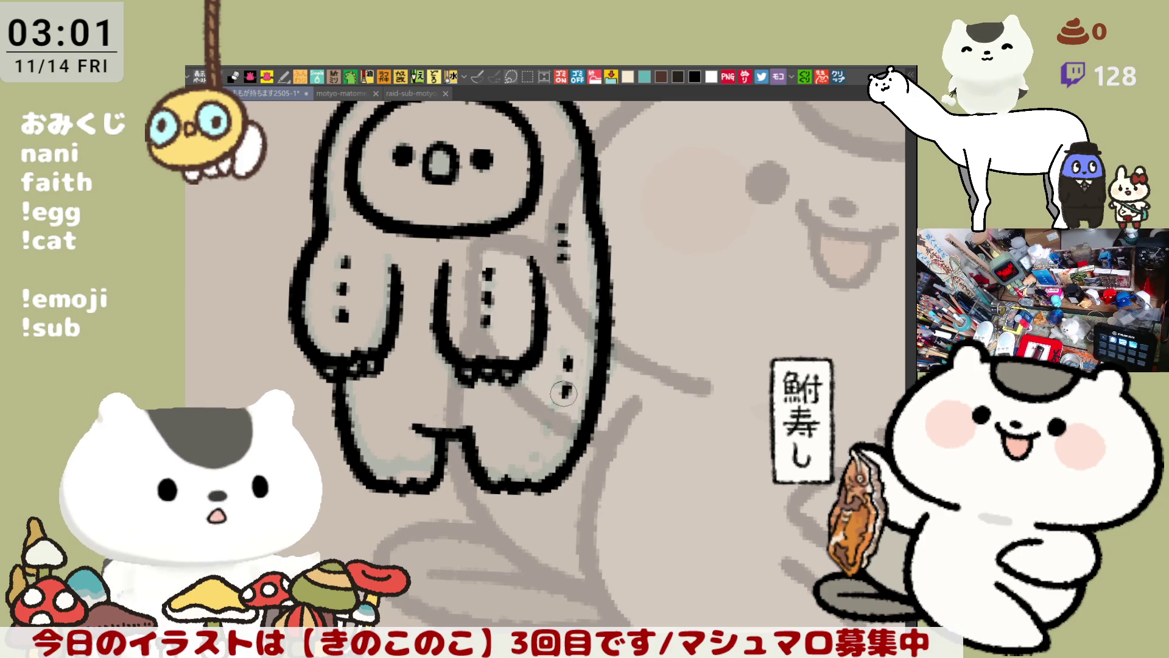
Add two fur stitch marks along the creature's right side.
drag(565, 387, 564, 396)
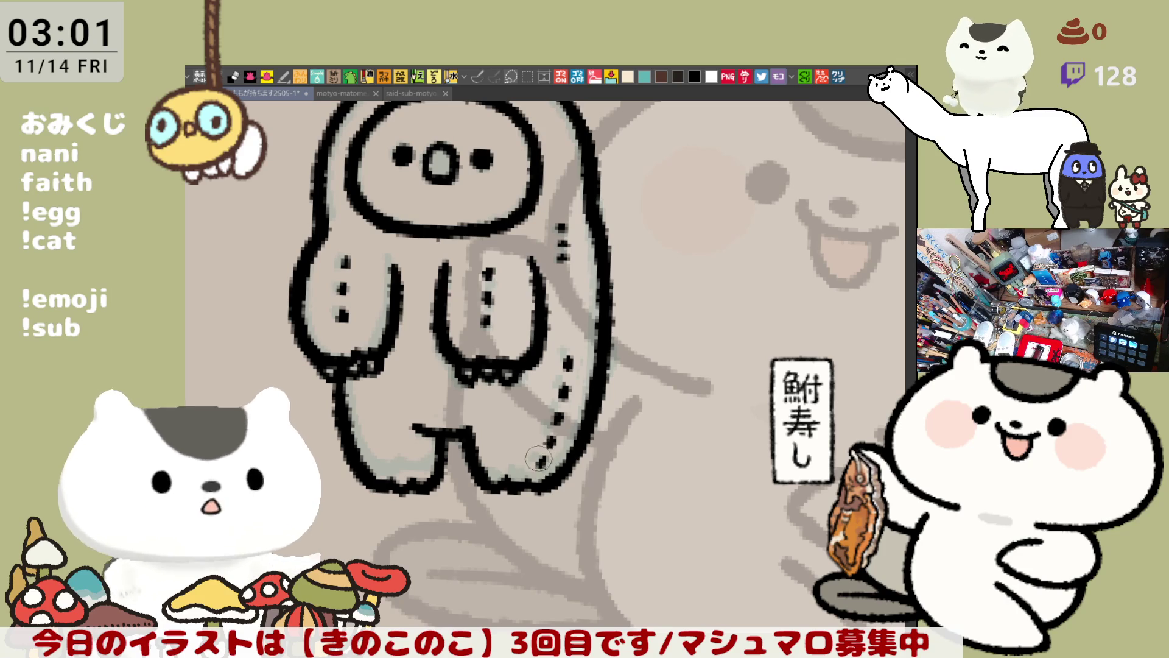
drag(542, 459, 540, 464)
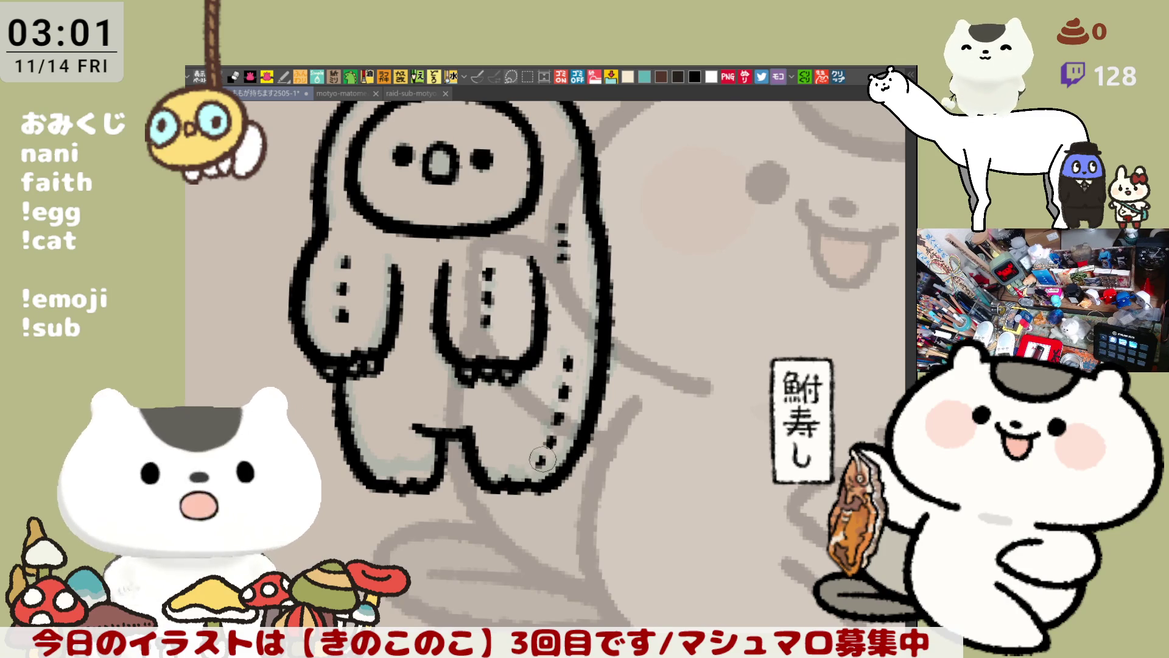
mouse_move(567, 395)
mouse_down()
mouse_move(559, 336)
mouse_move(560, 371)
mouse_up()
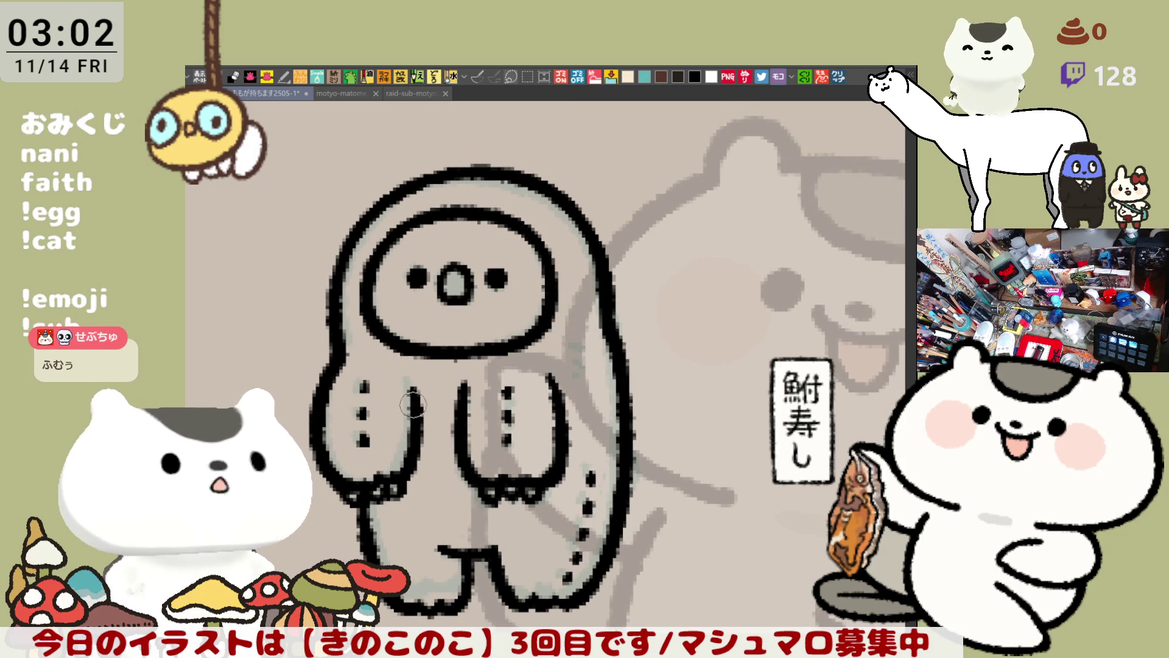
Erase the dots on the lower right body and add one small fur dot.
drag(510, 391, 496, 445)
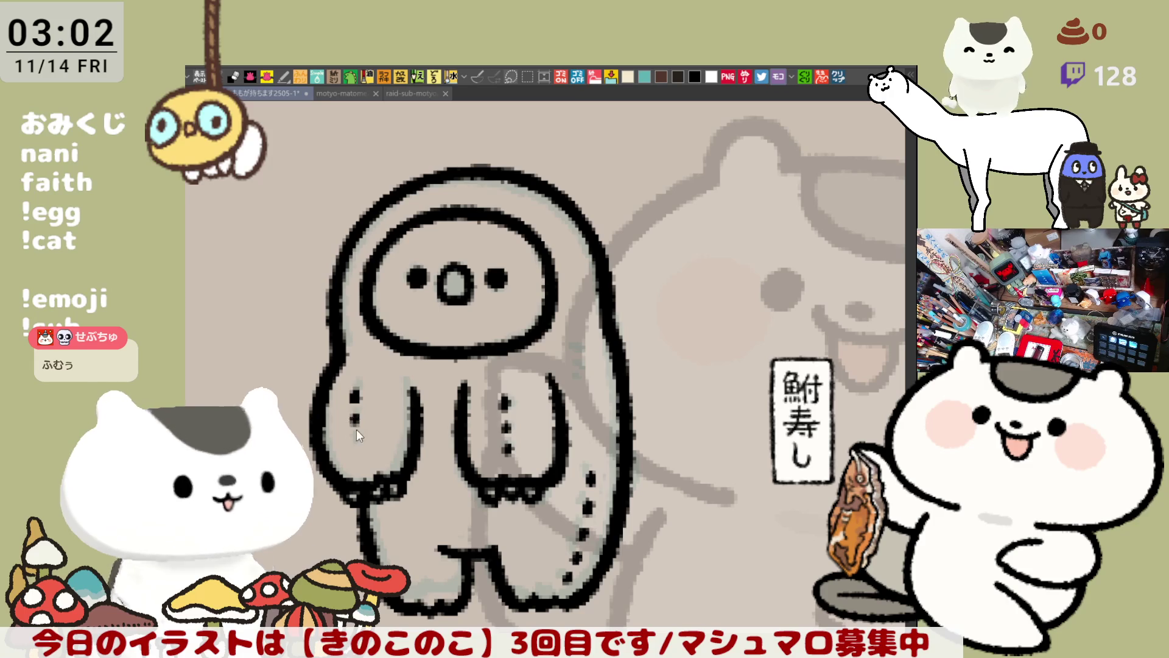
click(357, 396)
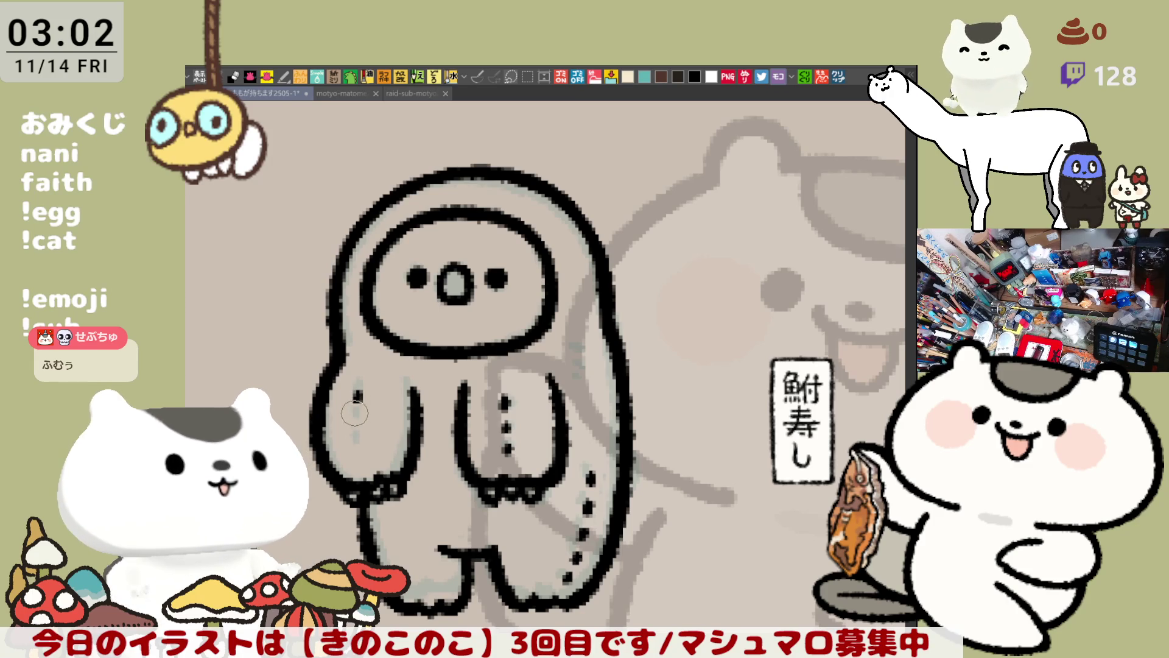
scroll(494, 425, down, 5)
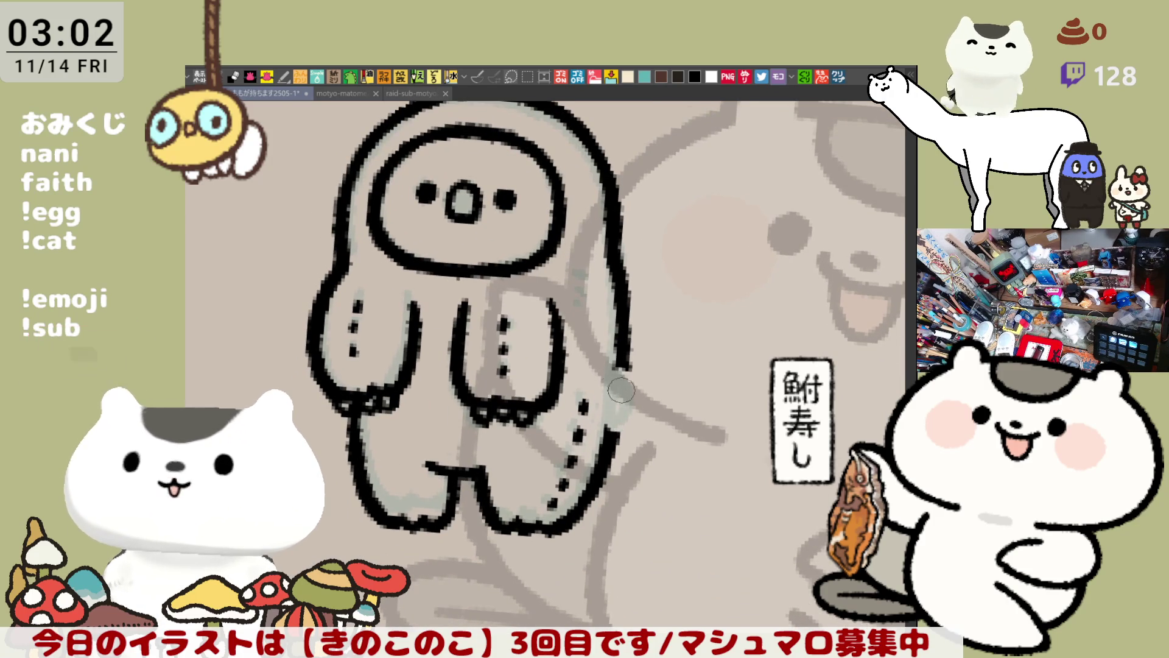
Extend the body's right outline downward to close its gap.
mouse_move(617, 367)
mouse_down()
mouse_move(635, 418)
mouse_move(616, 418)
mouse_up()
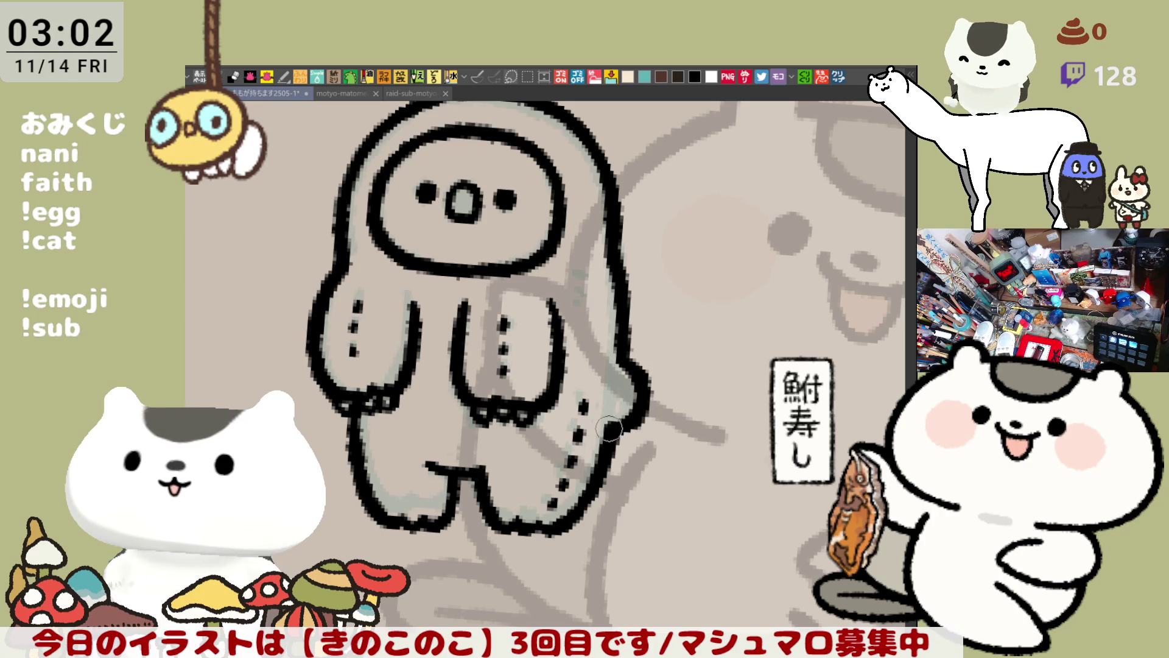
drag(618, 423, 682, 356)
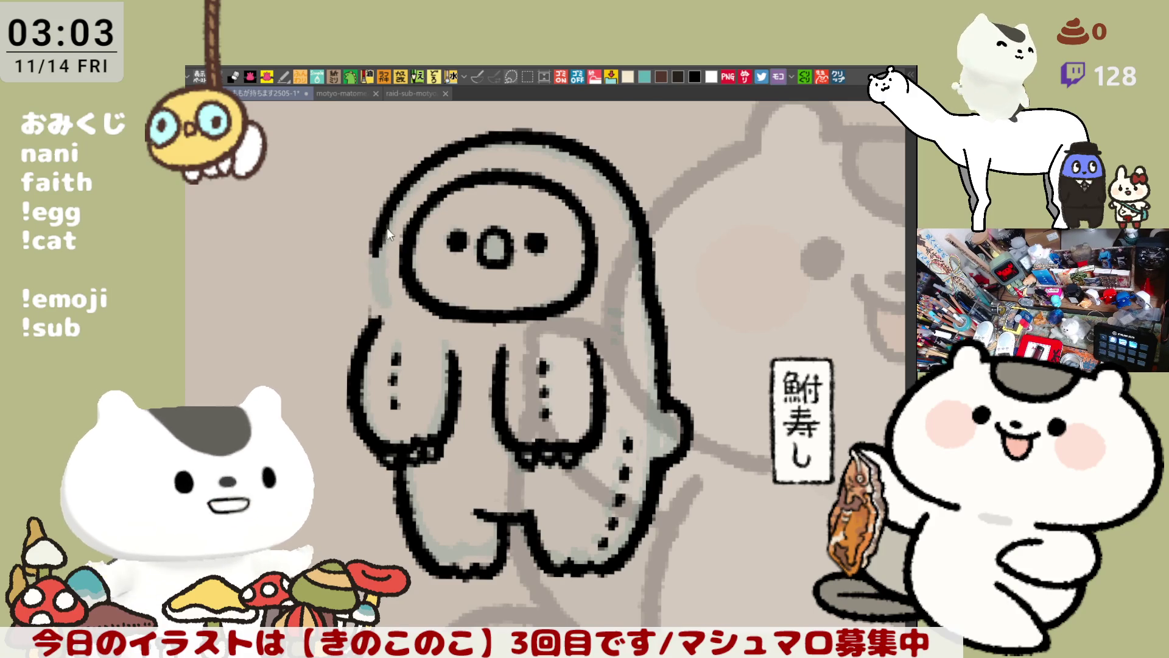
Repaint the left outline solid black, retrying the stroke until it sits right.
drag(379, 230, 379, 307)
key(ctrl+z)
drag(380, 224, 380, 331)
key(ctrl+z)
drag(379, 245, 375, 324)
key(ctrl+z)
drag(379, 223, 373, 316)
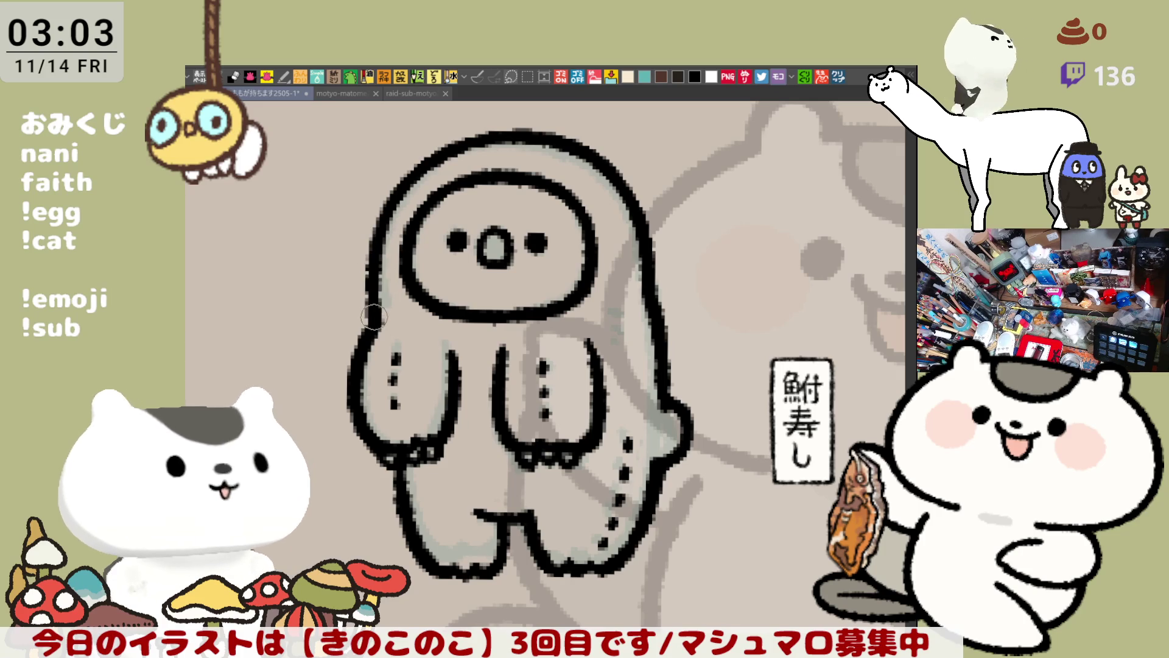
scroll(477, 379, down, 2)
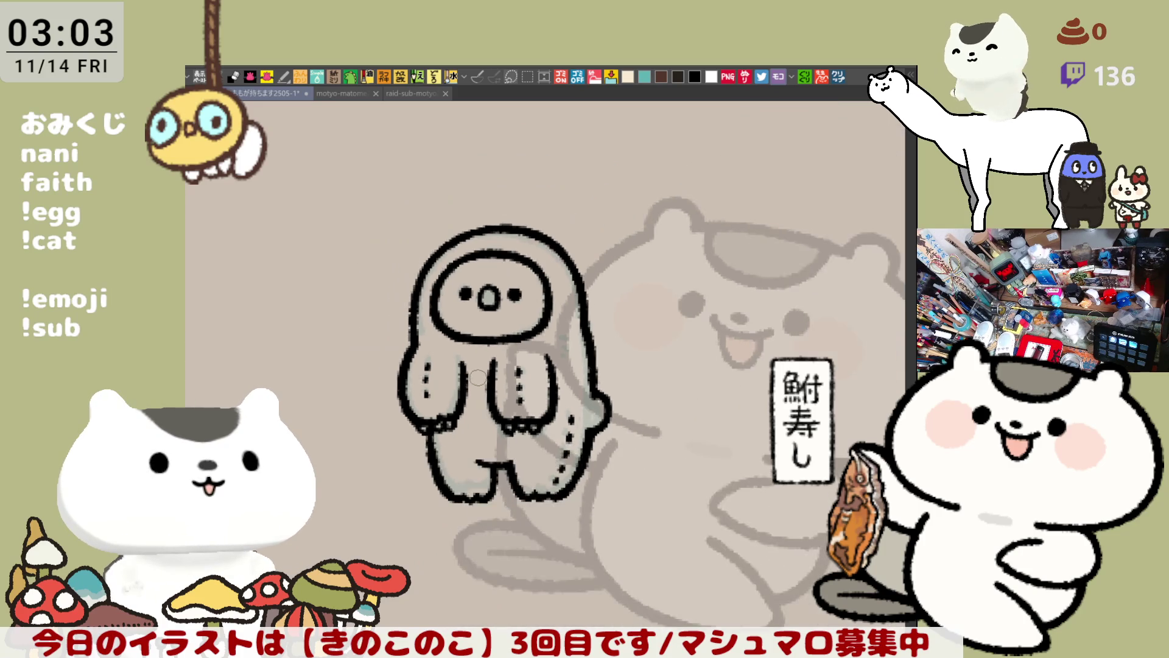
scroll(478, 379, down, 1)
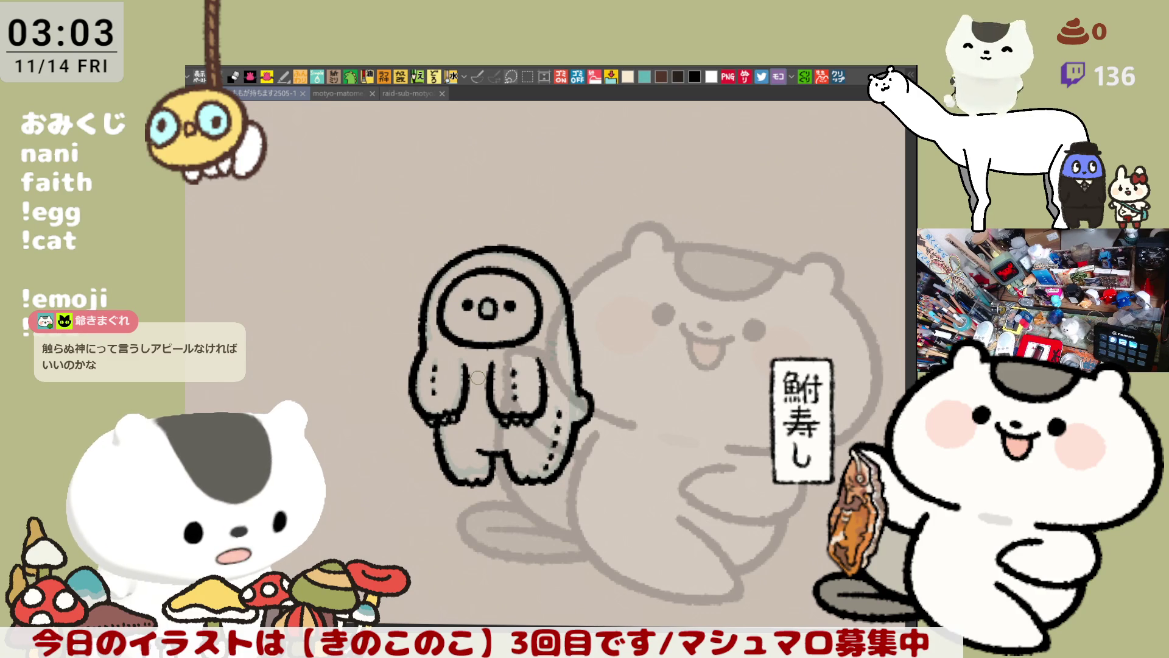
scroll(478, 378, up, 2)
scroll(494, 377, up, 2)
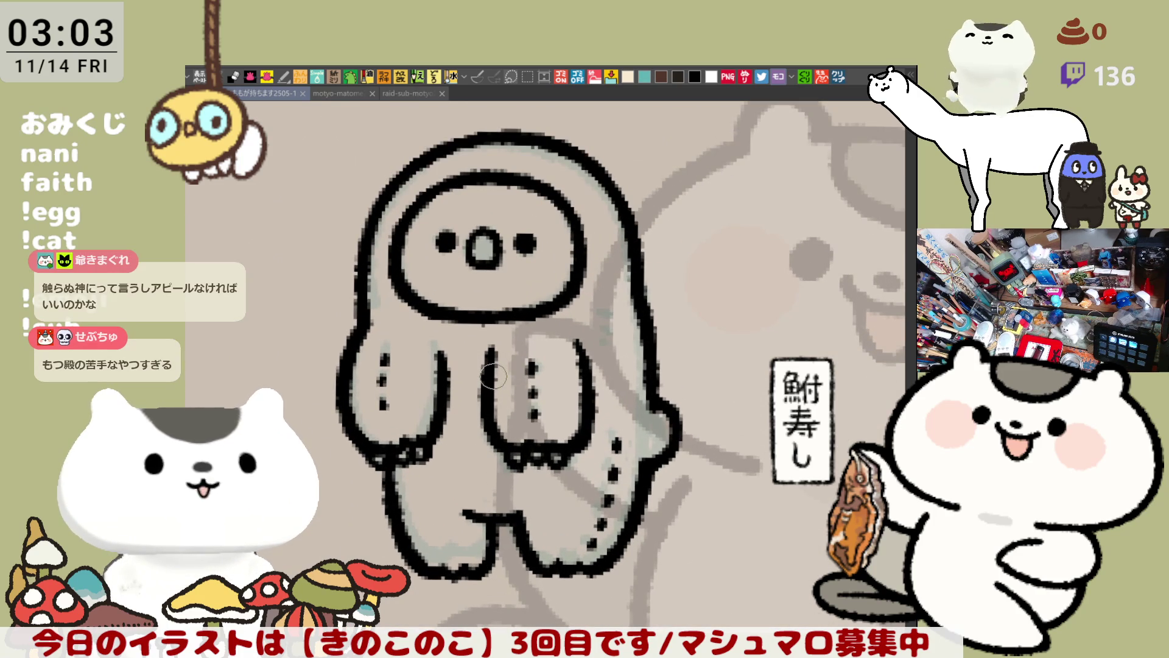
Add a short touch-up stroke to the creature's line art.
drag(579, 343, 583, 368)
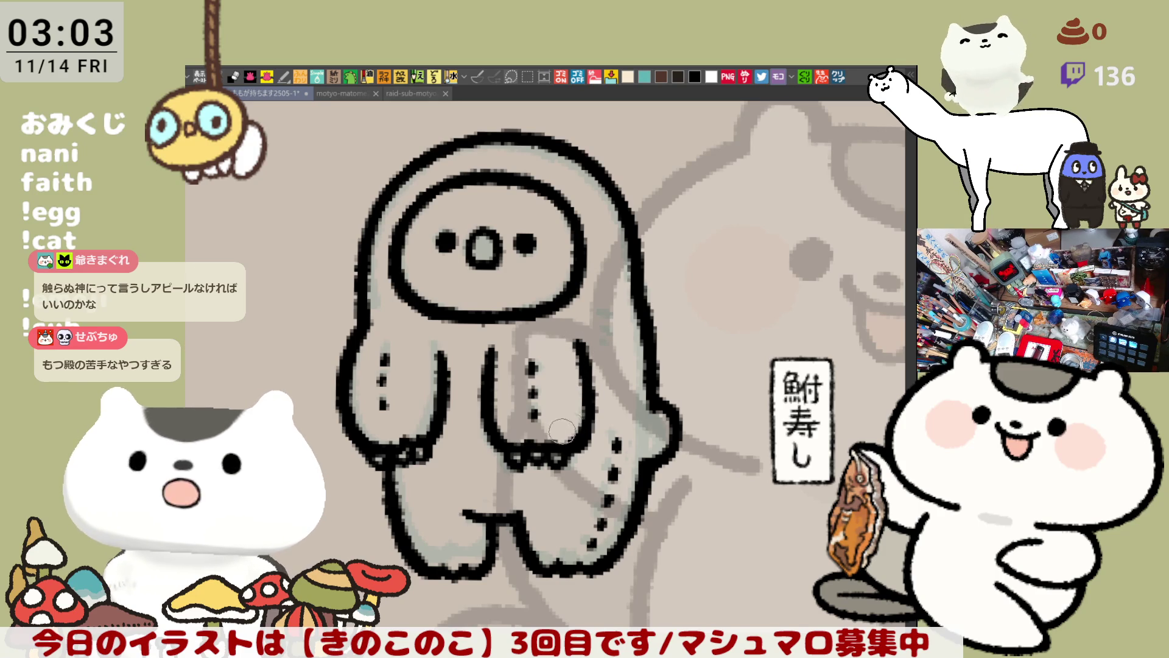
drag(561, 396, 577, 373)
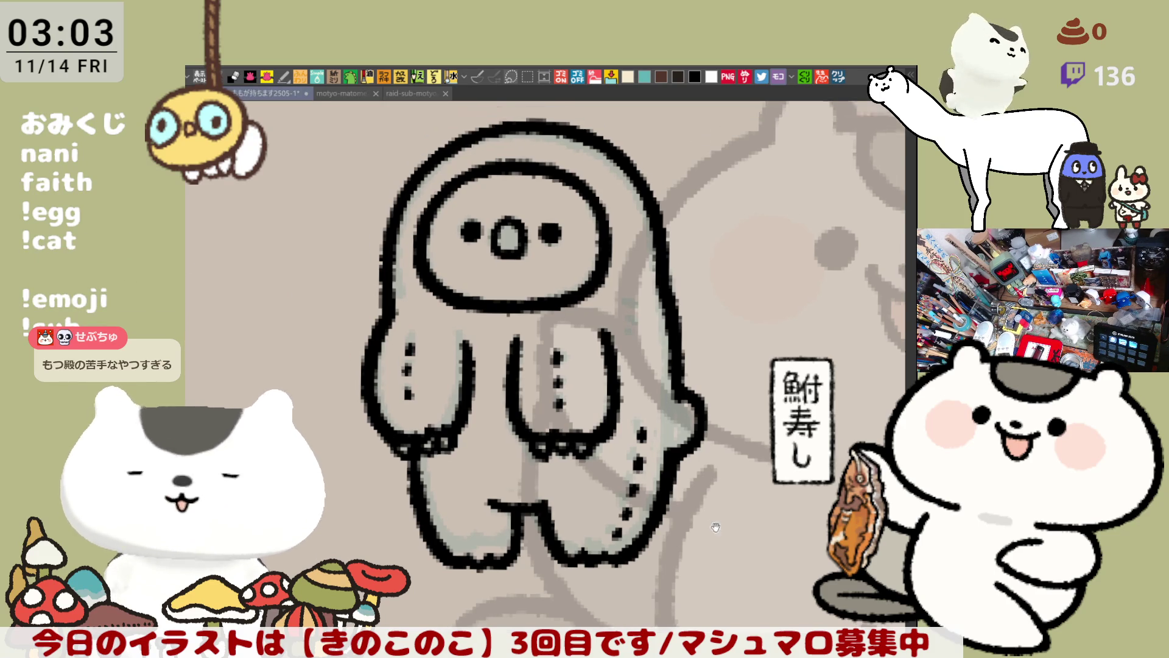
scroll(548, 366, down, 3)
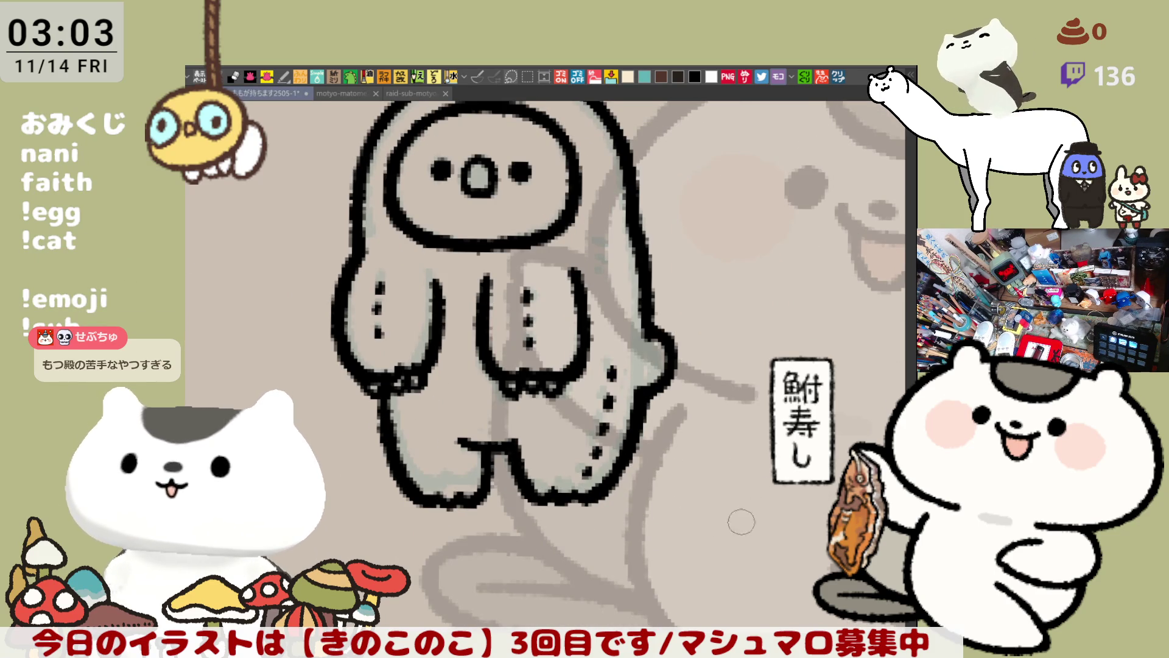
scroll(741, 522, up, 3)
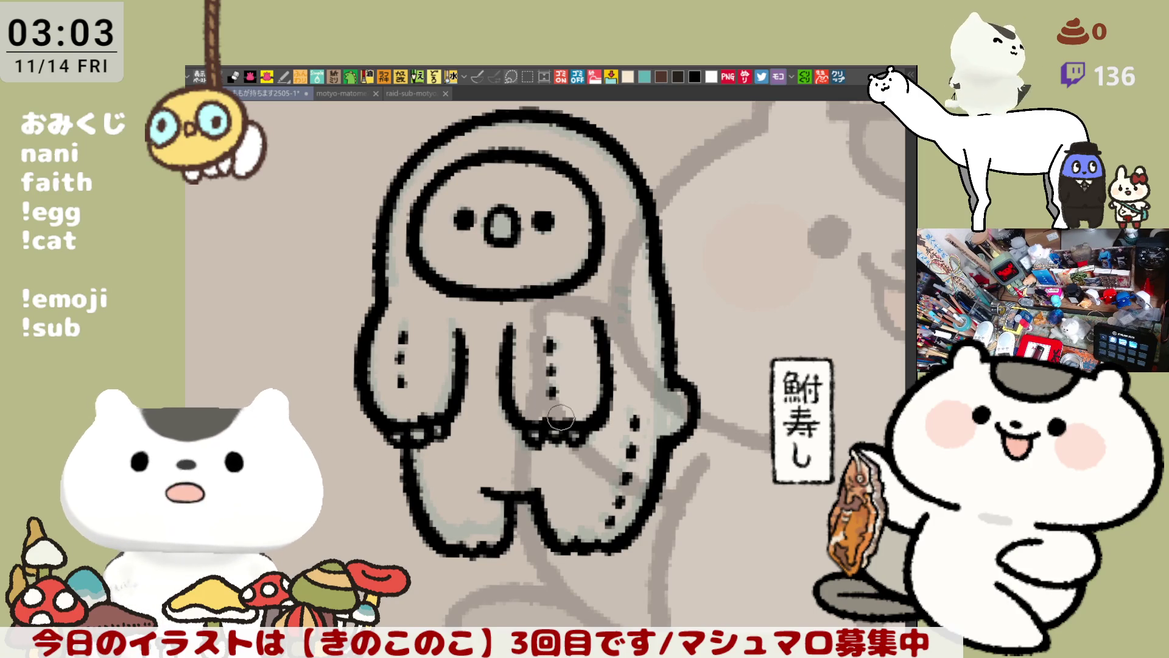
Undo the stray light bluish fill so only the black line art remains.
mouse_move(560, 419)
mouse_down()
mouse_move(472, 370)
mouse_move(507, 383)
mouse_up()
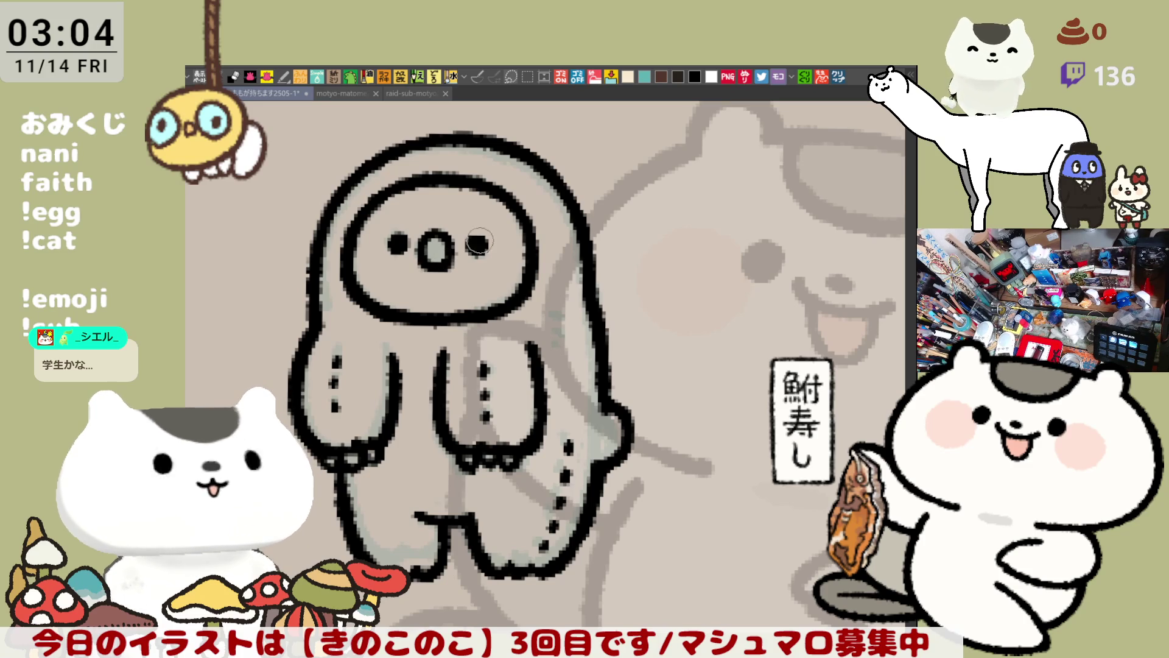
drag(477, 242, 469, 220)
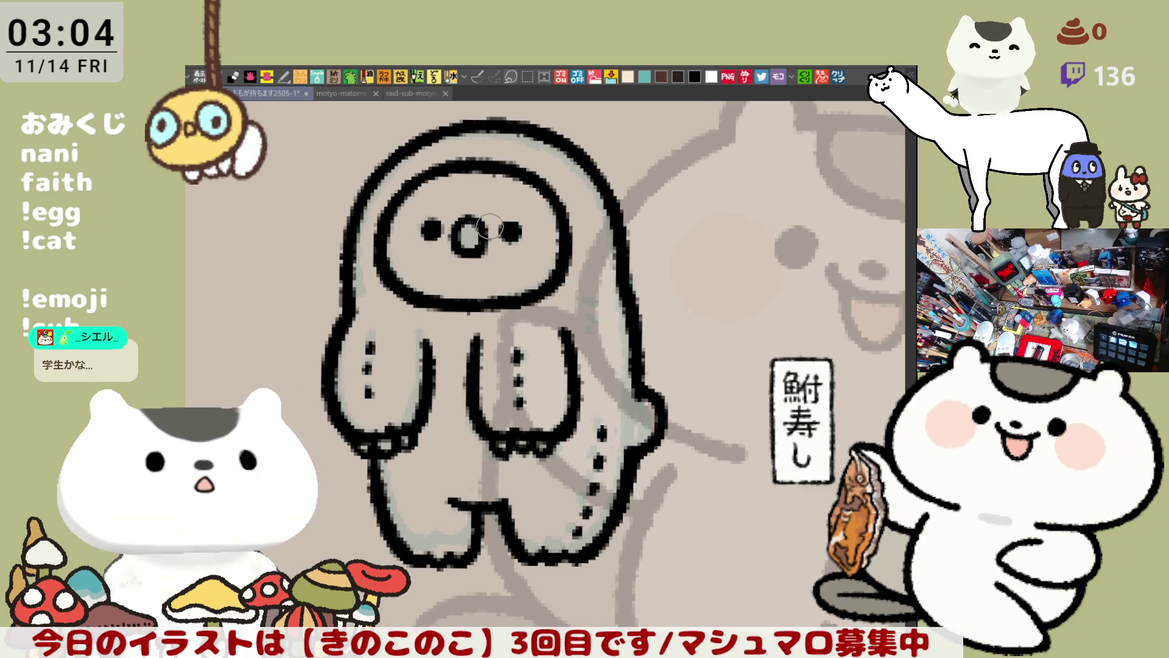
drag(501, 210, 489, 181)
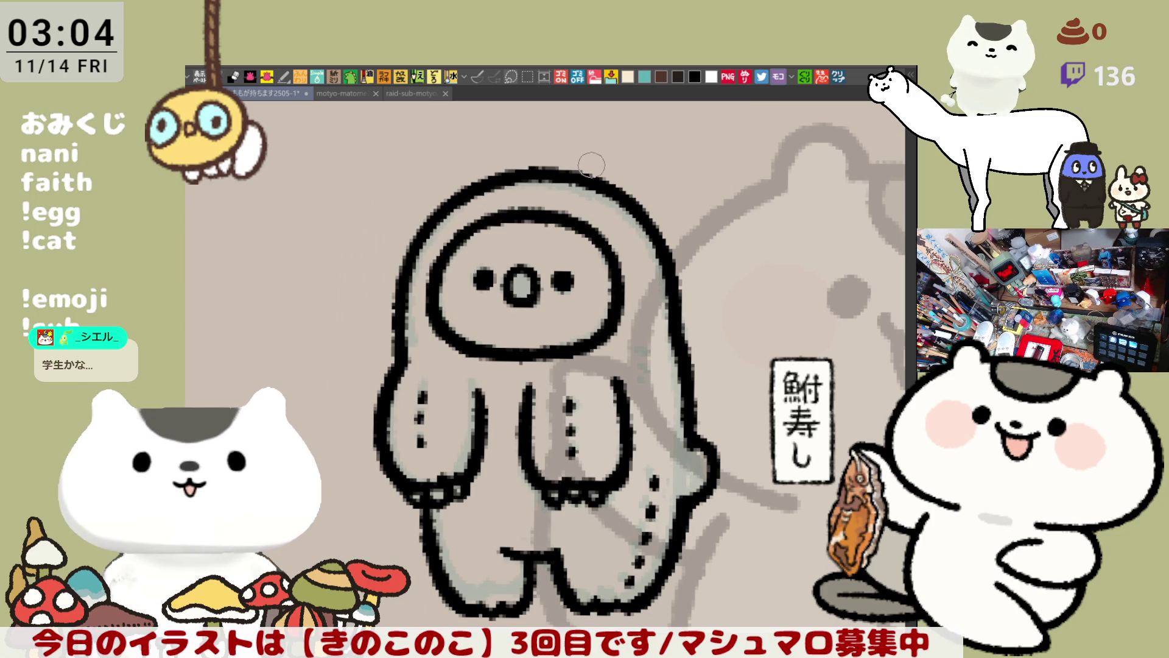
scroll(639, 220, down, 2)
scroll(713, 283, down, 2)
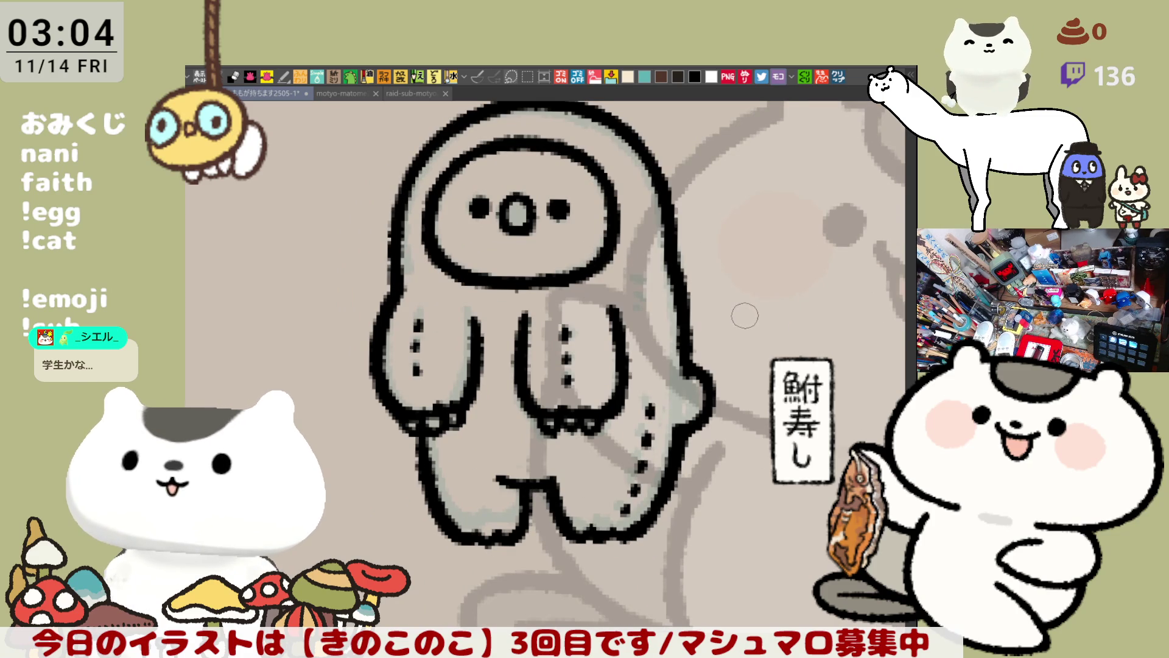
scroll(759, 375, right, 2)
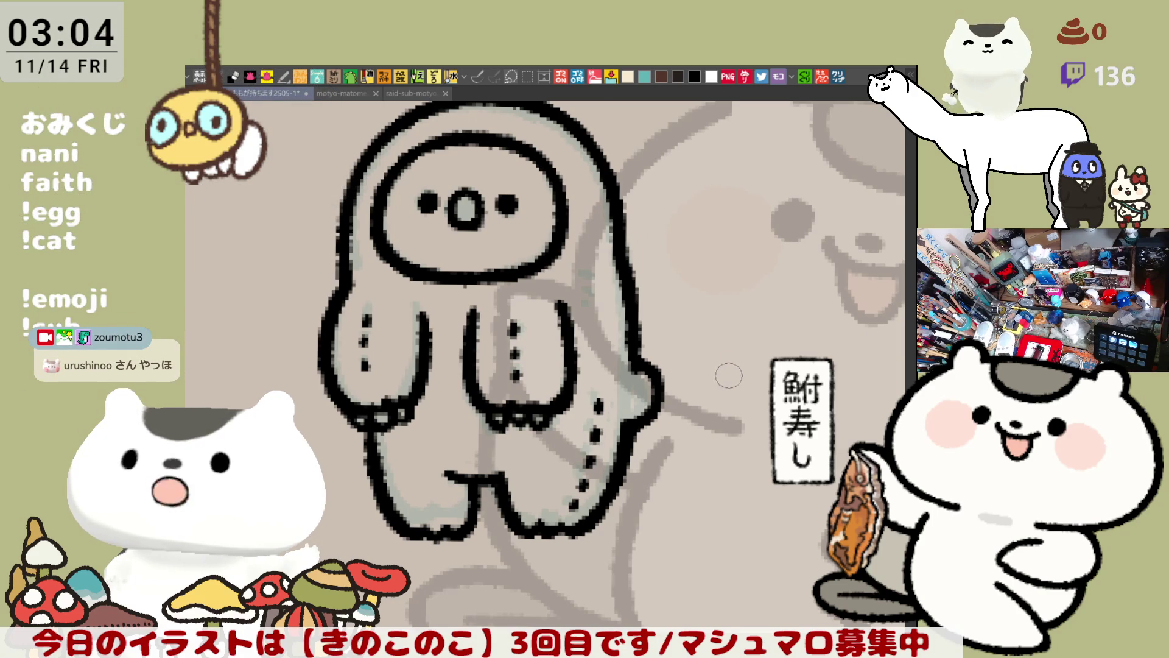
drag(732, 375, 368, 257)
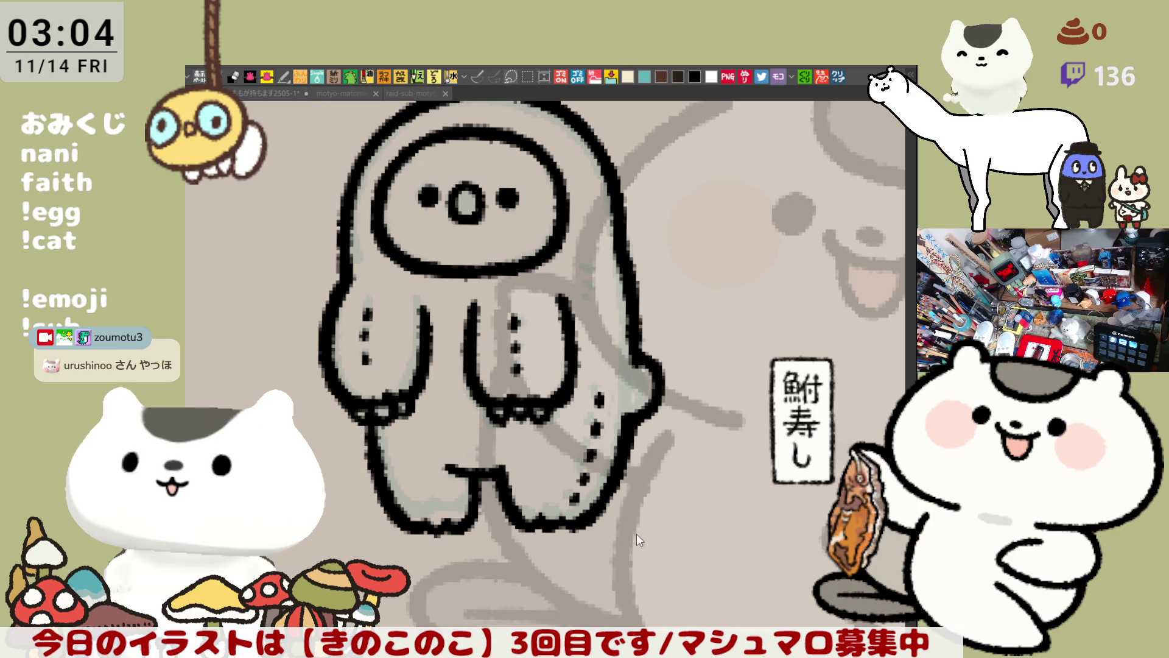
mouse_move(684, 442)
mouse_down()
mouse_move(715, 487)
mouse_move(693, 506)
mouse_up()
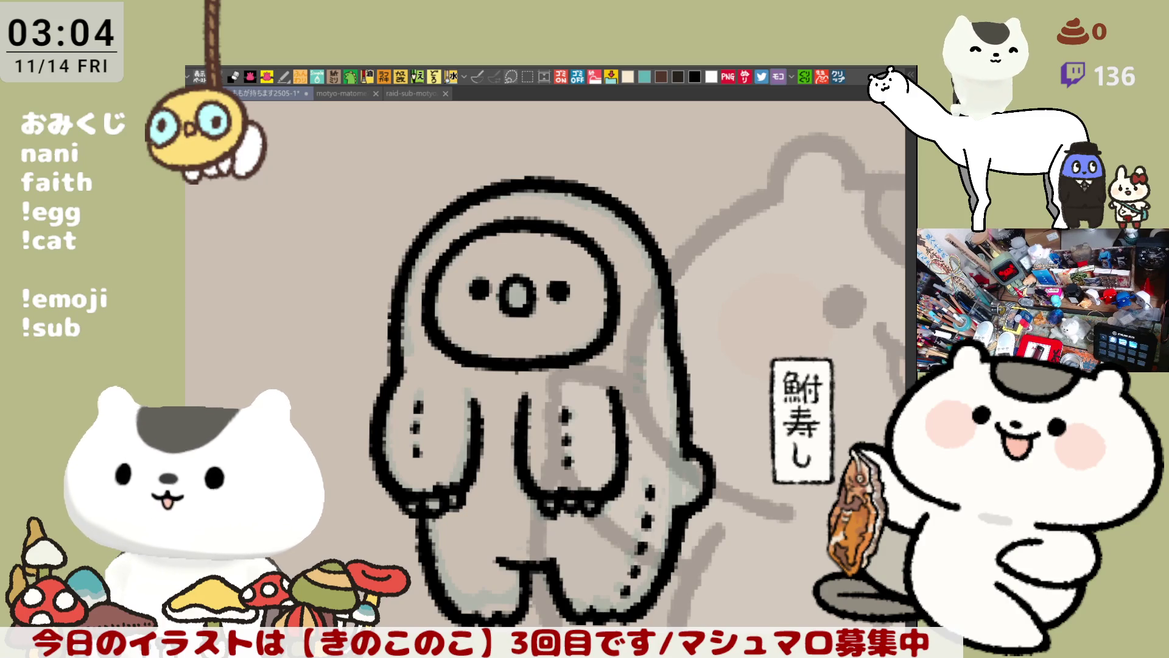
key(ctrl+z)
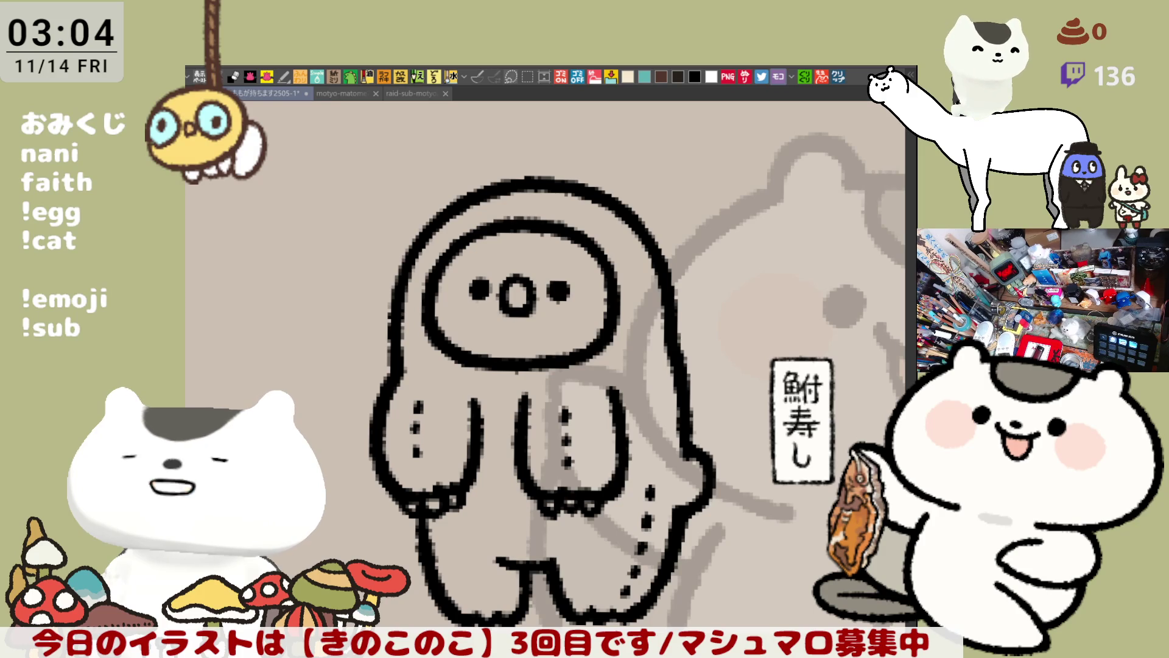
scroll(525, 426, down, 3)
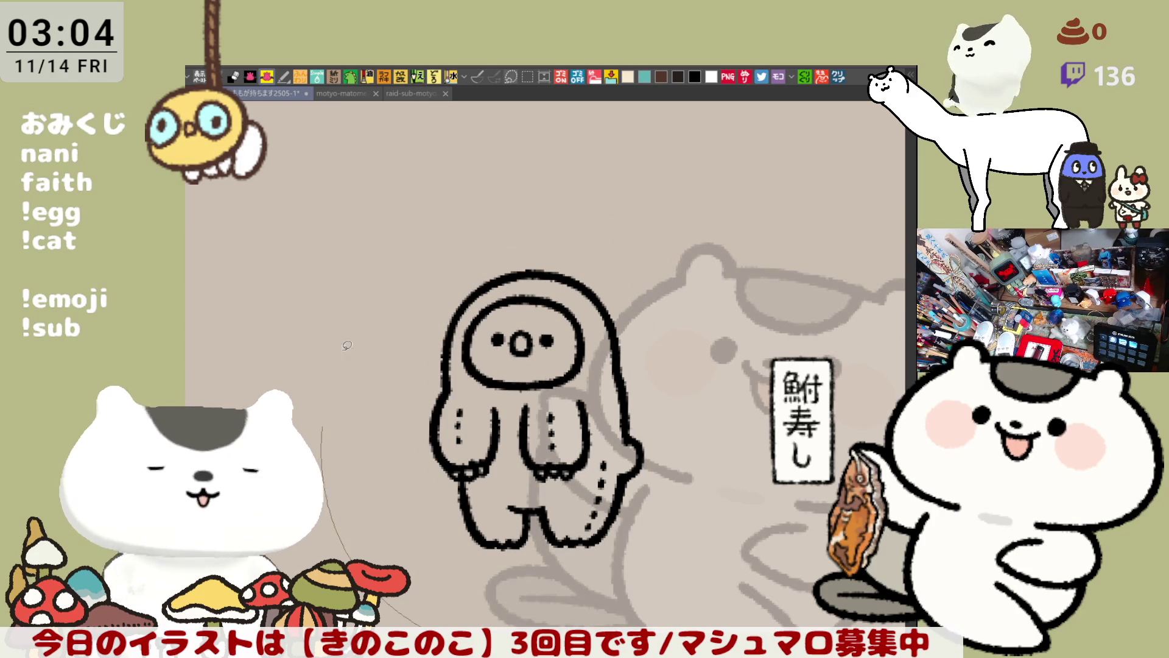
Fill the figure's interior solid brown under the line art with Alt+Delete.
key(alt+Delete)
key(ctrl+z)
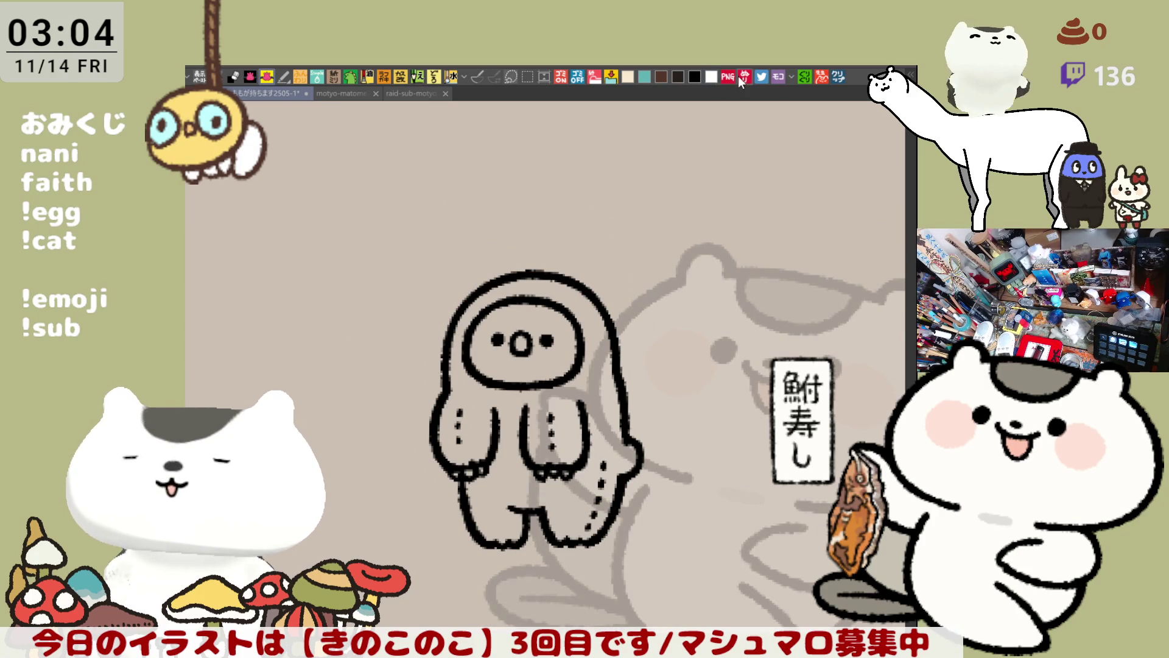
key(alt+Delete)
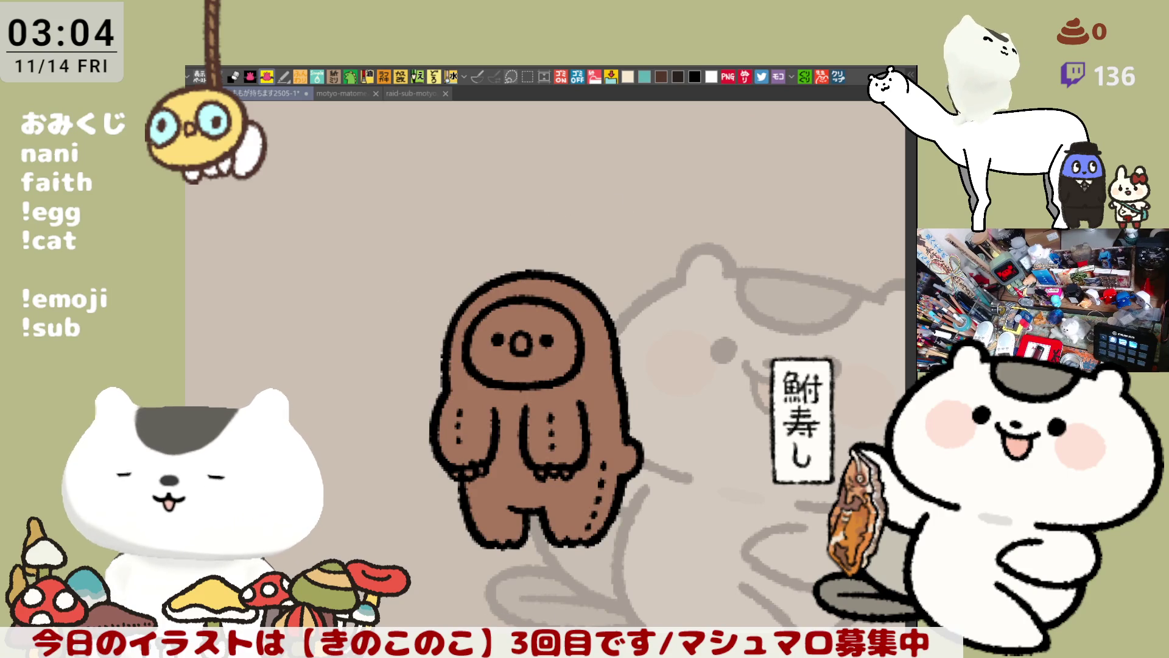
scroll(580, 497, up, 1)
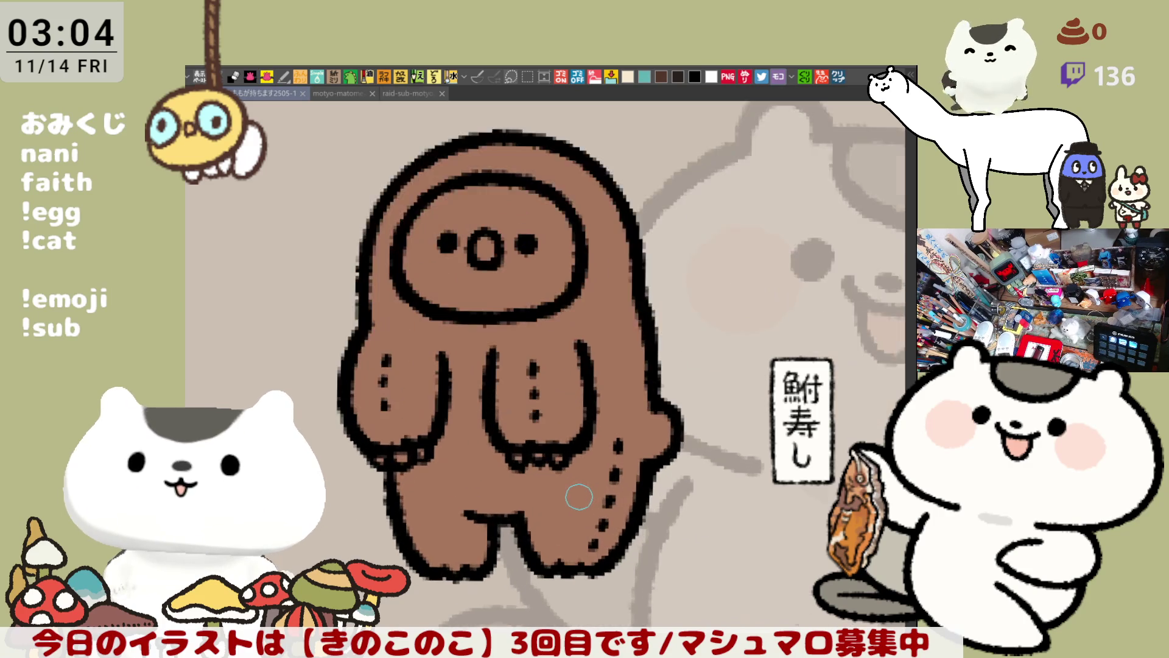
scroll(579, 497, up, 2)
drag(580, 496, 625, 547)
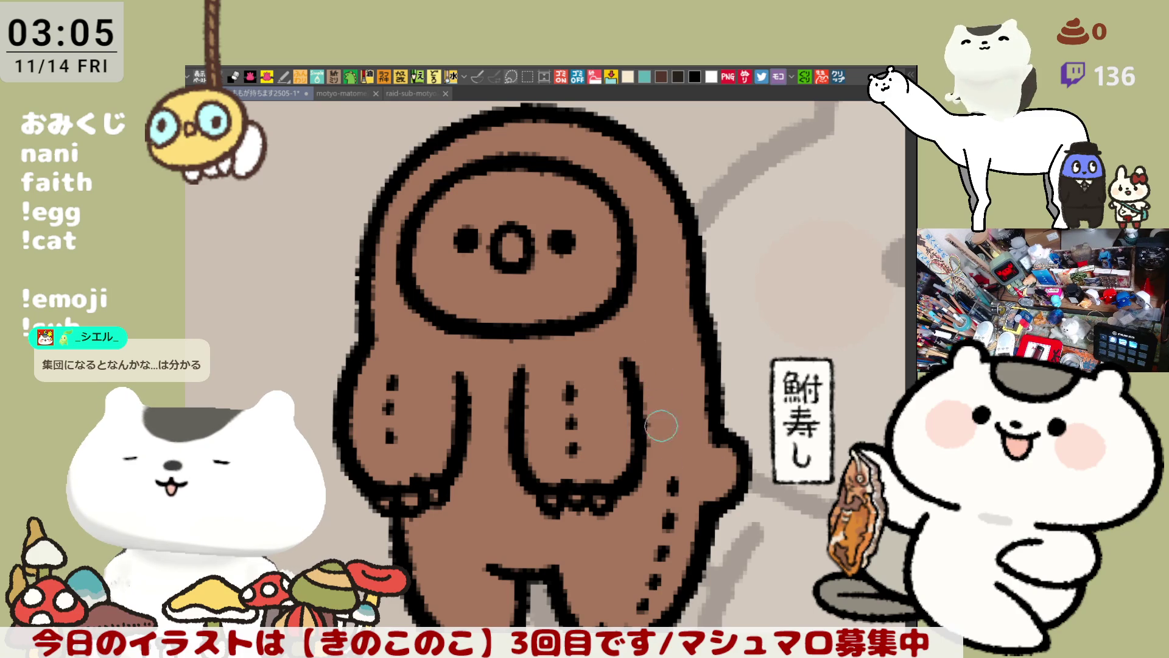
scroll(645, 406, up, 2)
scroll(645, 406, up, 2)
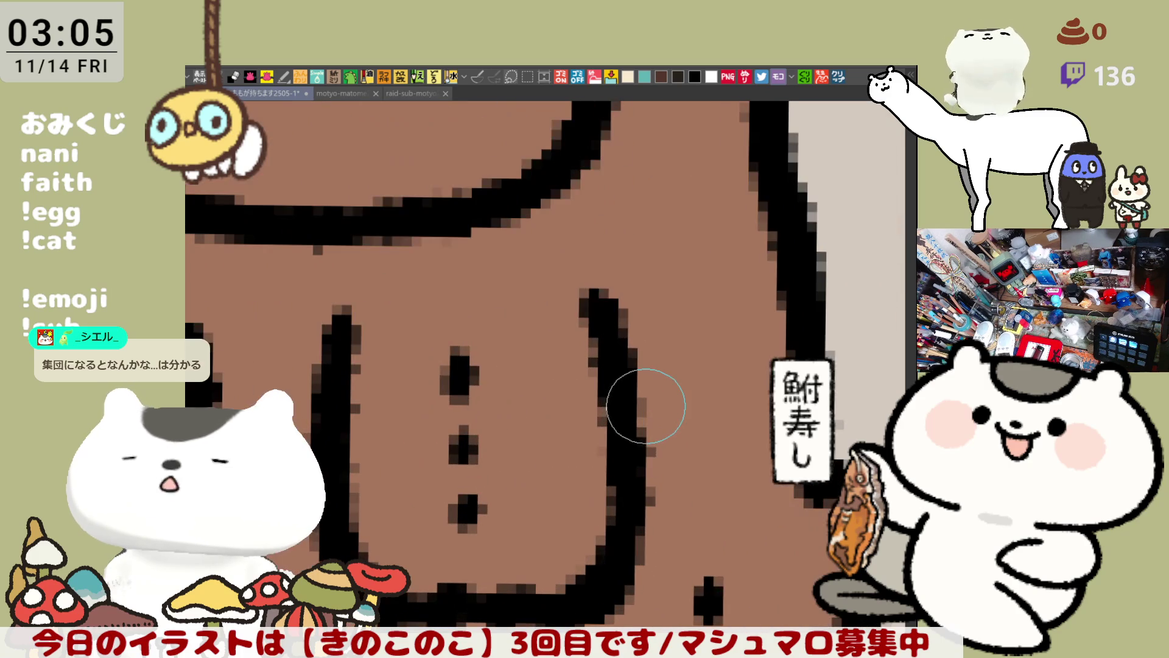
scroll(666, 458, down, 3)
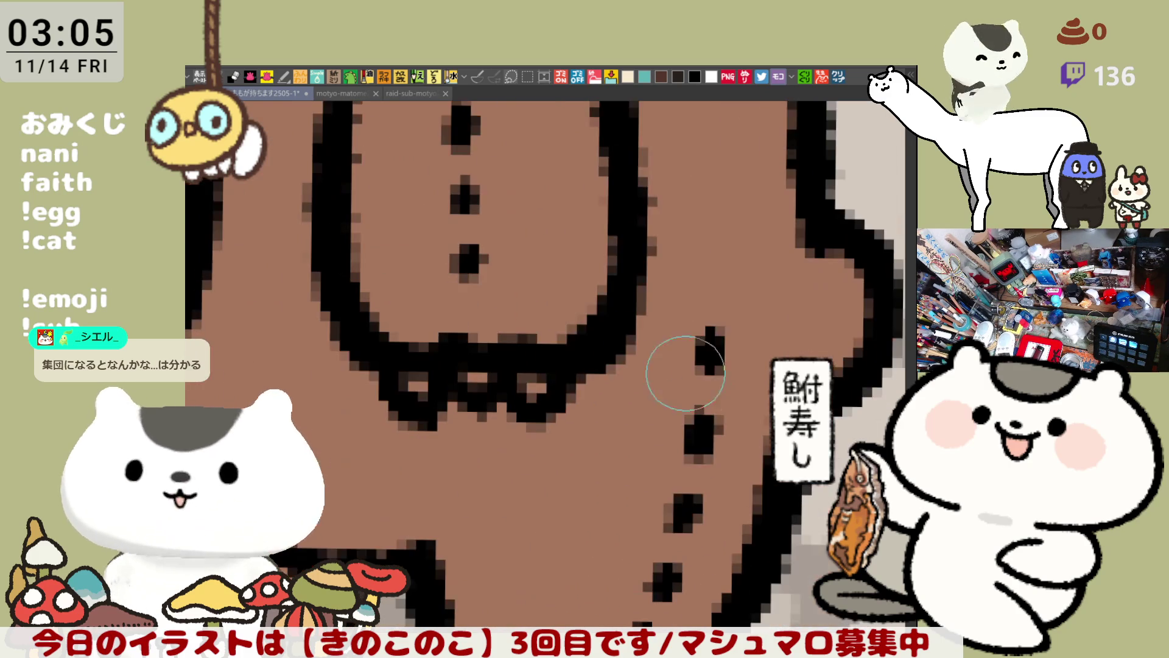
Paint over the stray dark body dots in brown and fill the face lighter brown.
mouse_move(726, 327)
mouse_down()
mouse_move(630, 603)
mouse_move(649, 613)
mouse_move(729, 518)
mouse_up()
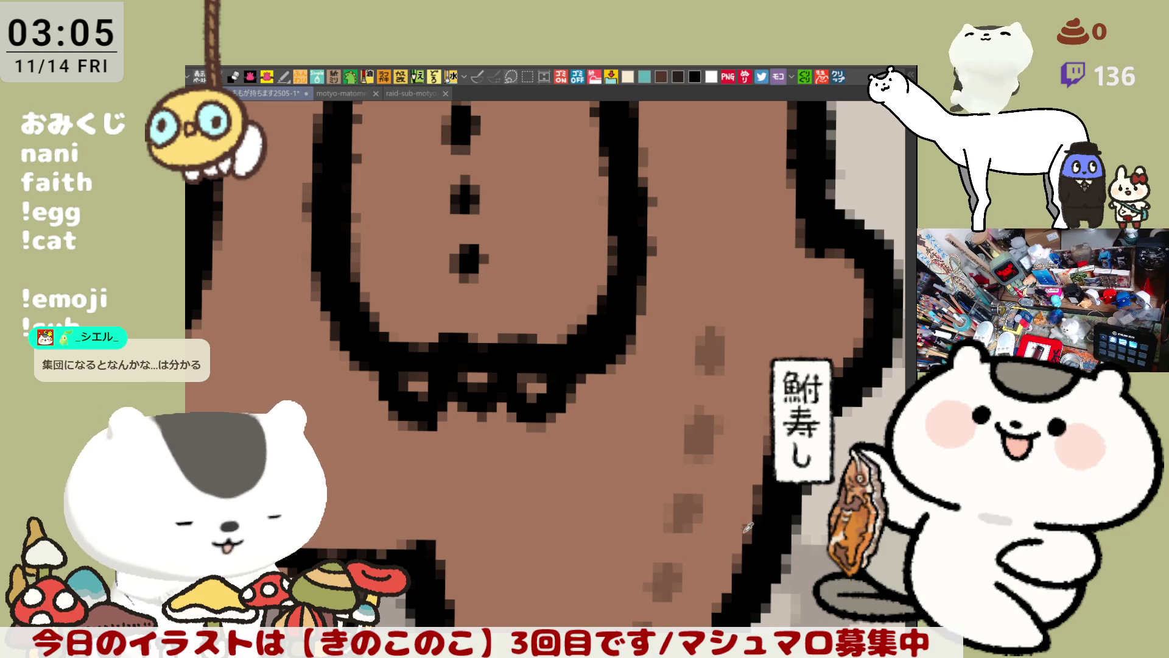
scroll(640, 444, down, 2)
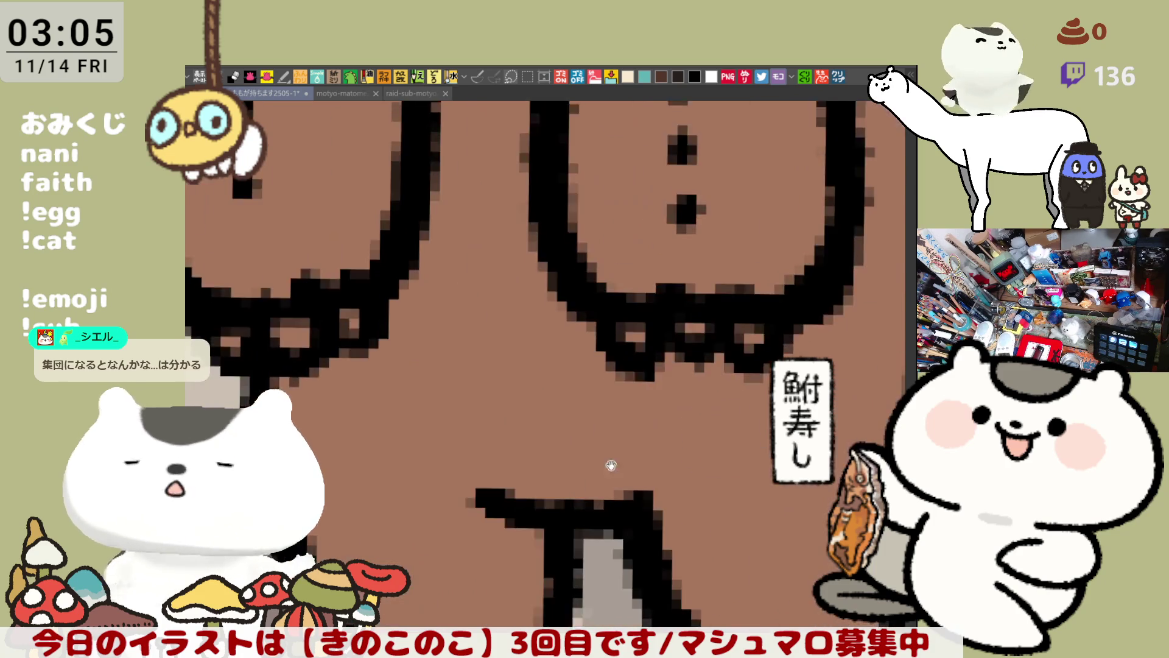
scroll(549, 393, down, 1)
scroll(594, 334, down, 1)
drag(676, 329, 702, 508)
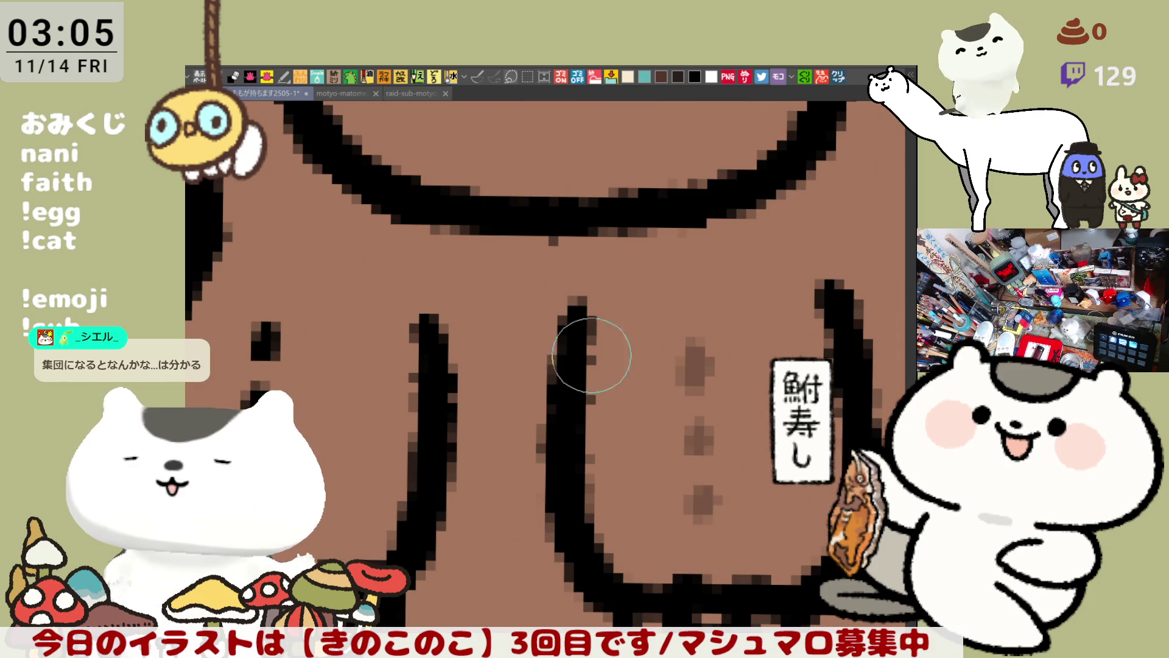
drag(274, 339, 237, 403)
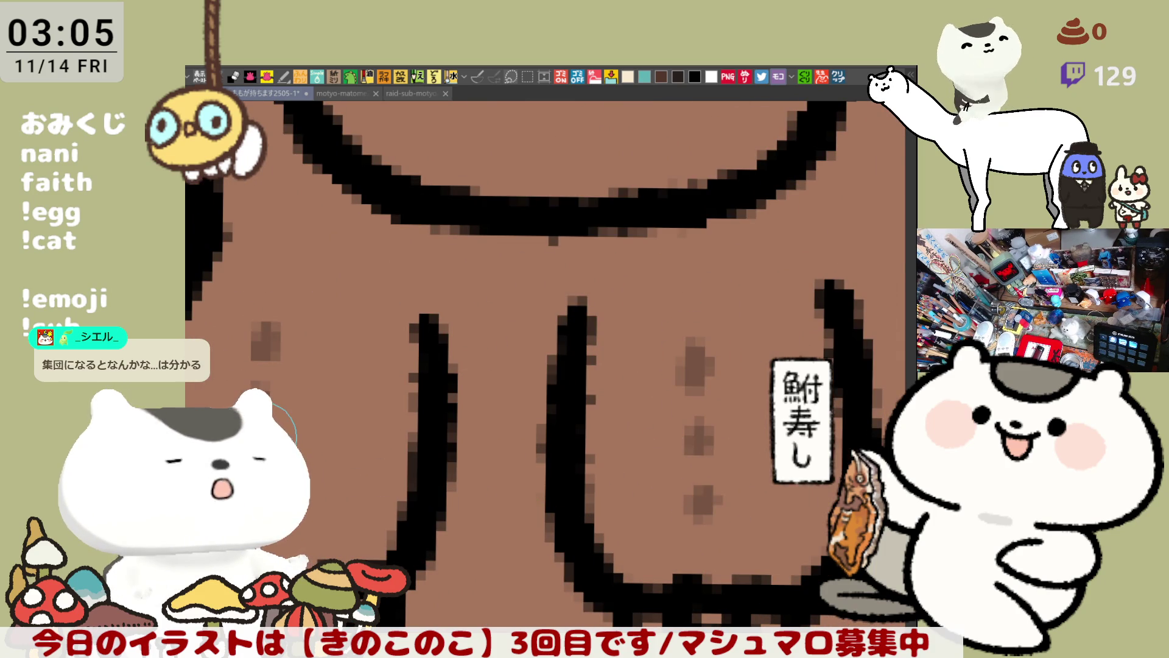
scroll(549, 366, down, 2)
scroll(549, 365, down, 1)
scroll(658, 427, down, 1)
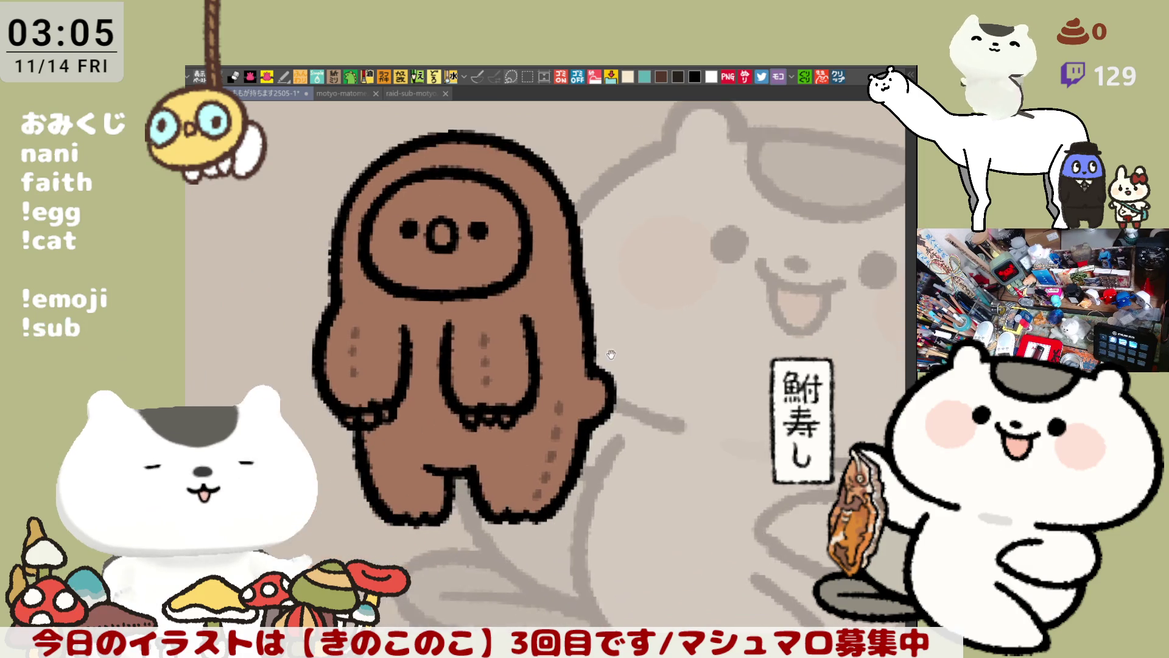
scroll(658, 426, up, 1)
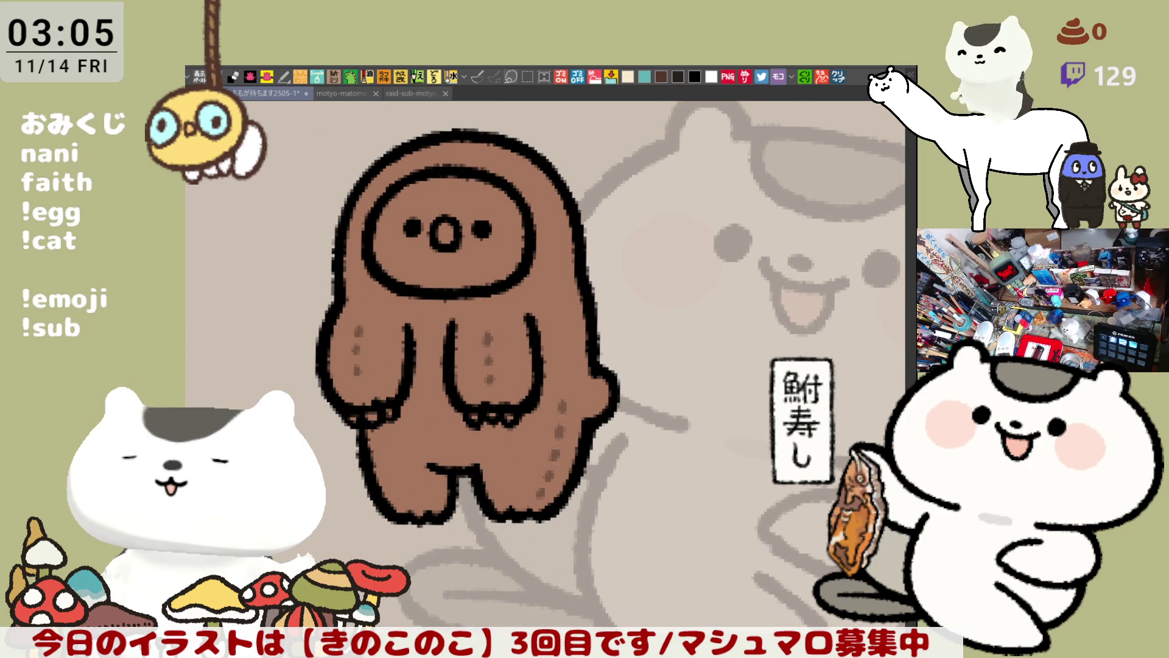
click(514, 282)
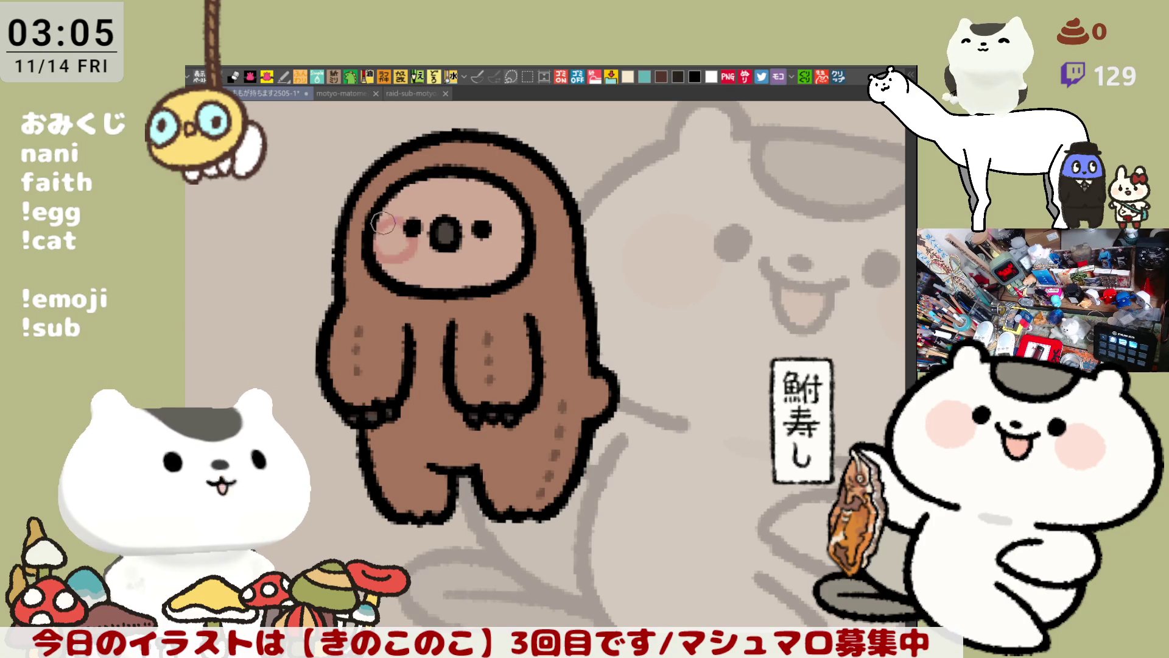
Brush pink blush onto both cheeks and add a short dark fur mark.
drag(400, 258, 394, 236)
mouse_move(510, 223)
mouse_down()
mouse_move(487, 226)
mouse_move(508, 249)
mouse_up()
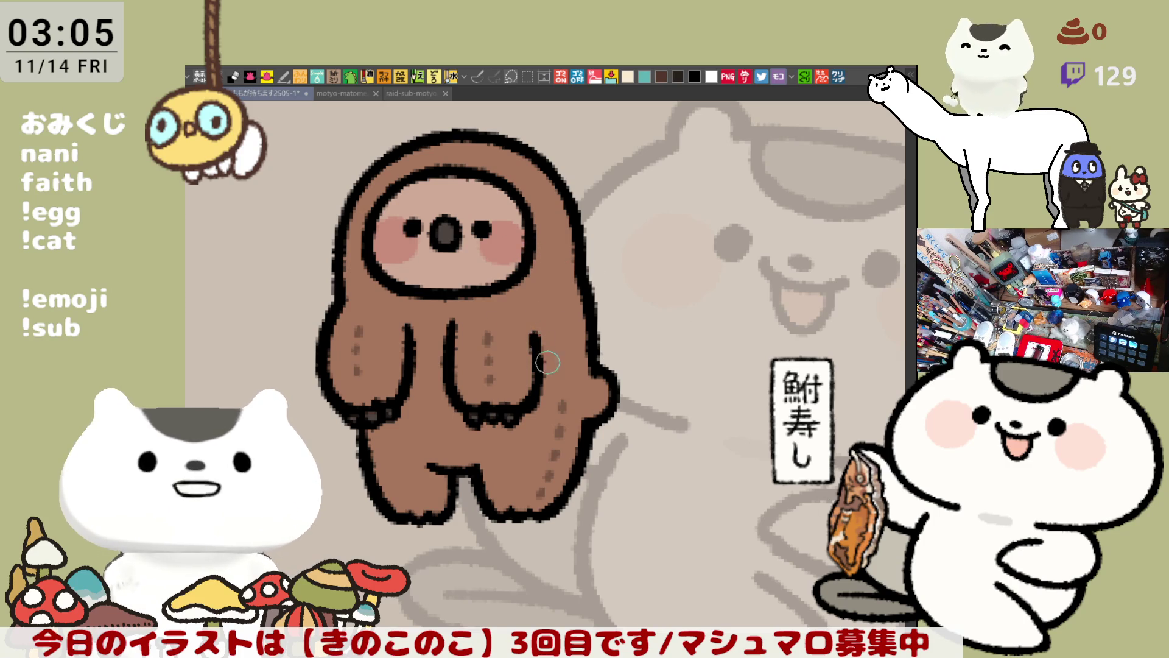
drag(531, 322, 532, 301)
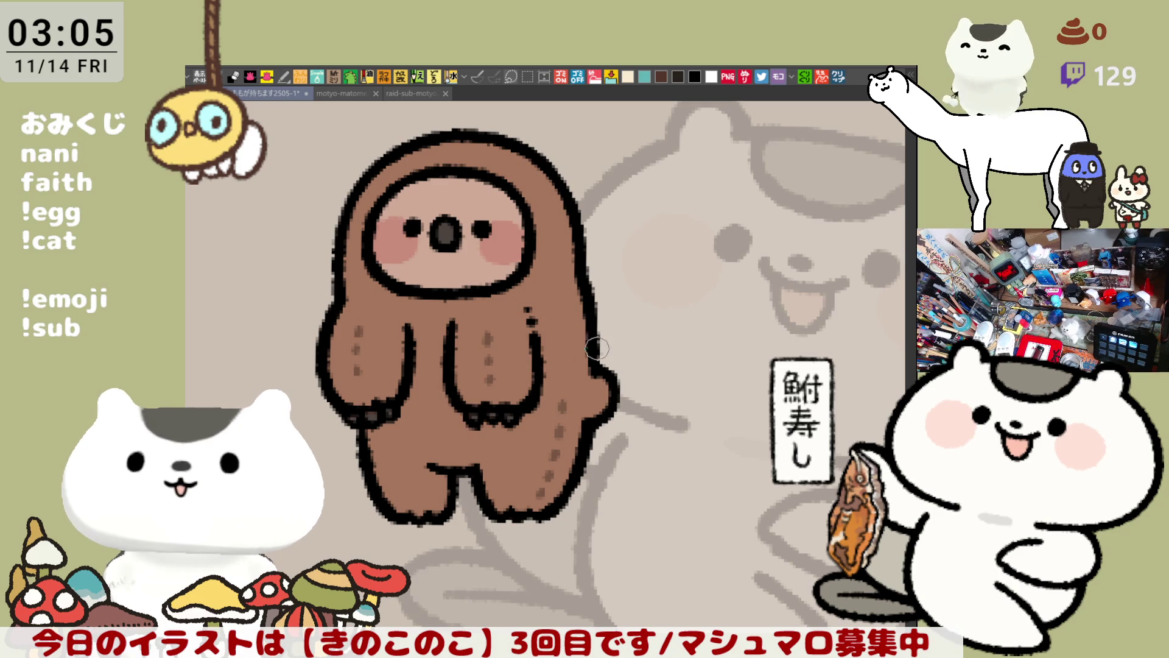
scroll(533, 380, down, 3)
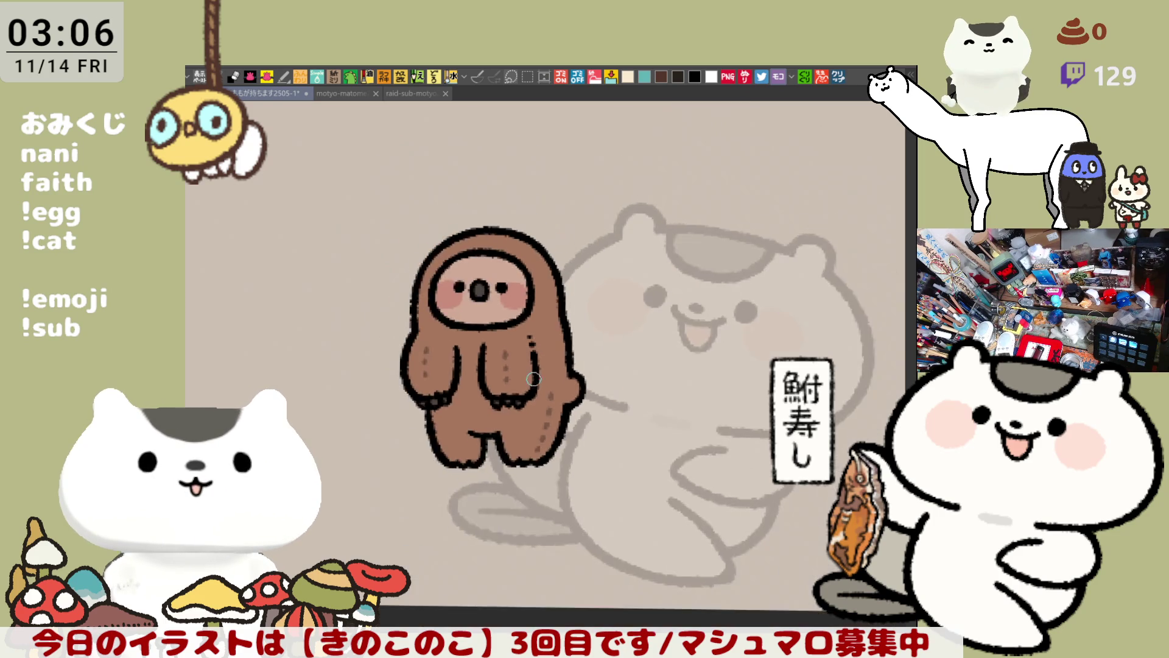
scroll(484, 347, down, 2)
scroll(435, 320, up, 2)
scroll(437, 320, up, 1)
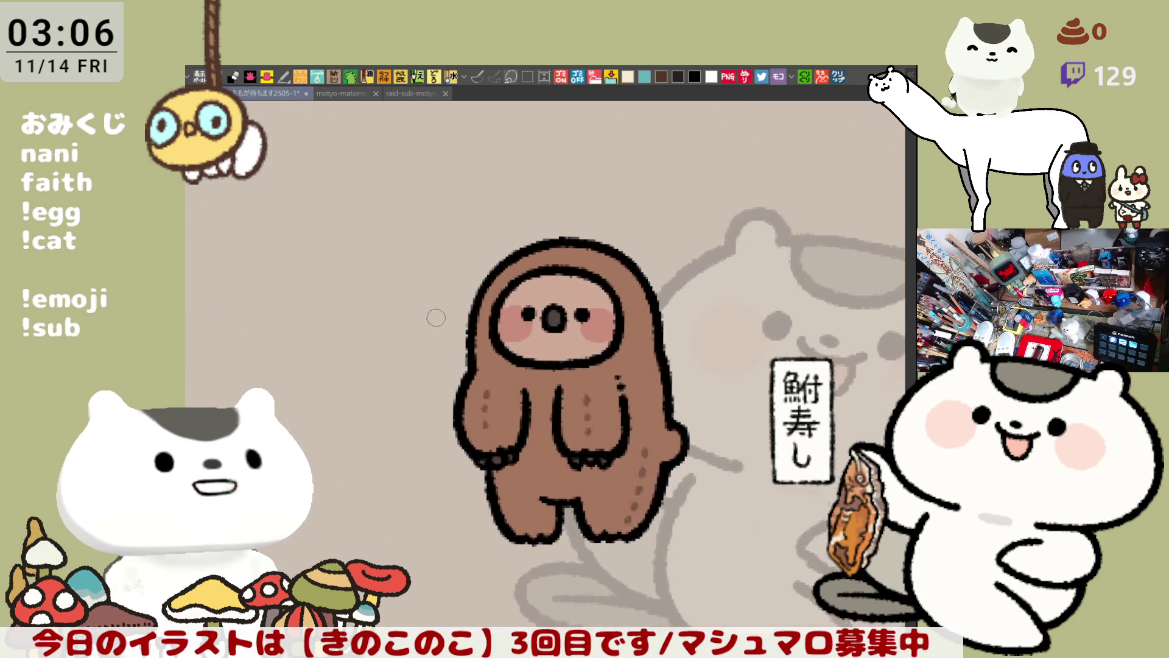
scroll(435, 317, up, 2)
drag(433, 311, 401, 246)
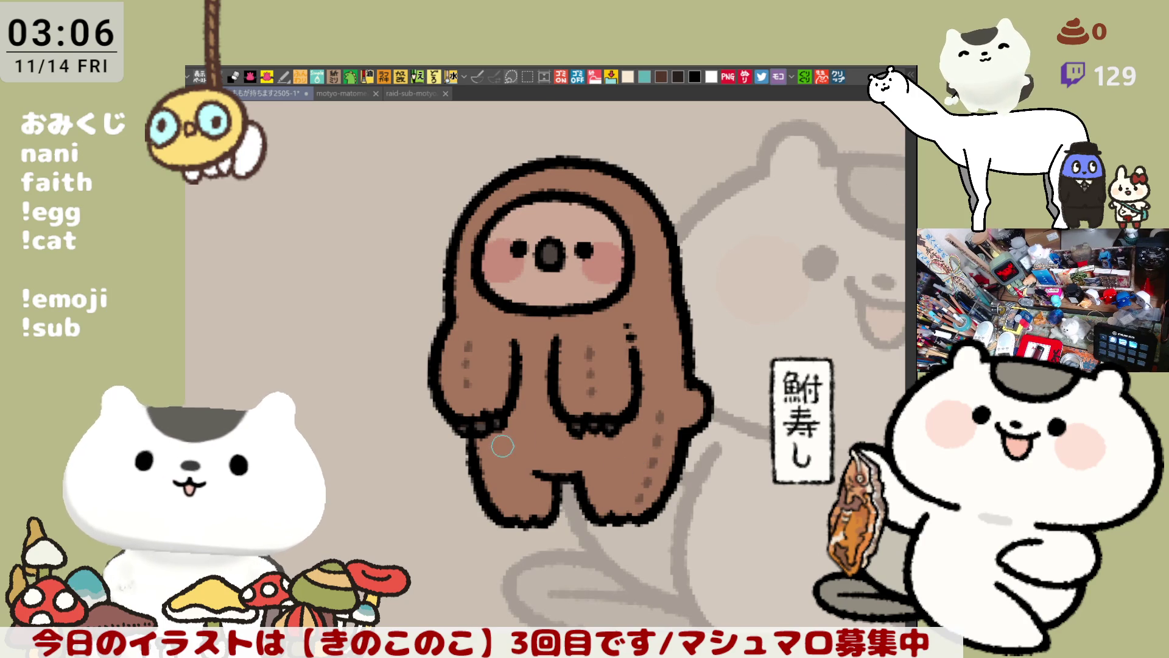
Fill between the legs with brown and shade the lower legs and belly.
mouse_move(535, 468)
mouse_down()
mouse_move(525, 517)
mouse_move(547, 497)
mouse_move(543, 475)
mouse_move(509, 501)
mouse_move(548, 484)
mouse_up()
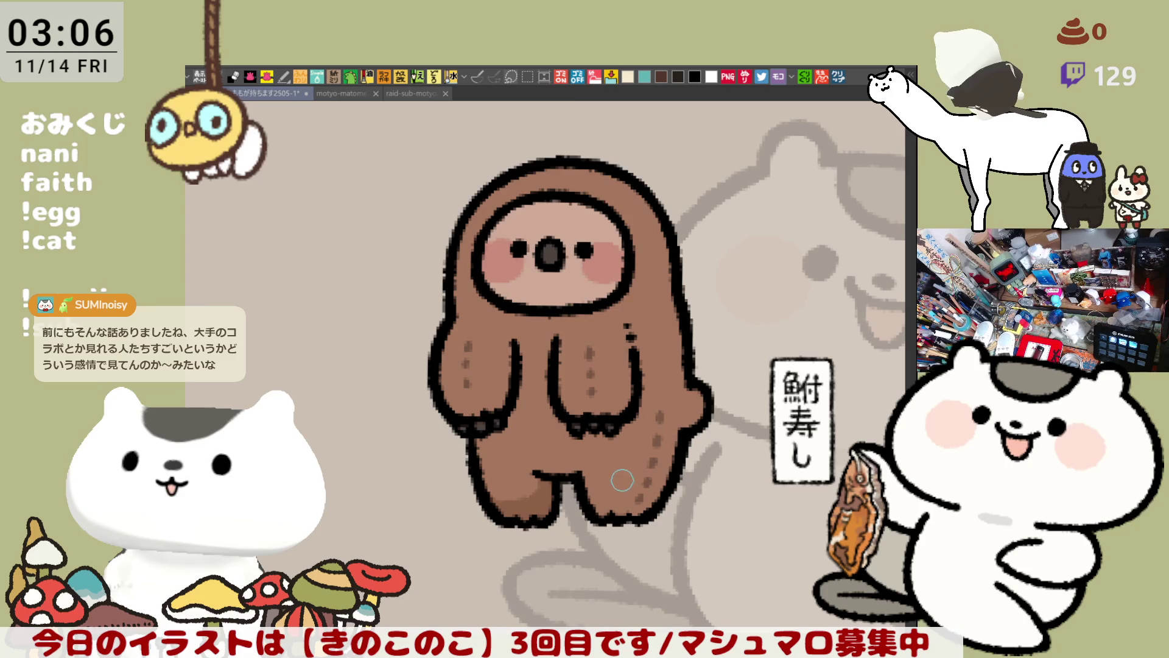
mouse_move(591, 481)
mouse_down()
mouse_move(640, 491)
mouse_move(695, 403)
mouse_move(622, 480)
mouse_move(677, 380)
mouse_up()
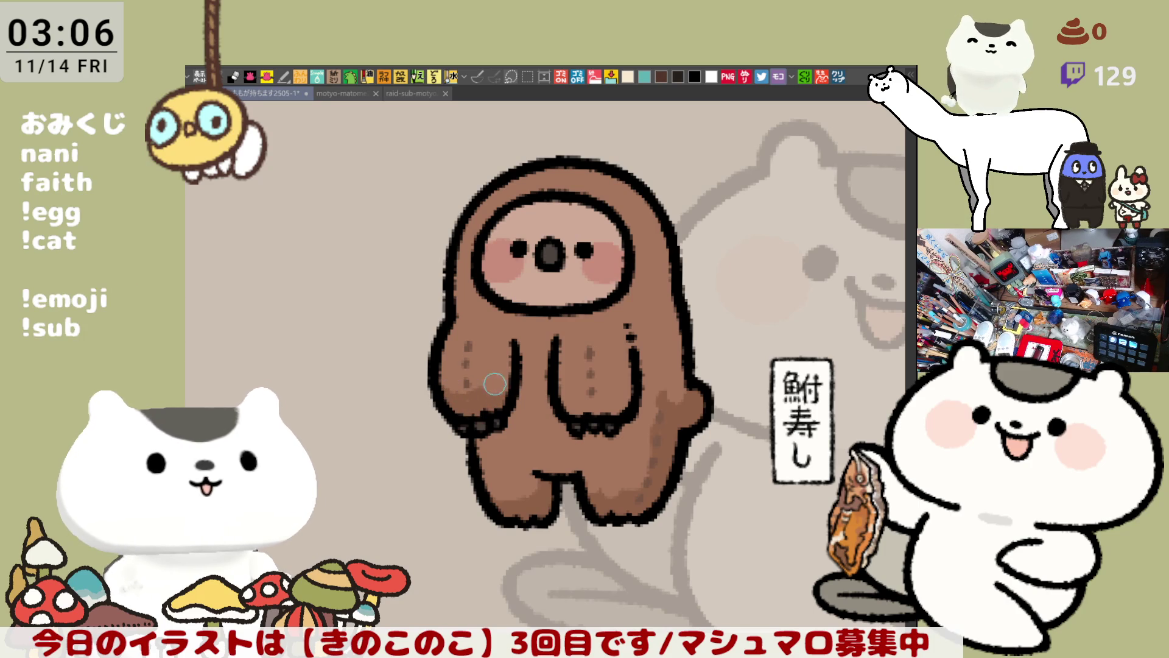
drag(566, 402, 607, 405)
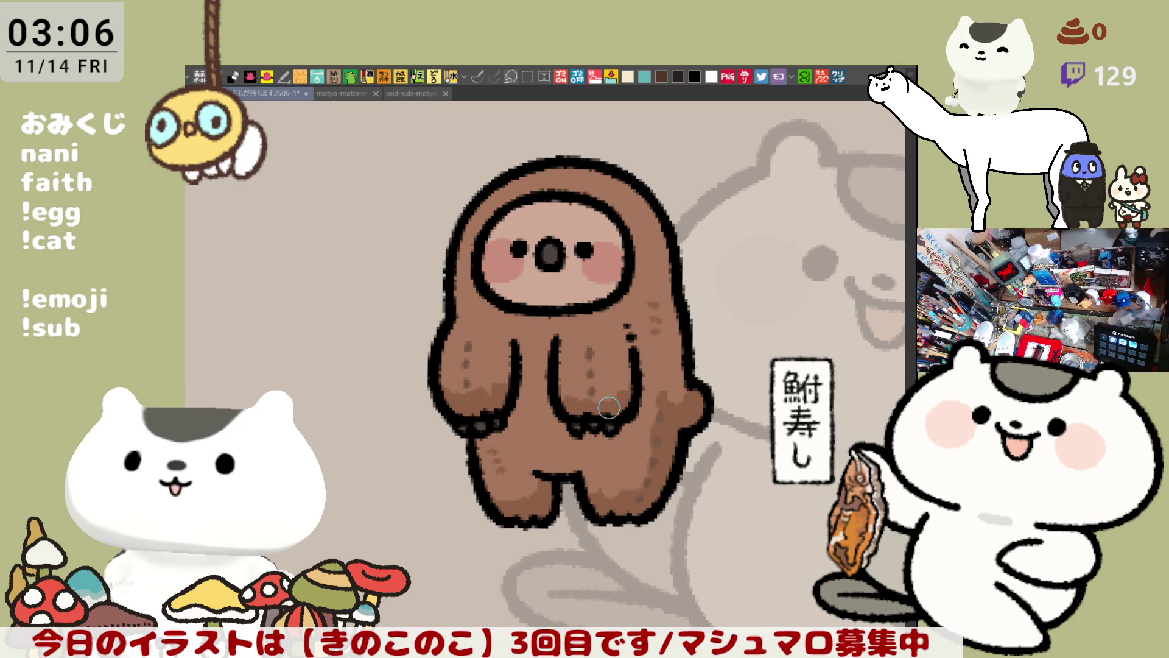
scroll(610, 407, down, 4)
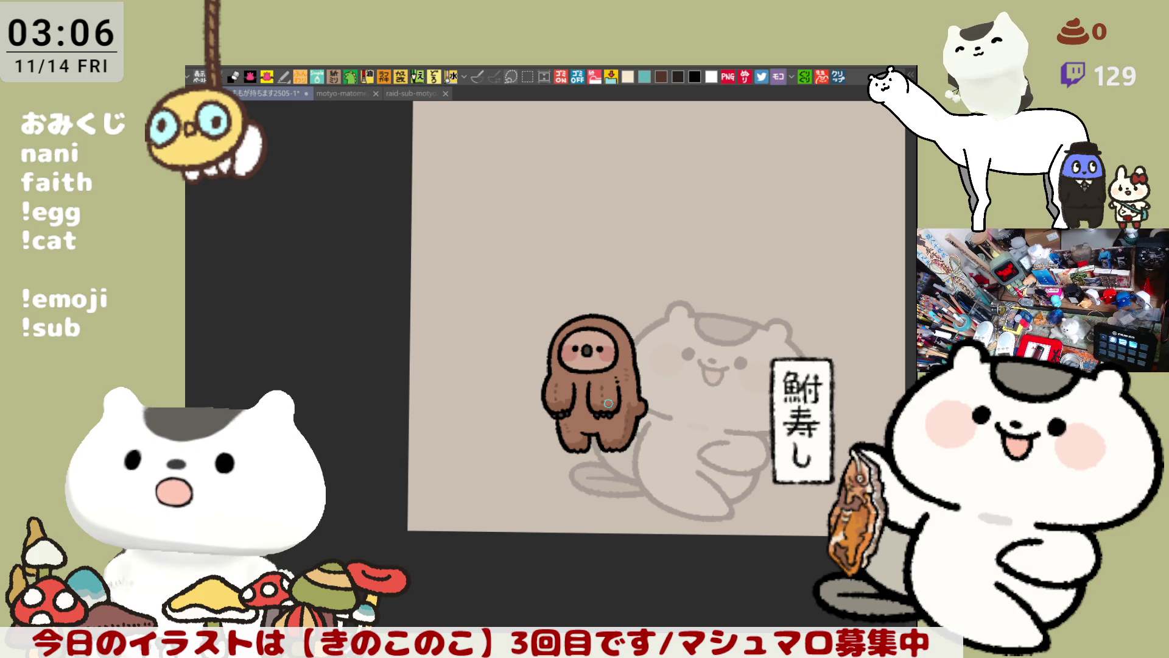
Restore the cat's visibility, move the sloth beside it, and paste all as a new image.
key(ctrl+z)
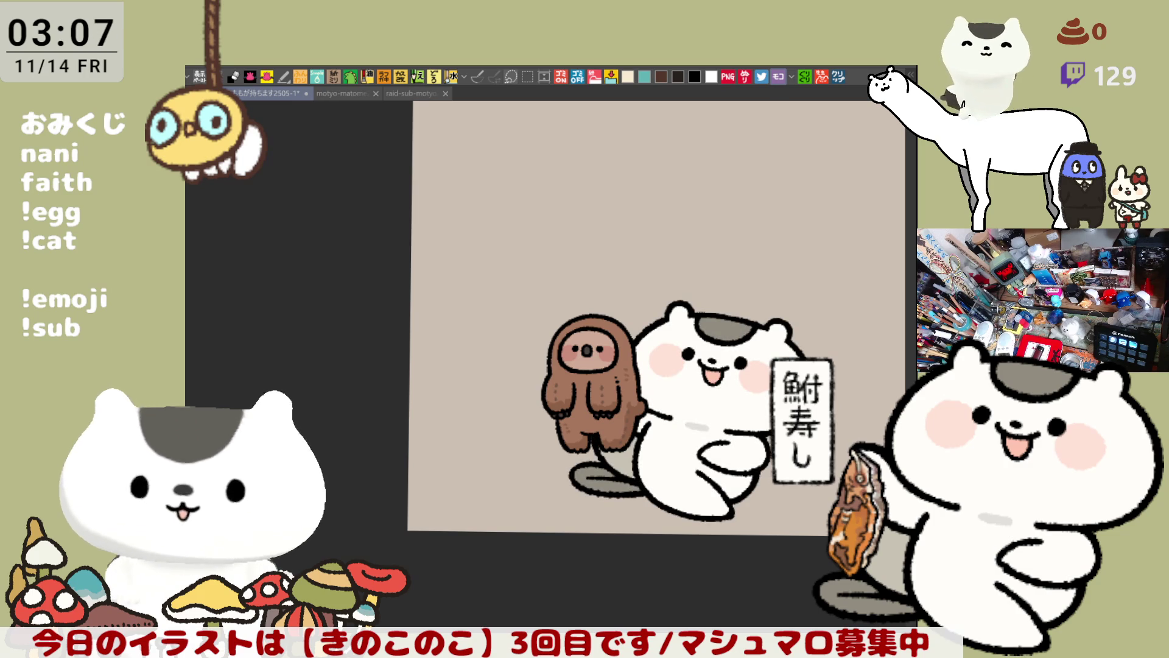
mouse_move(610, 445)
mouse_down()
mouse_move(615, 421)
mouse_move(623, 426)
mouse_up()
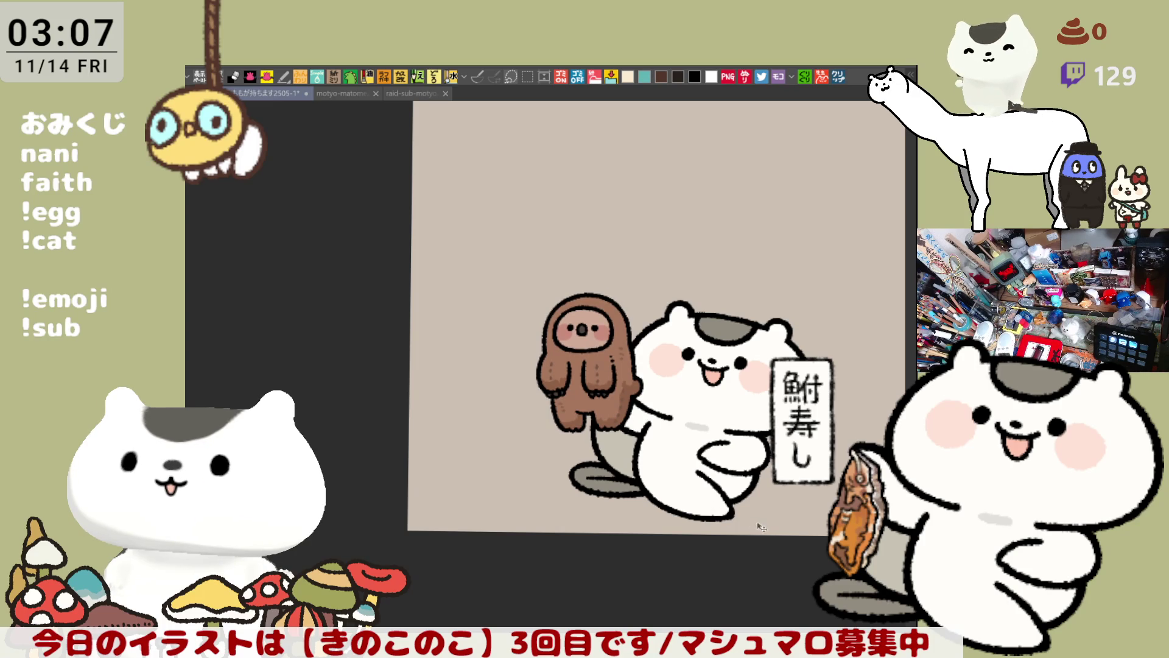
key(ctrl+a)
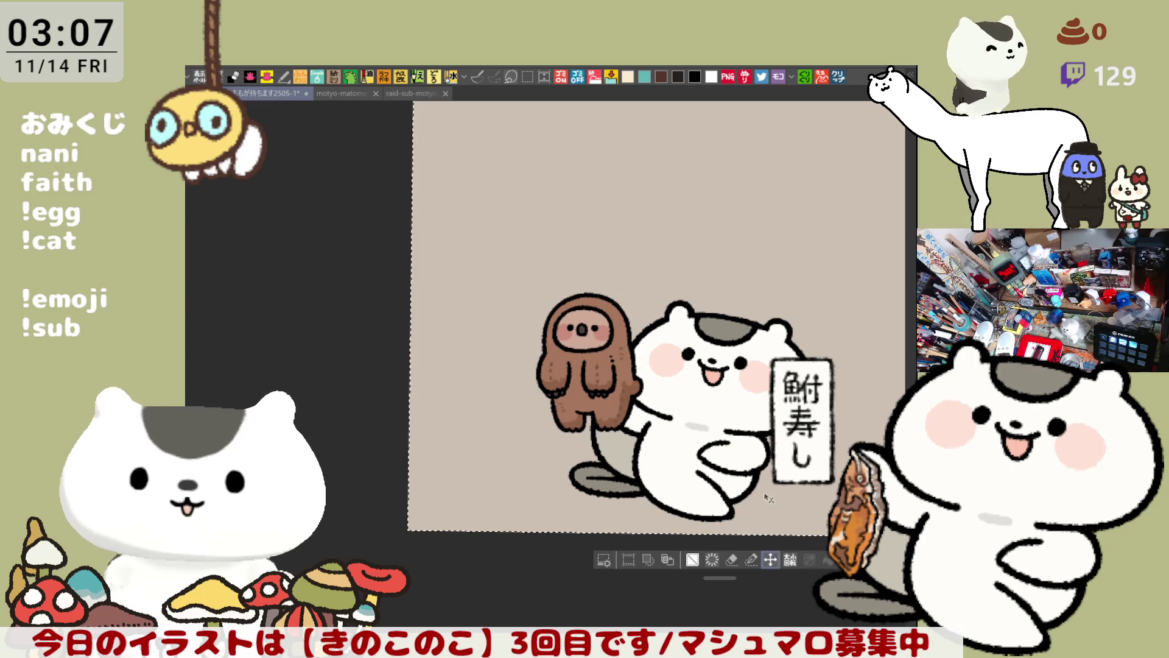
click(836, 80)
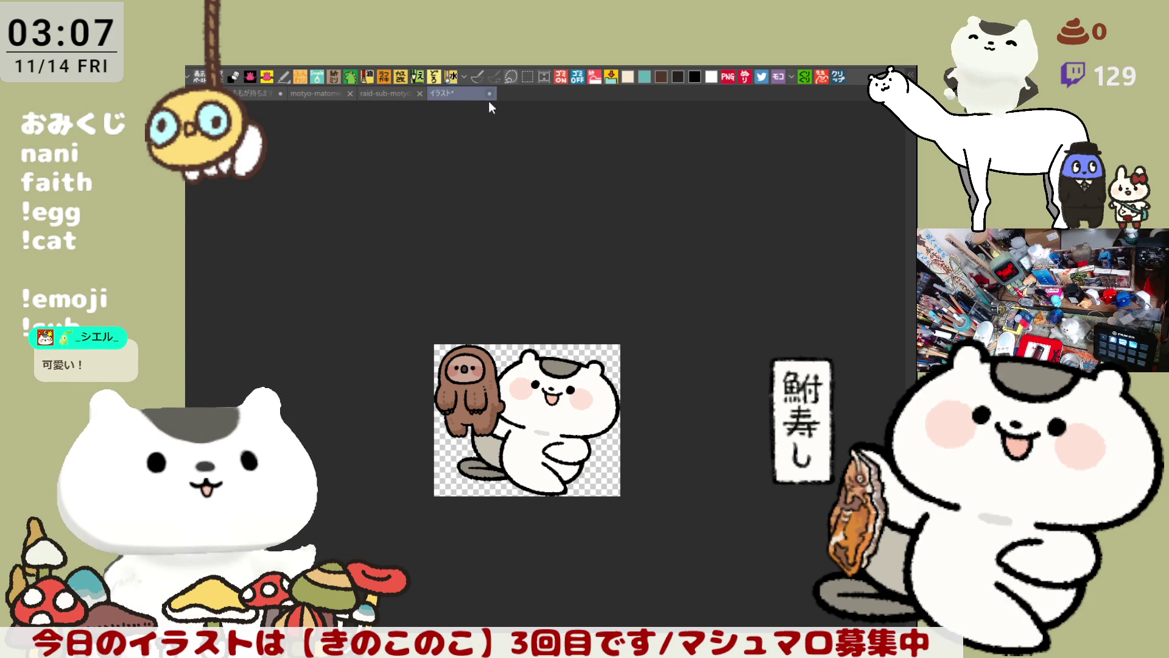
Close the copied documents, including a sloth-only trial, and return to the original file.
key(ctrl+w)
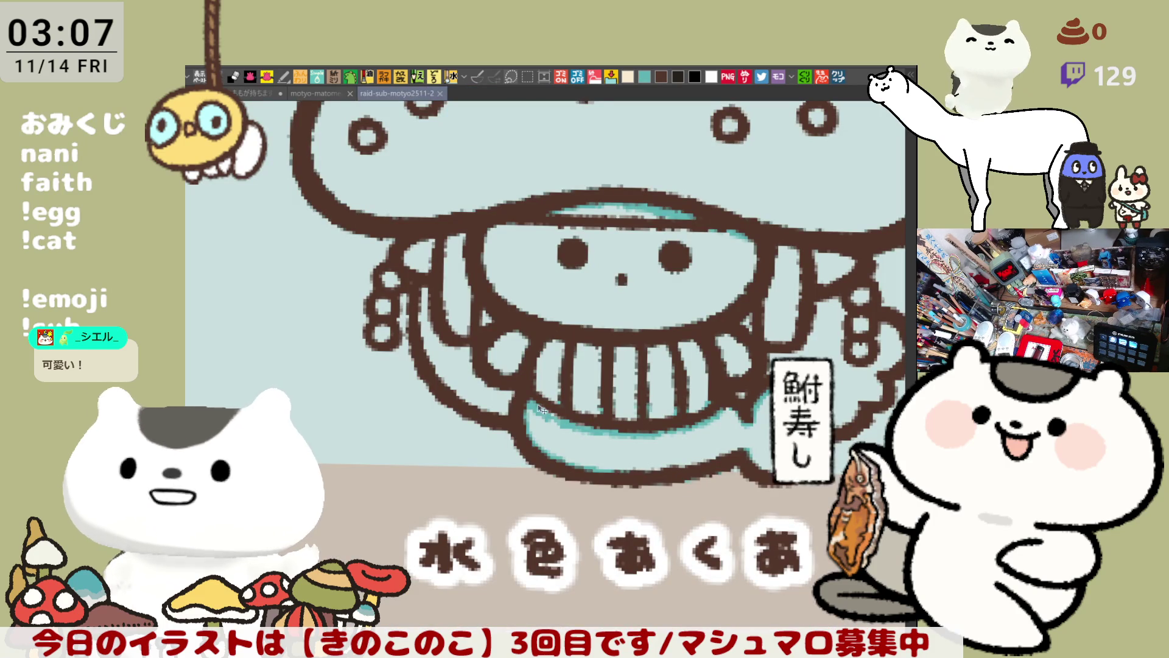
key(ctrl+Tab)
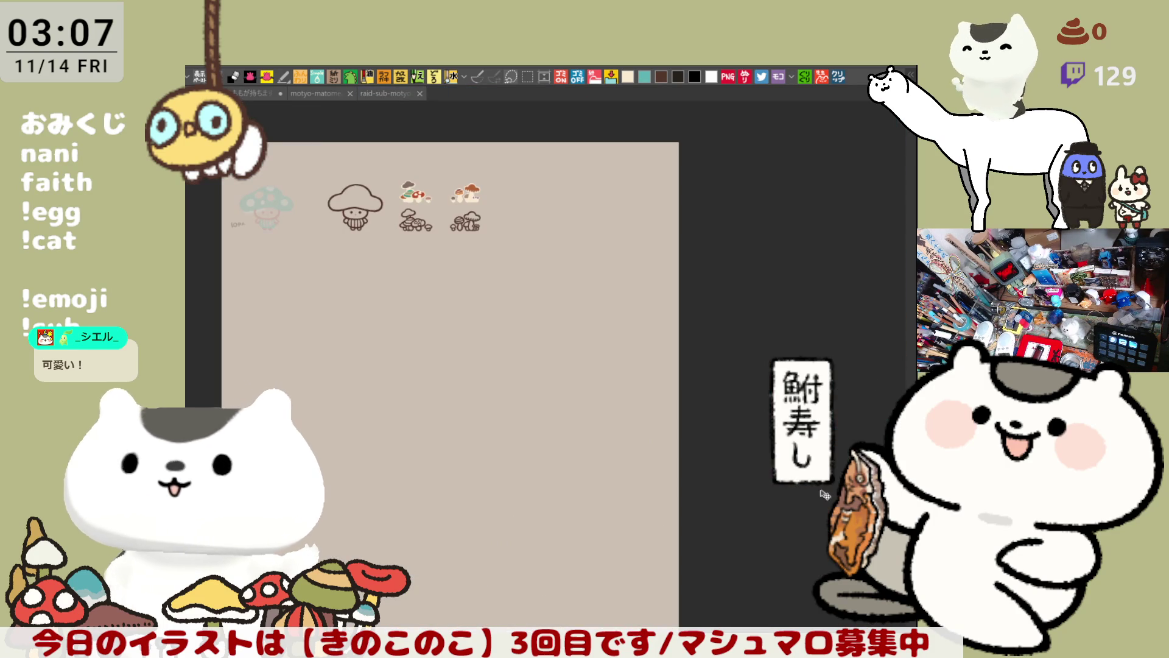
click(244, 93)
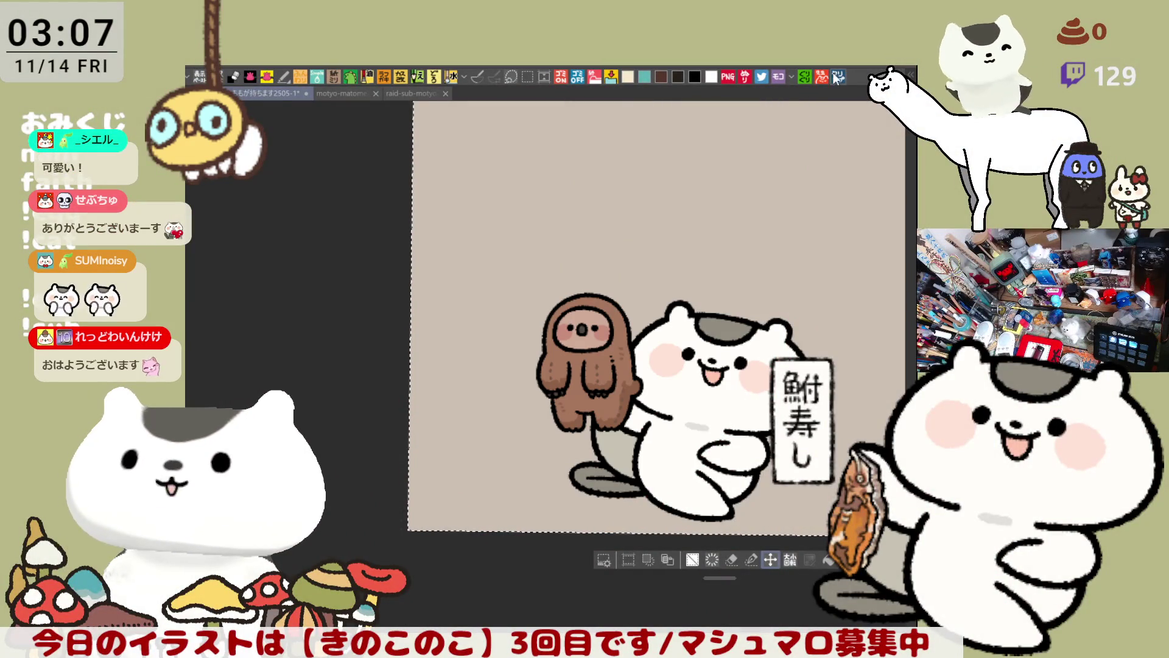
click(837, 78)
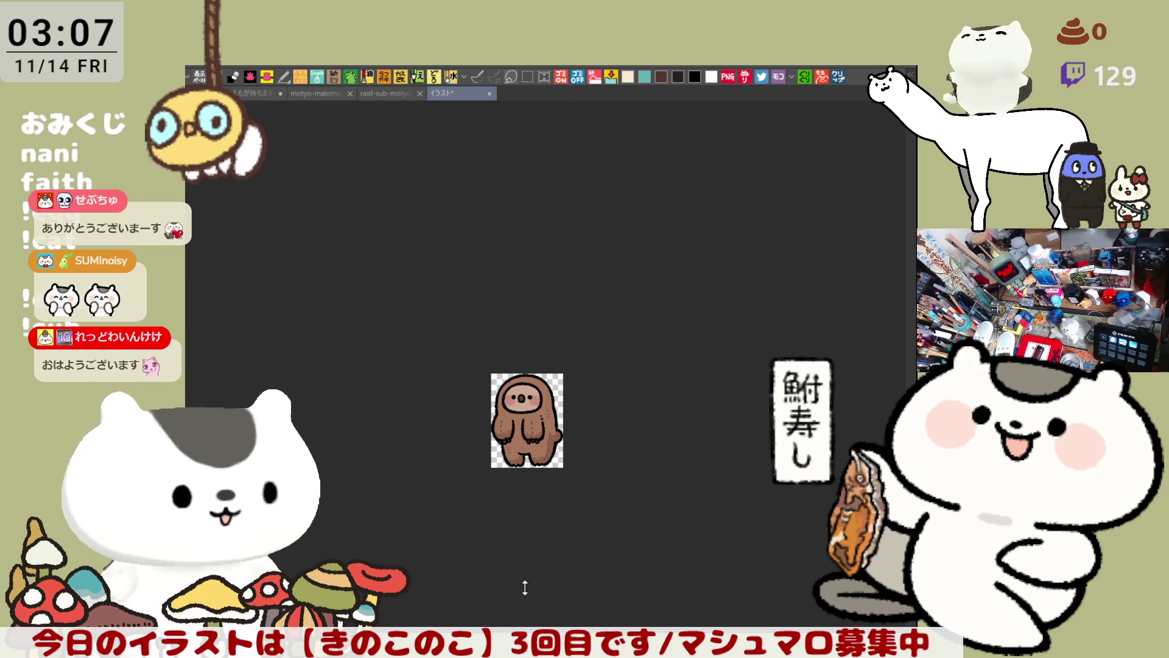
click(485, 94)
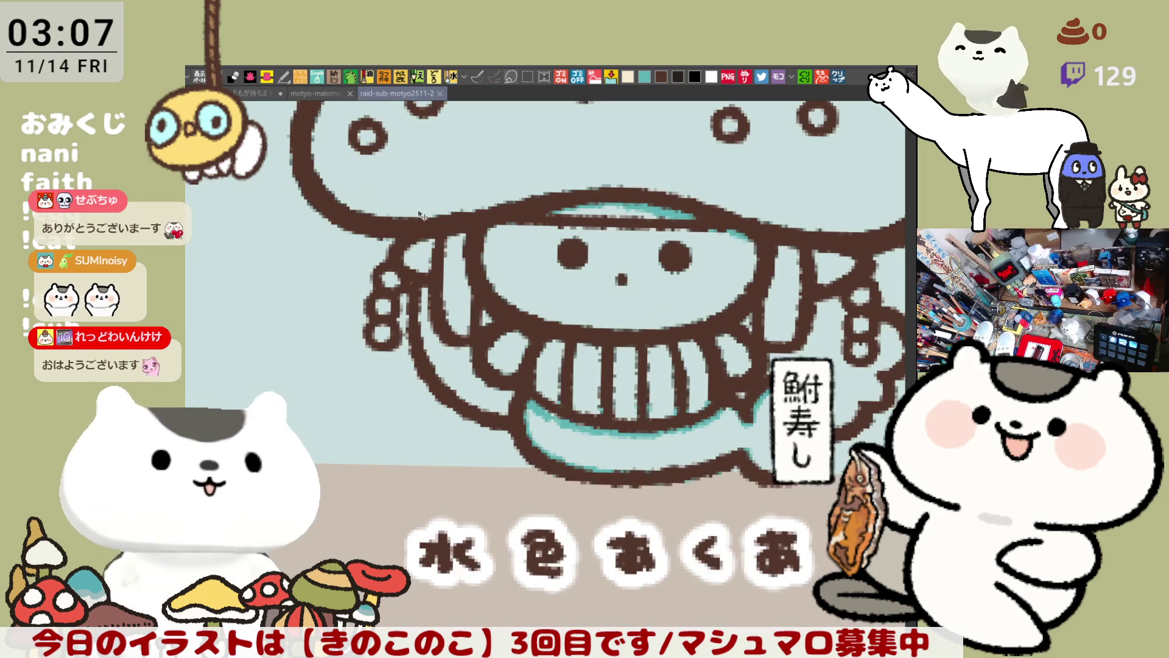
click(257, 93)
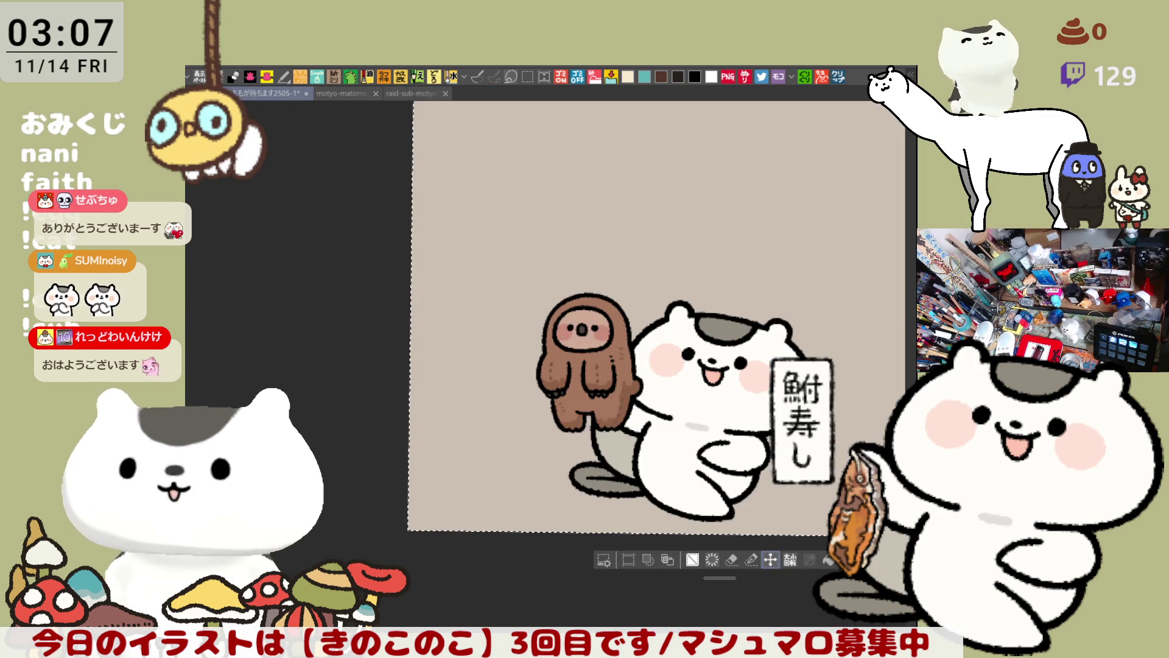
Clear the whole-canvas selection and save the sloth-and-cat file.
key(ctrl+d)
key(ctrl+s)
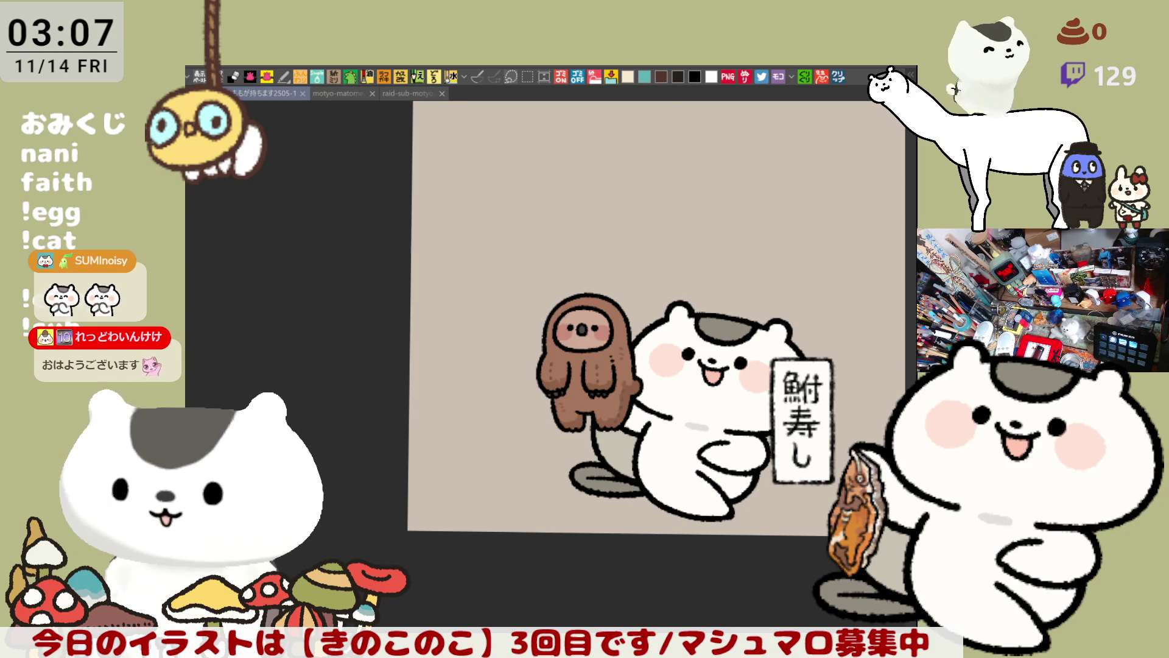
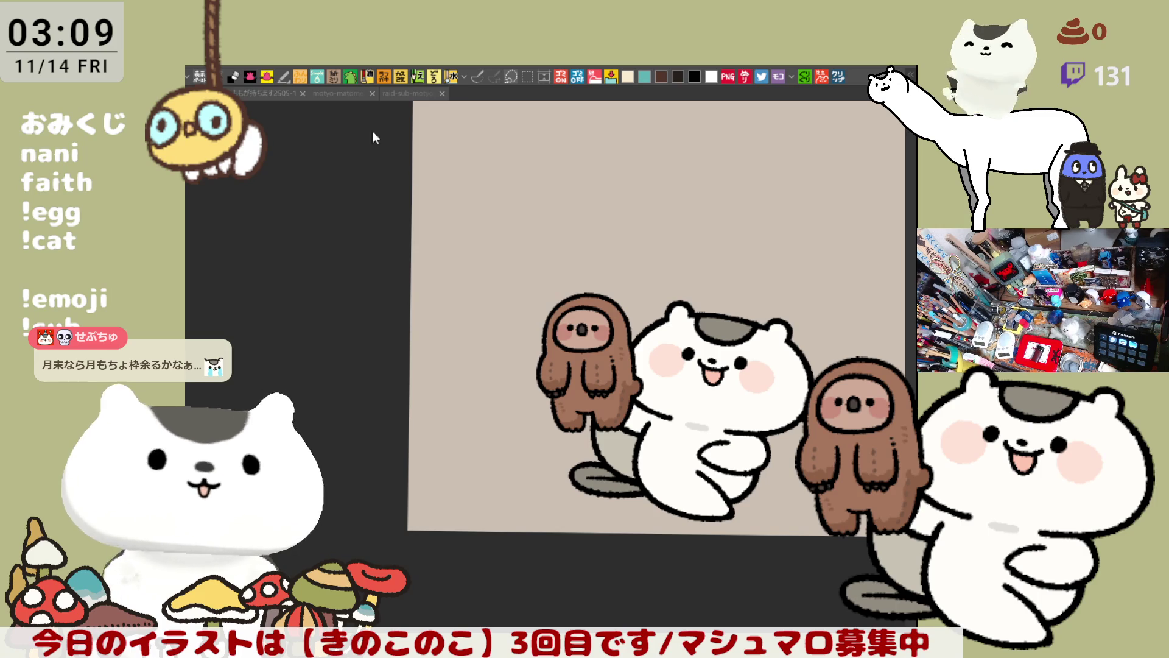
Switch through the raid-sub document to the motyo-matome25-1 compilation sheet.
click(408, 92)
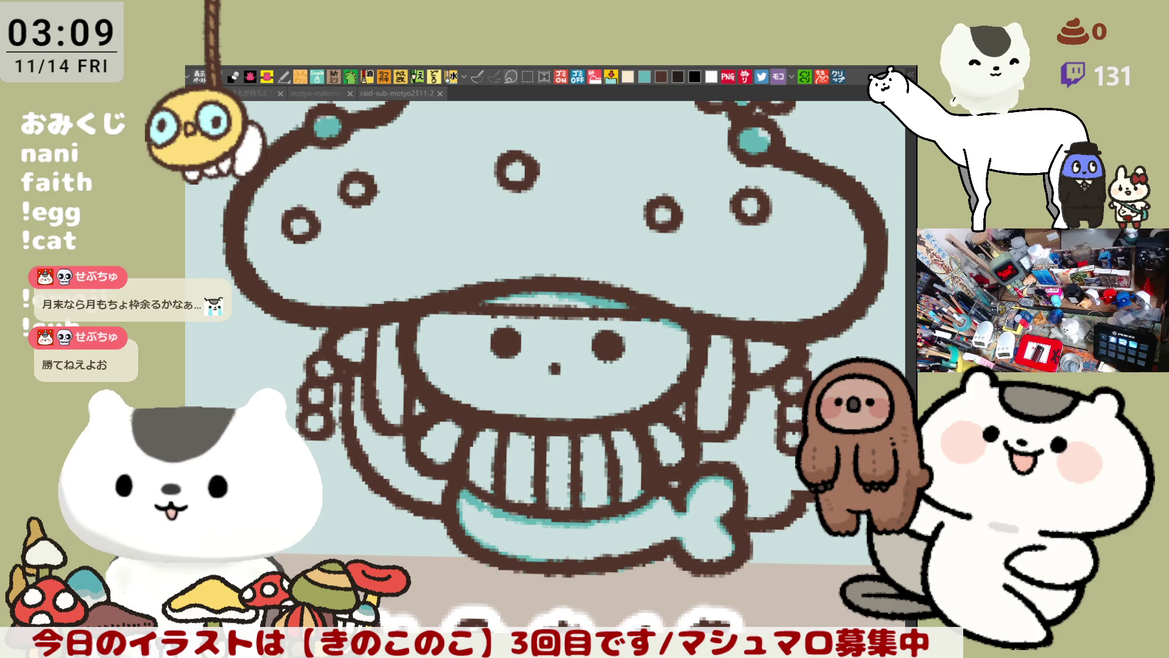
click(315, 92)
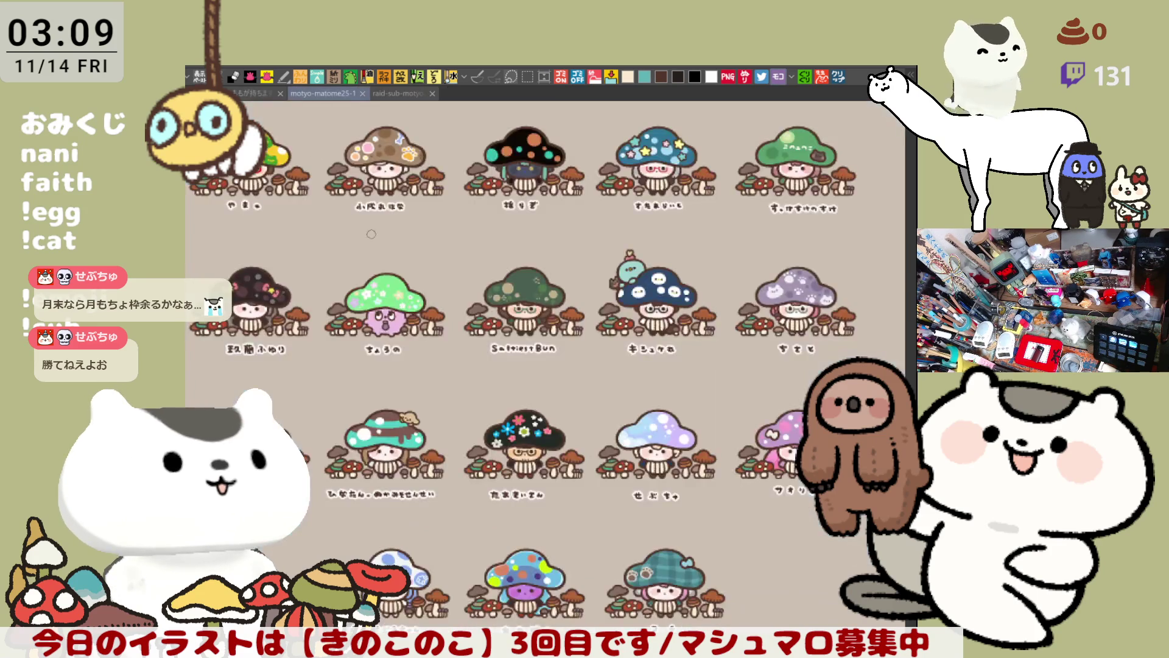
scroll(543, 375, down, 2)
scroll(530, 338, down, 2)
scroll(516, 292, down, 2)
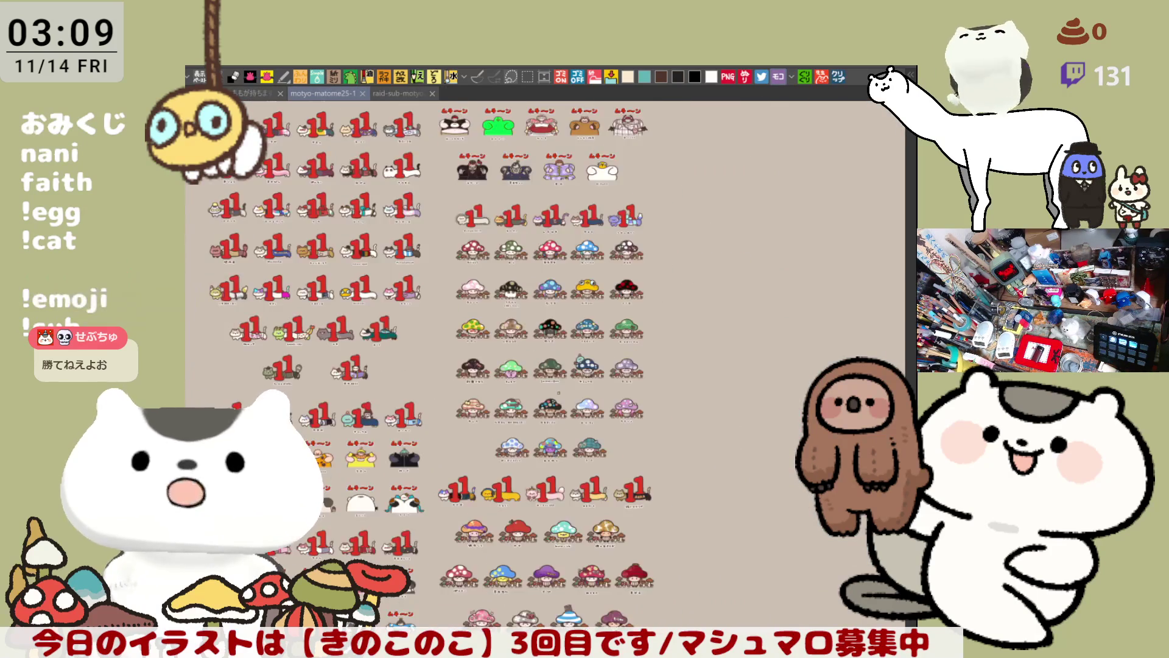
scroll(511, 270, up, 1)
scroll(511, 269, up, 2)
scroll(511, 270, up, 1)
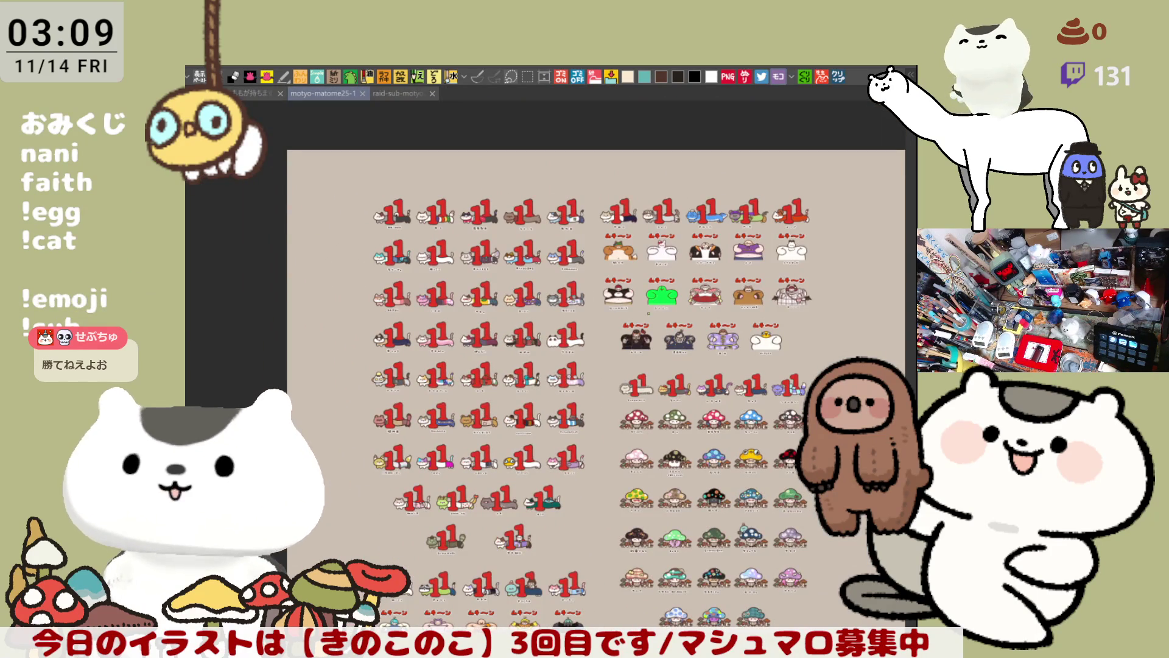
scroll(511, 269, up, 1)
scroll(581, 303, up, 1)
scroll(582, 303, up, 1)
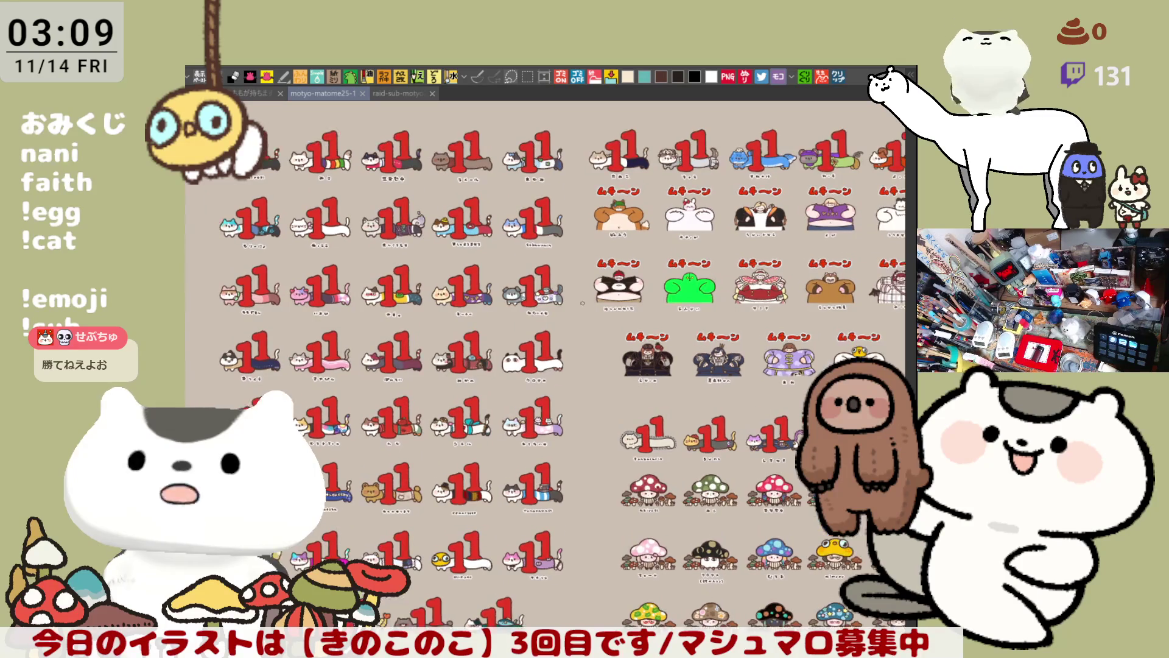
scroll(582, 302, down, 3)
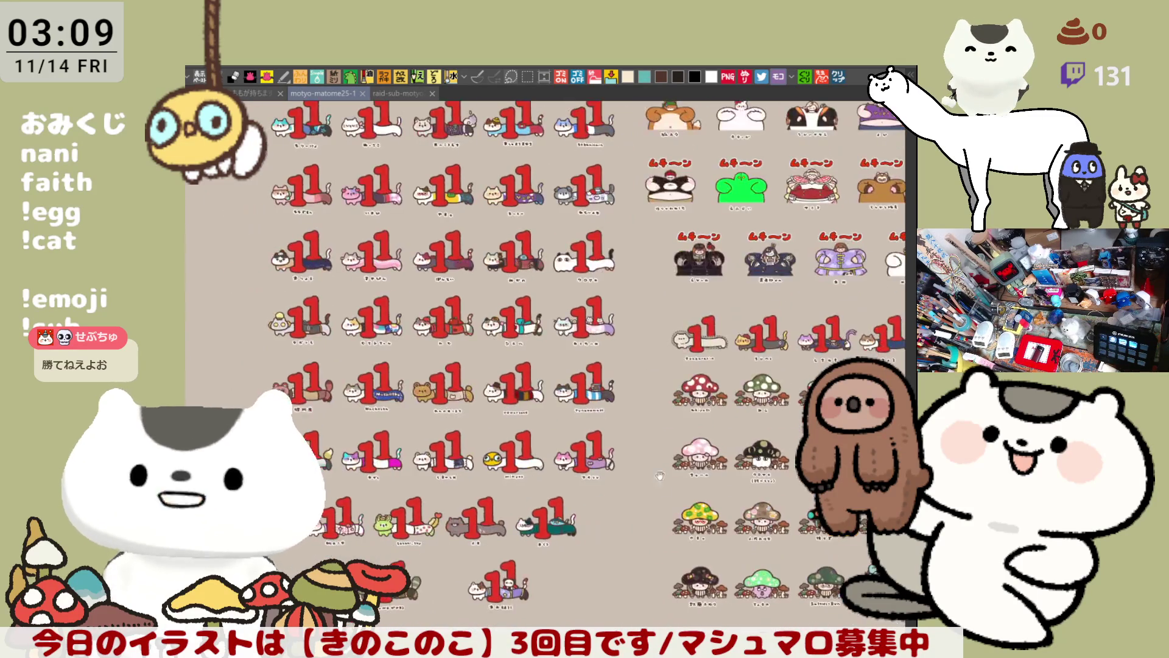
scroll(696, 424, up, 3)
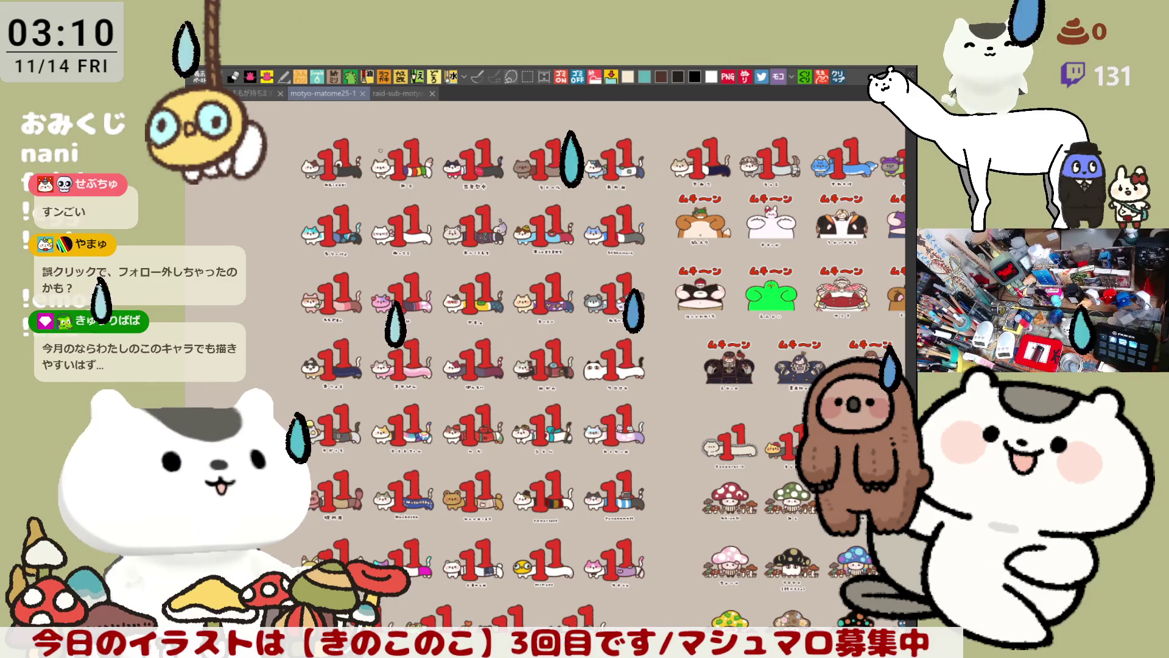
Switch back to the raid-sub-motyo2511-2 sheet and pan to the mushroom drawing.
click(392, 90)
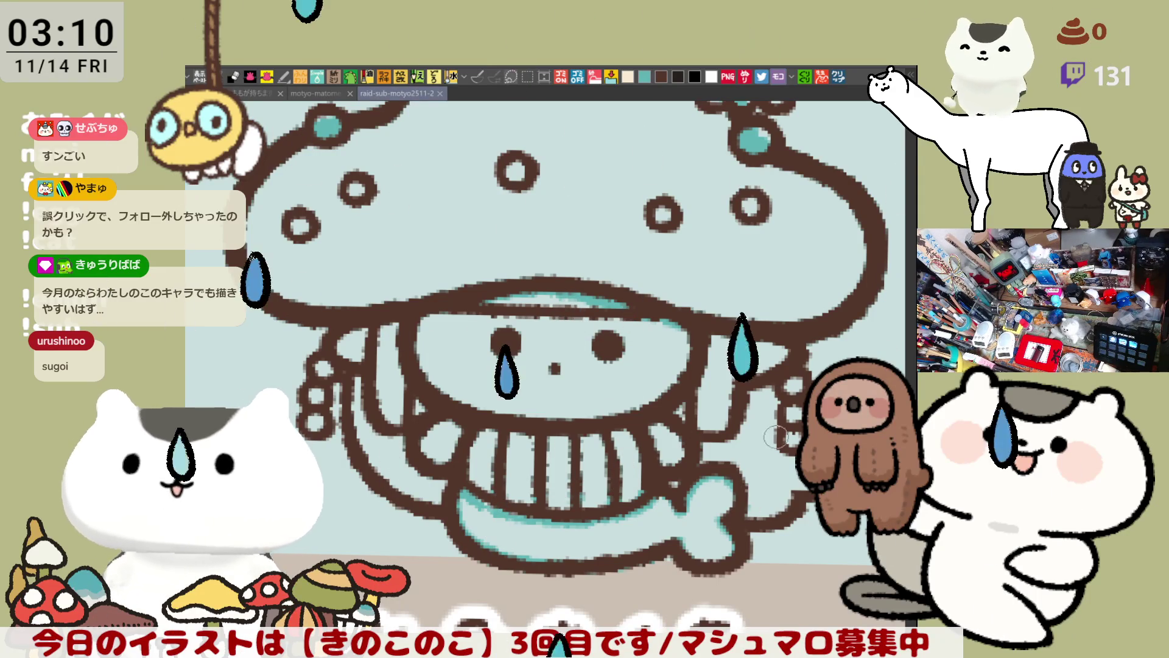
drag(685, 417, 555, 468)
scroll(554, 468, down, 2)
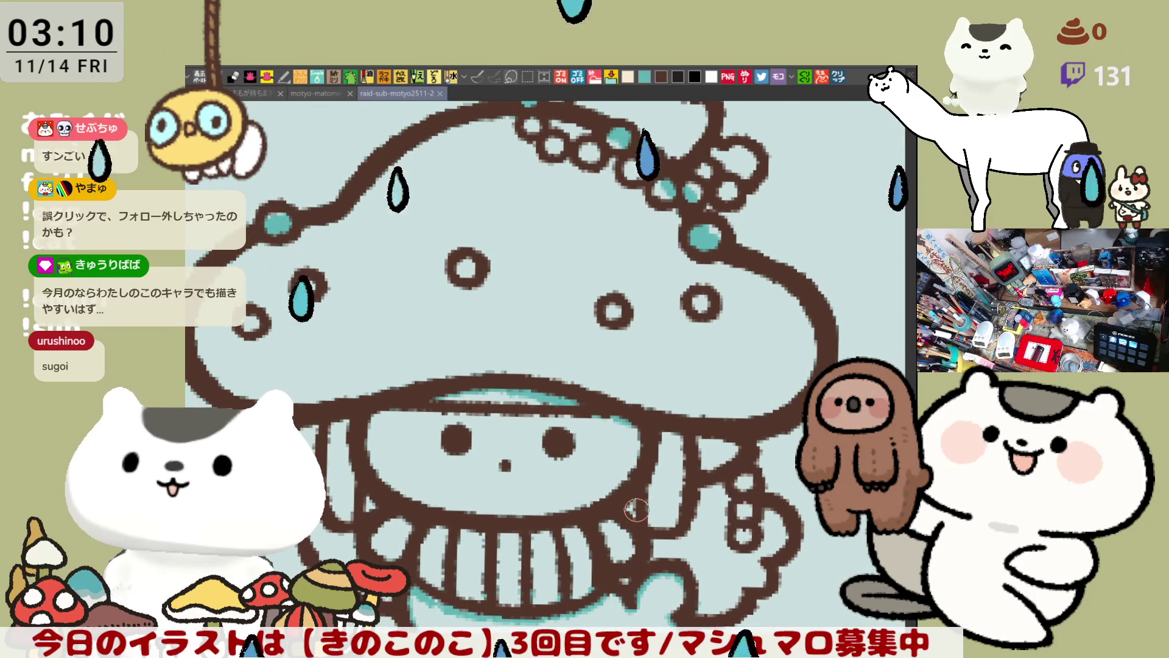
scroll(633, 508, down, 2)
scroll(633, 508, up, 2)
scroll(632, 508, up, 2)
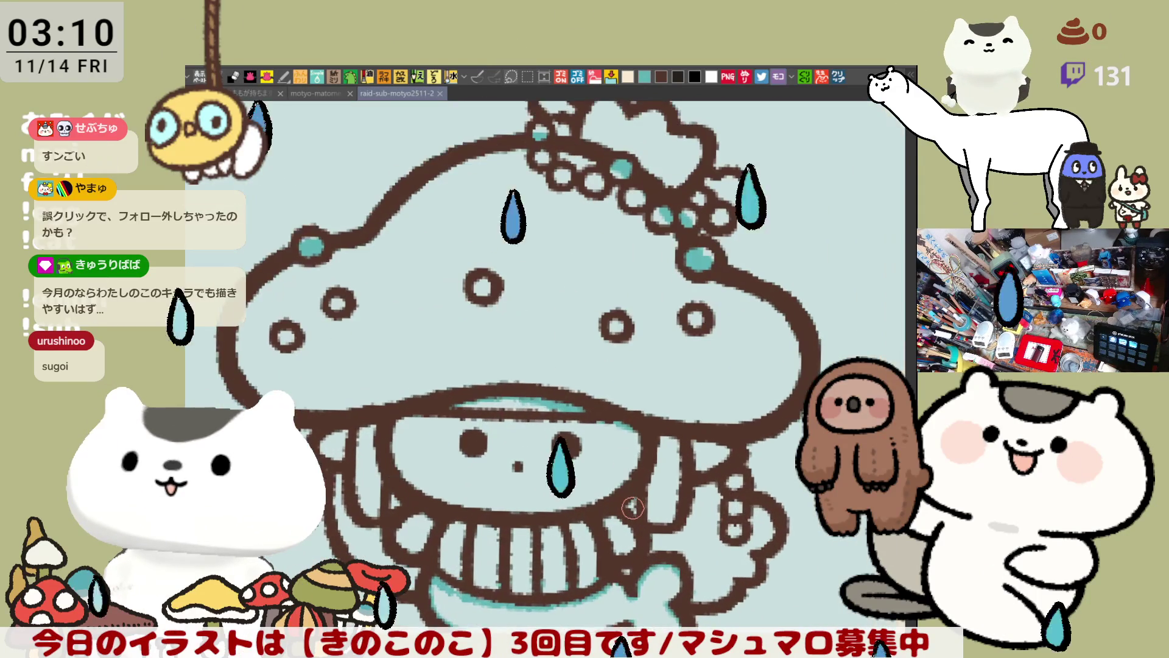
scroll(633, 508, up, 1)
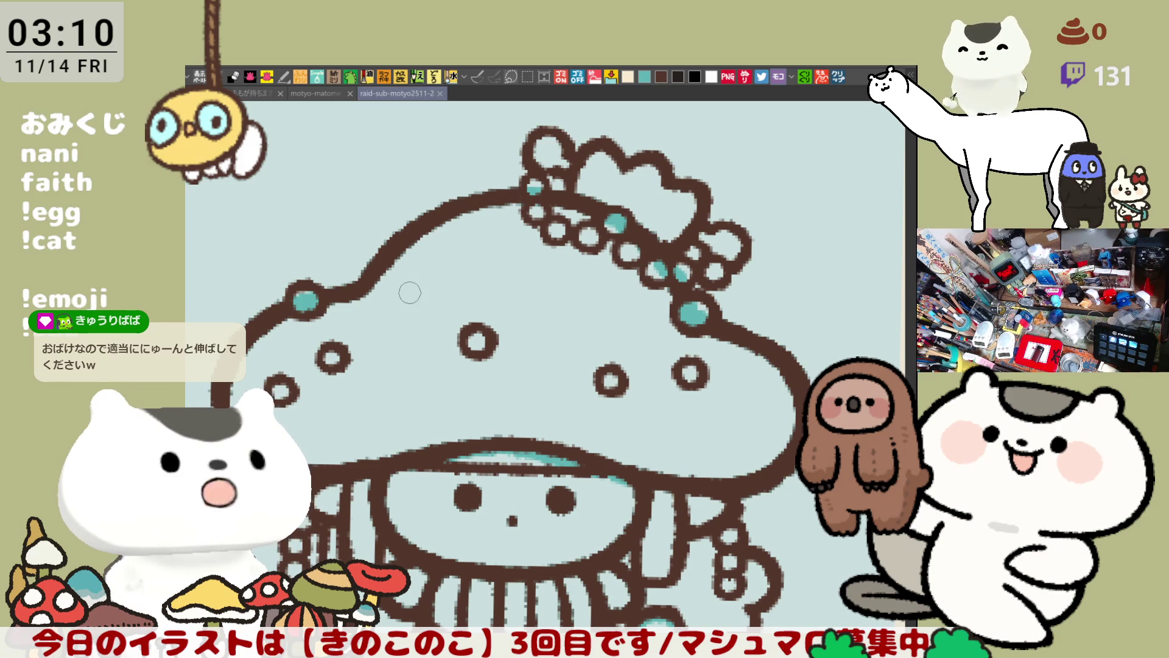
scroll(407, 275, down, 3)
scroll(406, 274, down, 3)
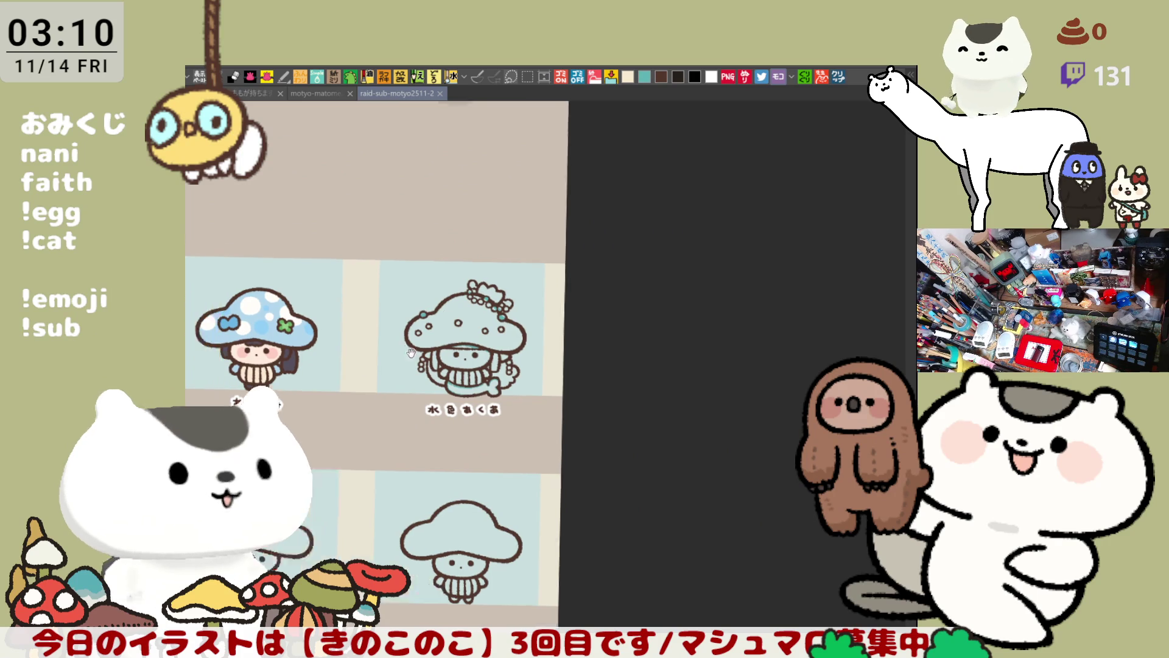
scroll(408, 300, left, 5)
scroll(407, 300, up, 2)
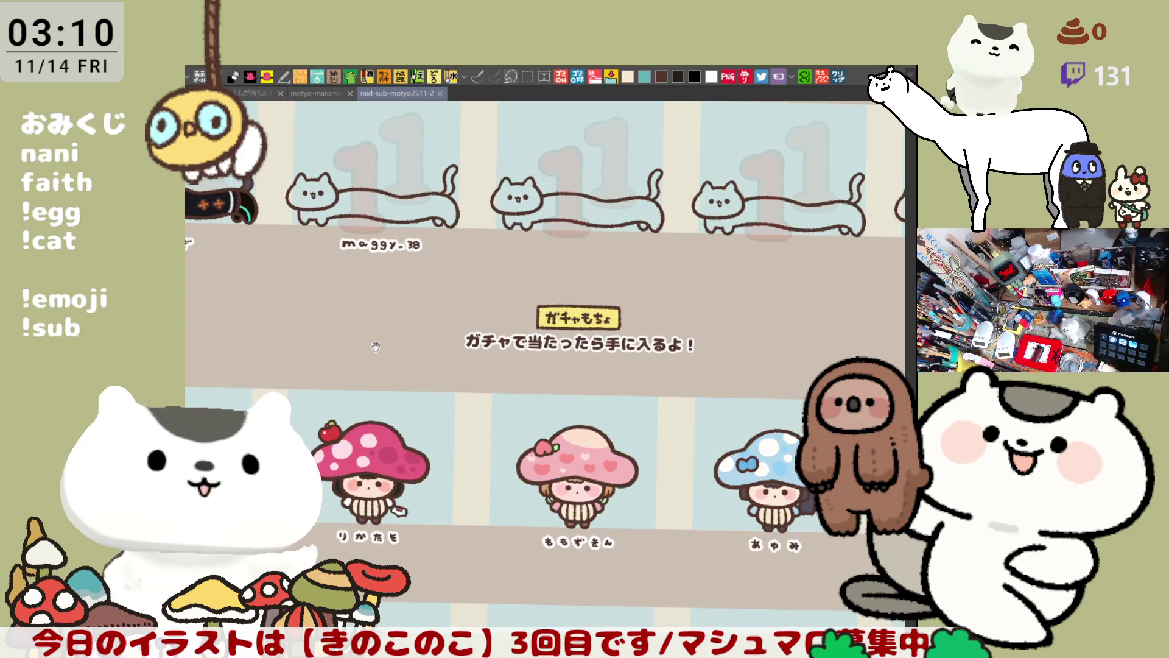
drag(374, 346, 443, 360)
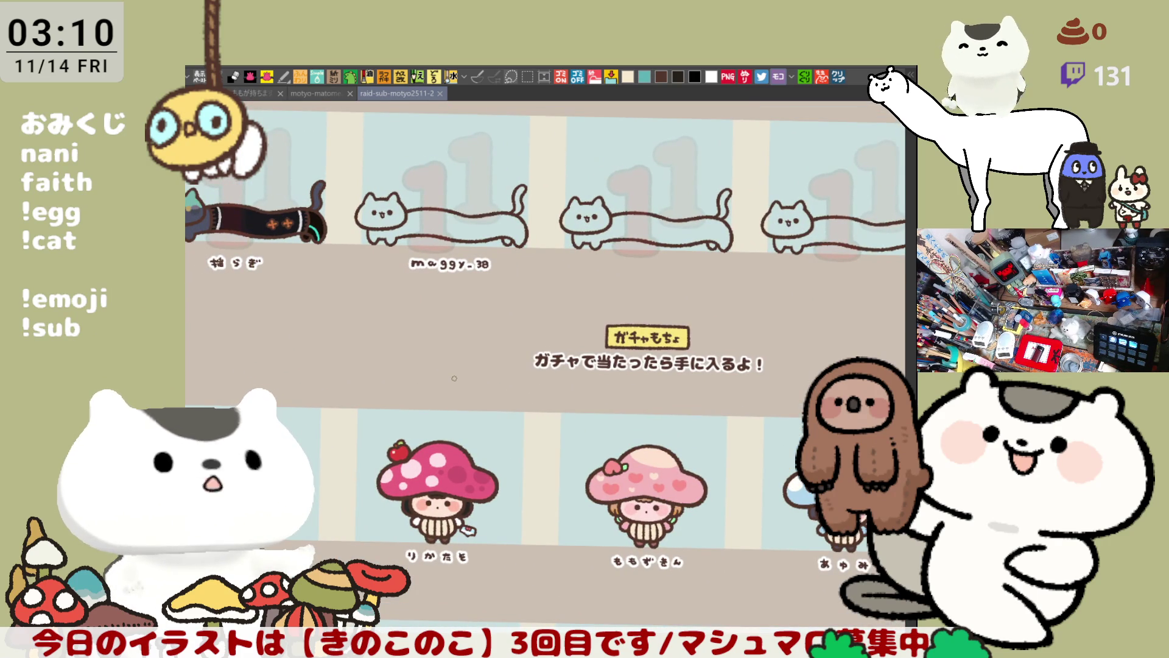
drag(449, 374, 315, 449)
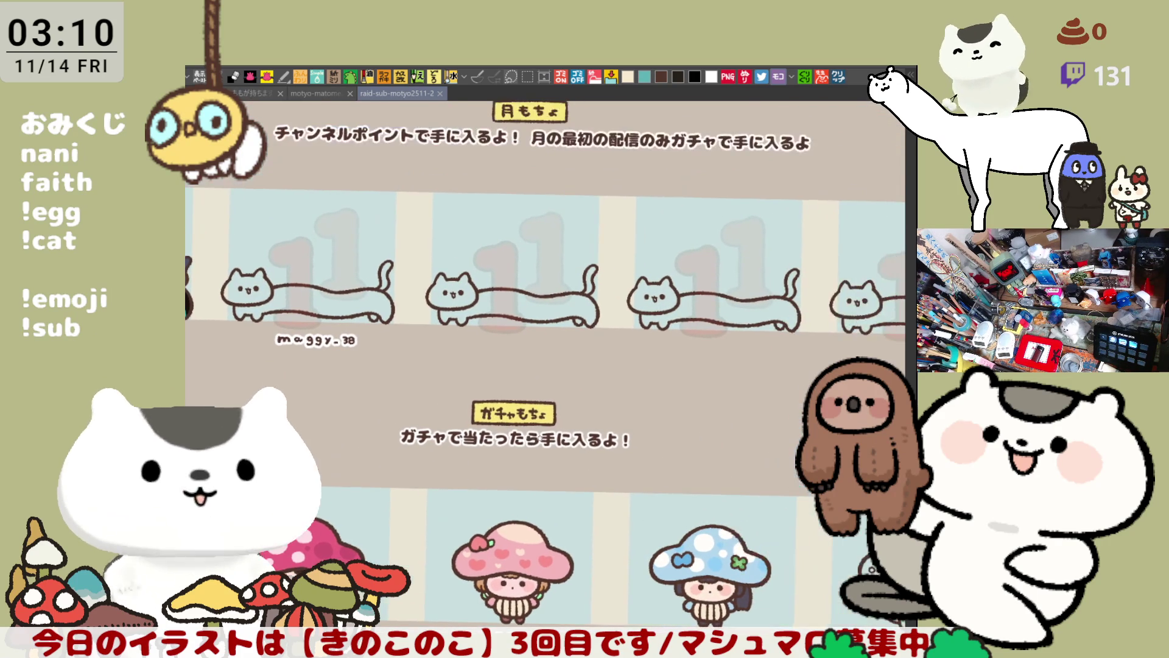
drag(629, 430, 666, 452)
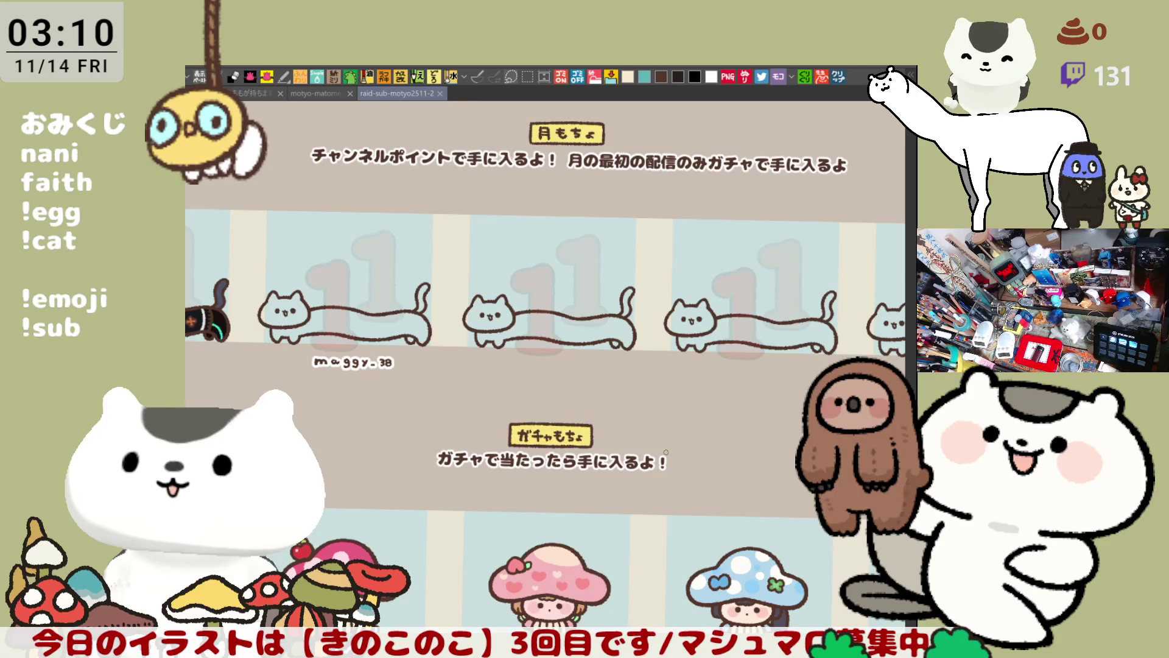
scroll(631, 443, up, 1)
scroll(512, 402, up, 2)
scroll(412, 366, up, 2)
scroll(329, 329, up, 2)
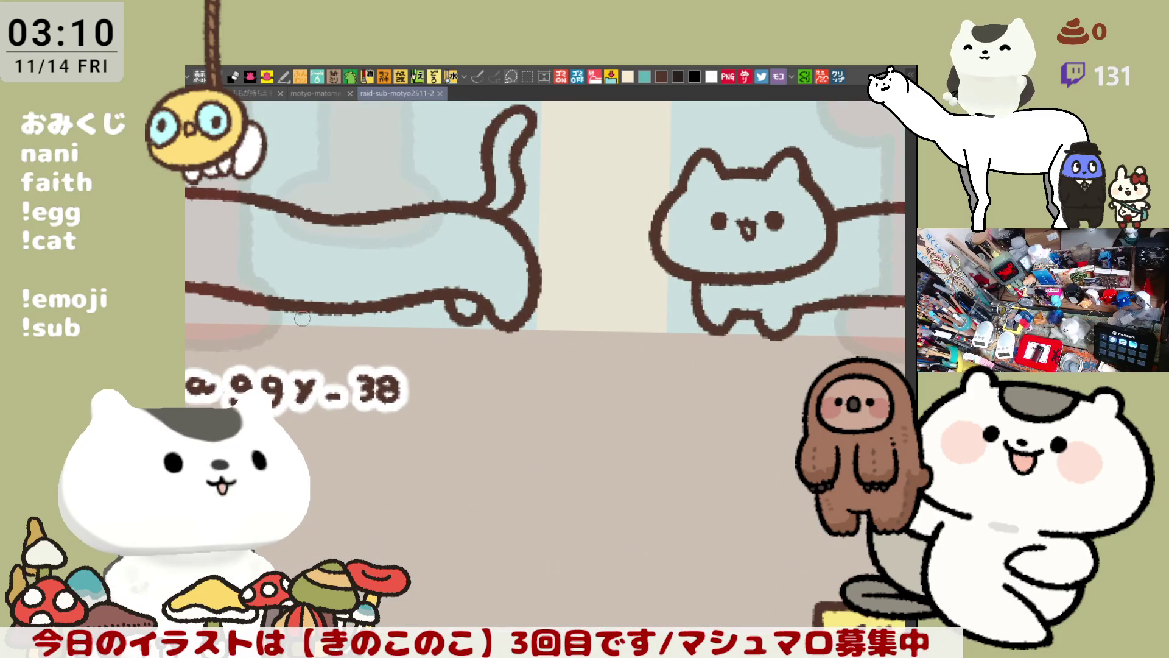
drag(550, 311, 301, 321)
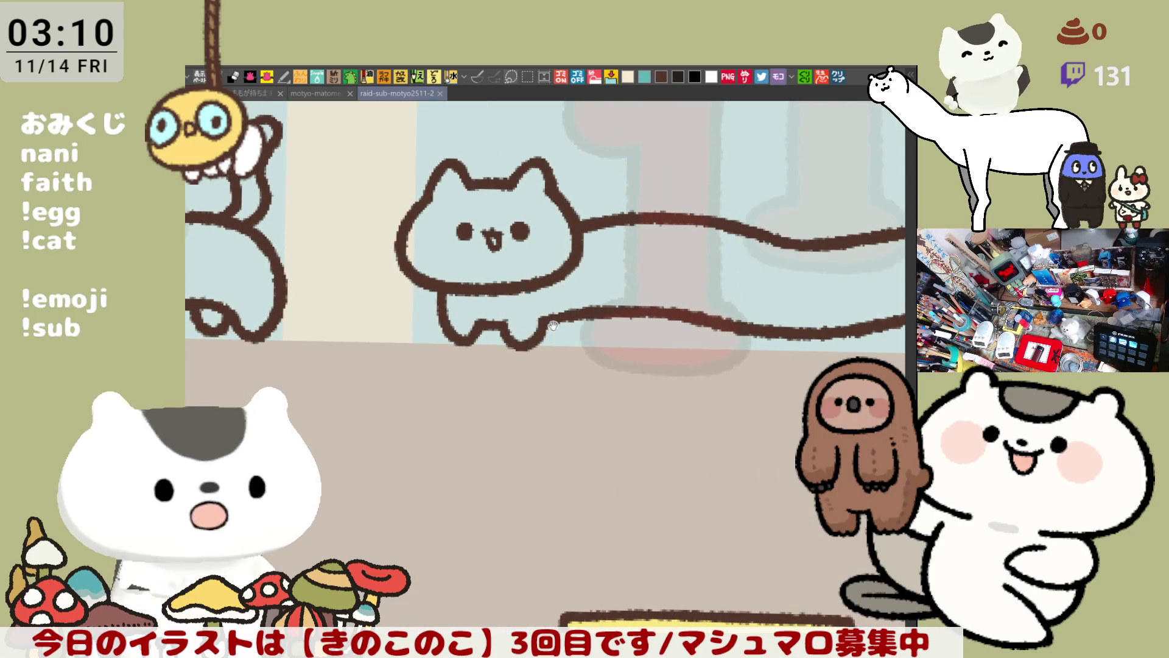
drag(606, 329, 447, 335)
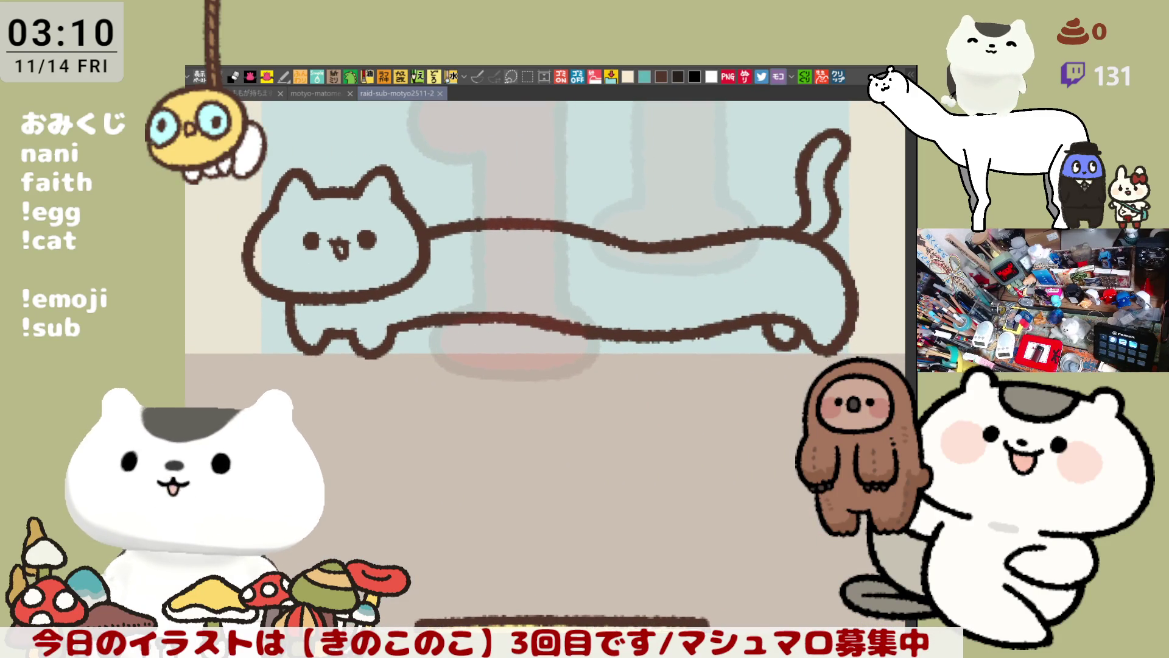
scroll(613, 295, down, 3)
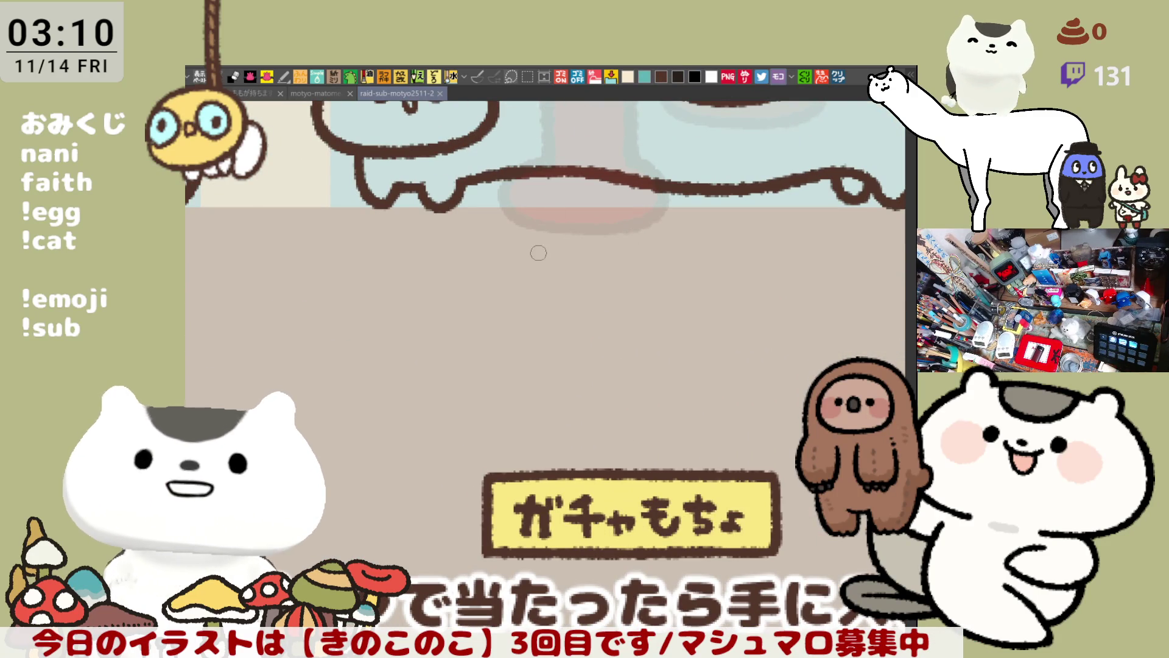
scroll(550, 282, up, 1)
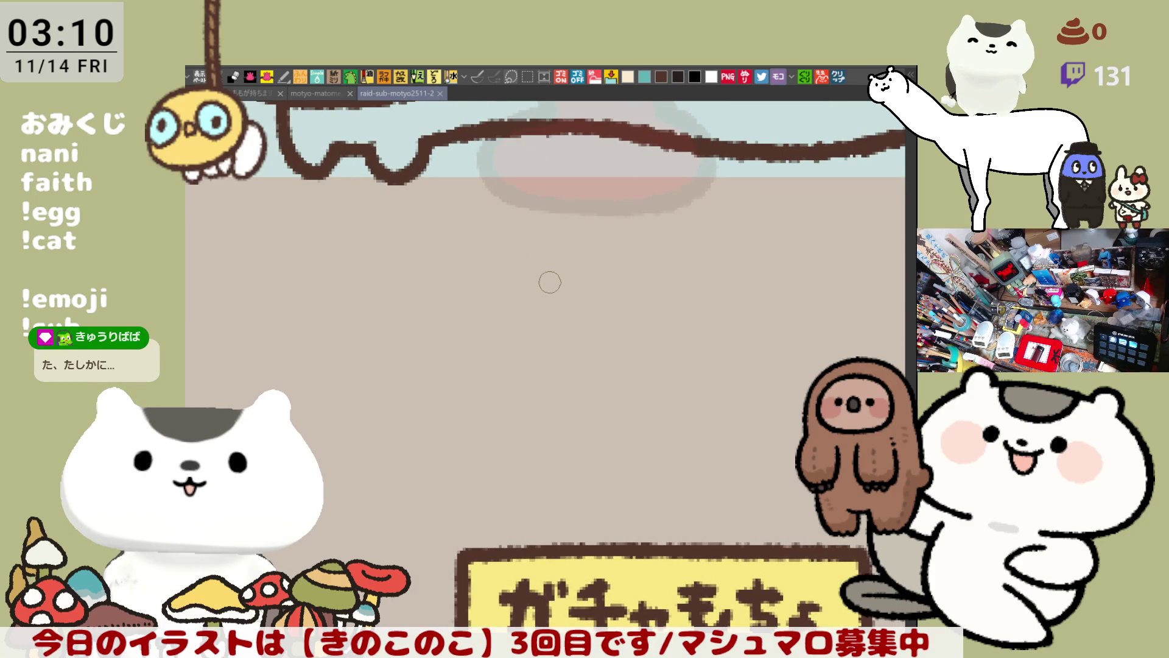
Letter the supporter's name character by character in outlined brown beneath the third long cat.
mouse_move(517, 256)
mouse_down()
mouse_move(555, 254)
mouse_move(552, 301)
mouse_move(627, 286)
mouse_move(610, 303)
mouse_up()
click(596, 279)
mouse_move(654, 250)
mouse_down()
mouse_move(681, 257)
mouse_move(684, 280)
mouse_move(670, 293)
mouse_up()
drag(723, 256, 735, 285)
mouse_move(777, 253)
mouse_down()
mouse_move(772, 290)
mouse_move(815, 253)
mouse_move(824, 302)
mouse_move(634, 288)
mouse_move(655, 263)
mouse_move(687, 305)
mouse_move(731, 275)
mouse_move(728, 309)
mouse_up()
drag(732, 259, 744, 273)
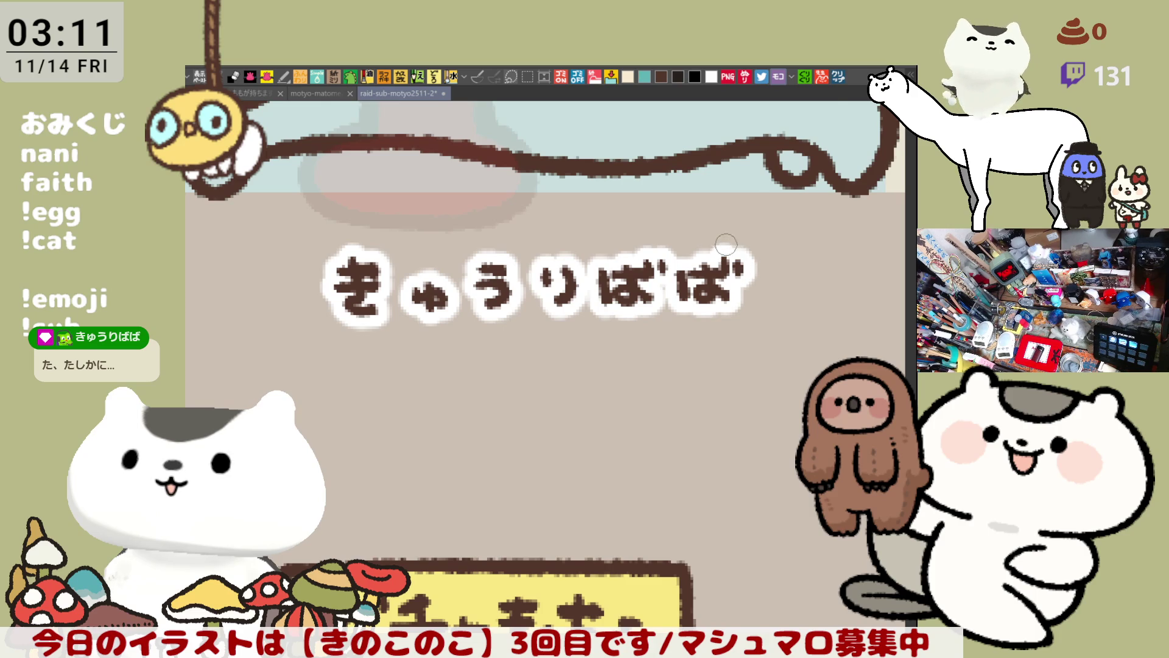
scroll(726, 246, down, 2)
scroll(726, 238, down, 2)
scroll(728, 220, down, 1)
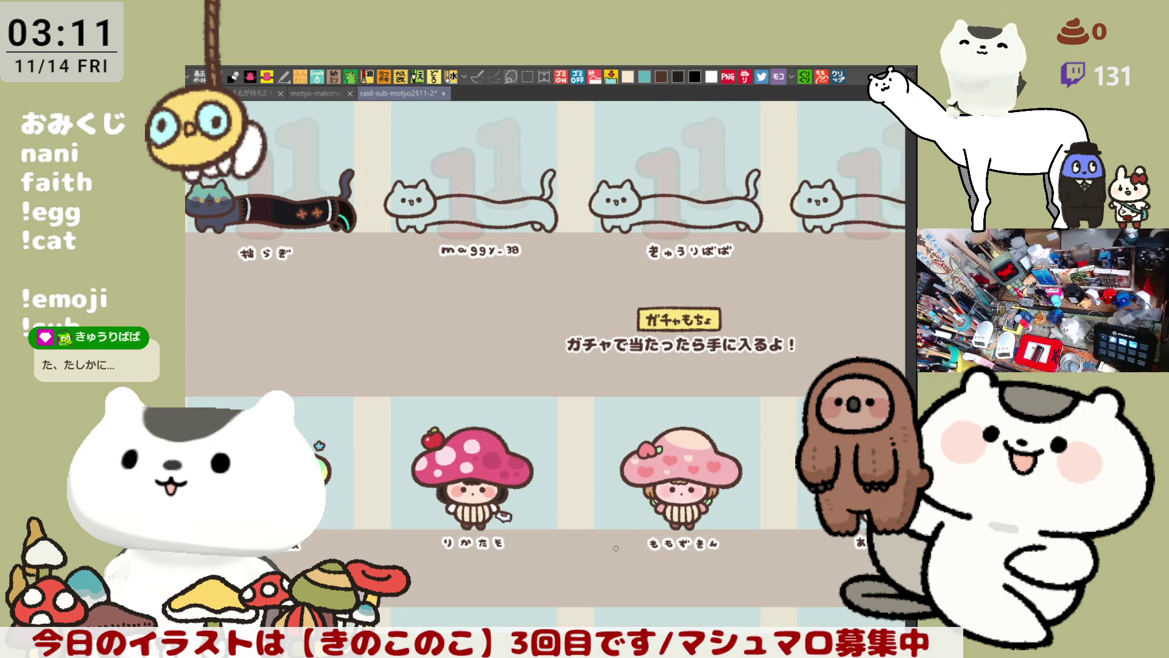
scroll(612, 535, down, 1)
scroll(605, 508, down, 2)
scroll(599, 475, down, 2)
scroll(587, 440, right, 1)
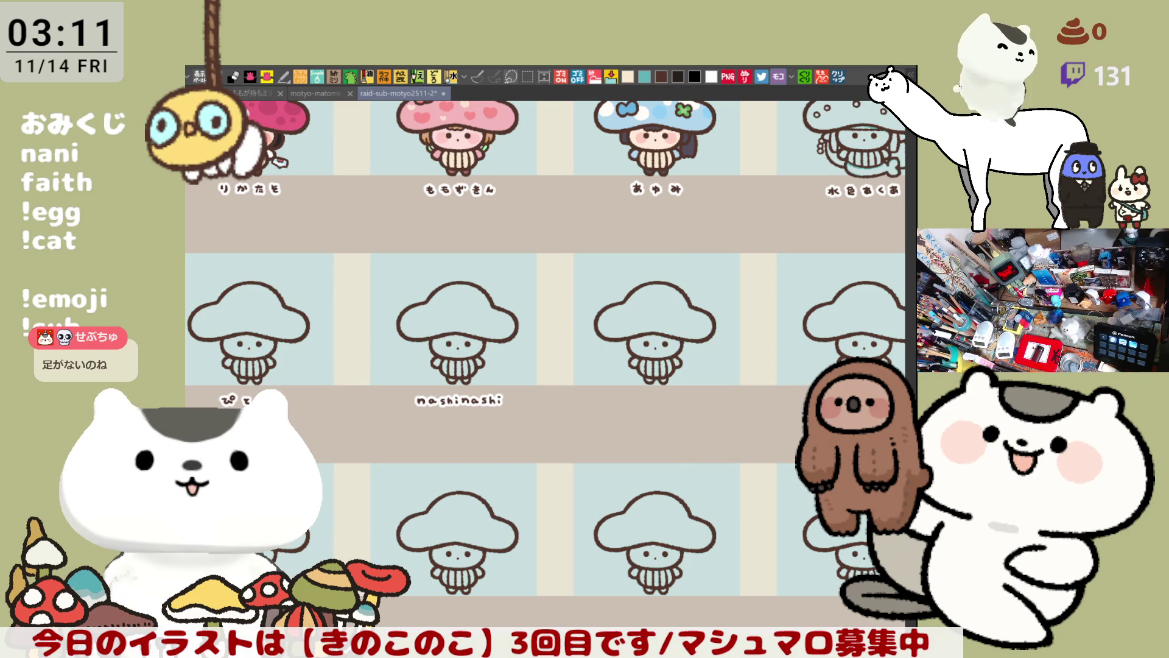
Switch to the イラスト cat illustration document.
click(840, 79)
scroll(643, 402, up, 2)
scroll(643, 402, up, 2)
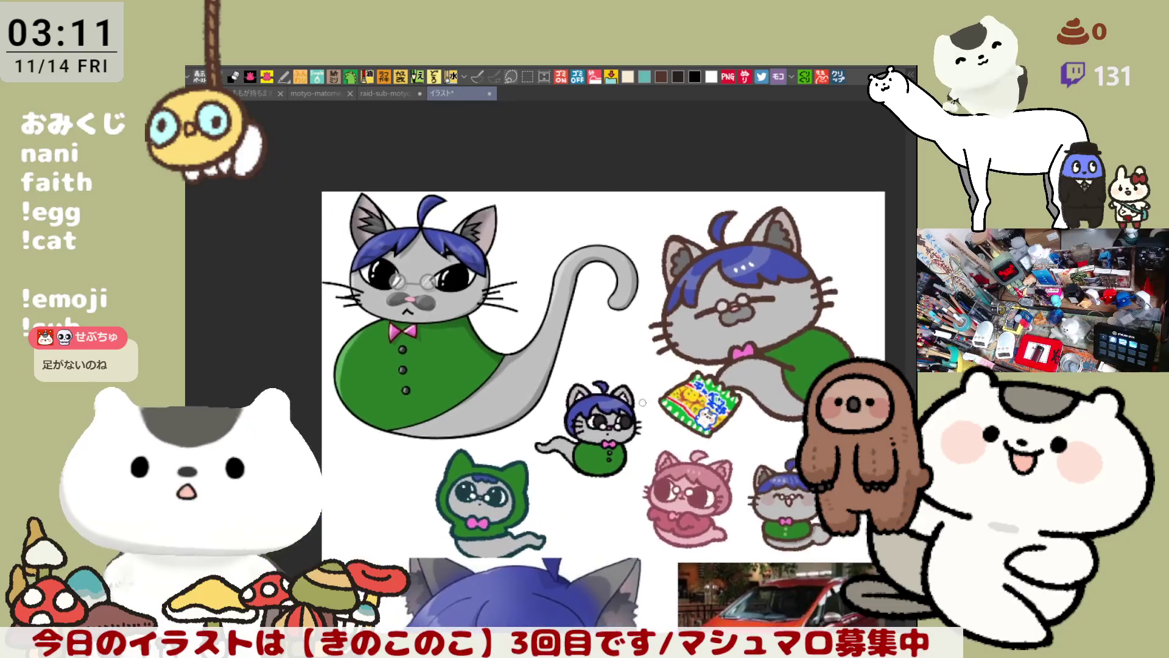
scroll(643, 402, up, 2)
scroll(544, 320, up, 1)
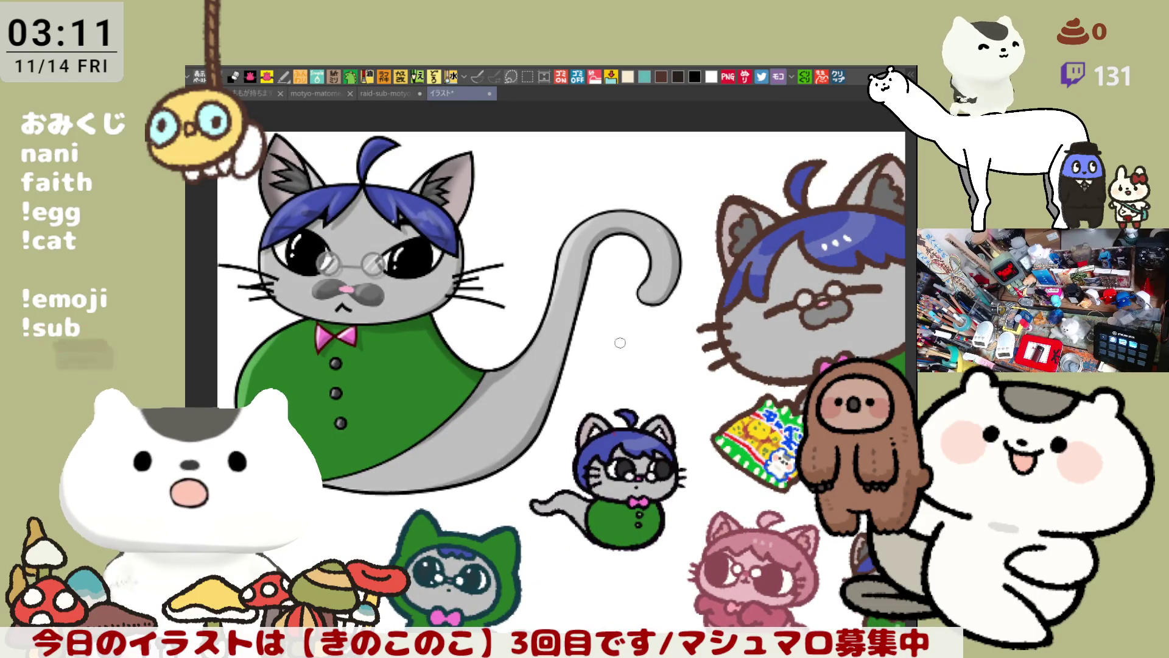
scroll(622, 344, down, 2)
scroll(639, 361, right, 2)
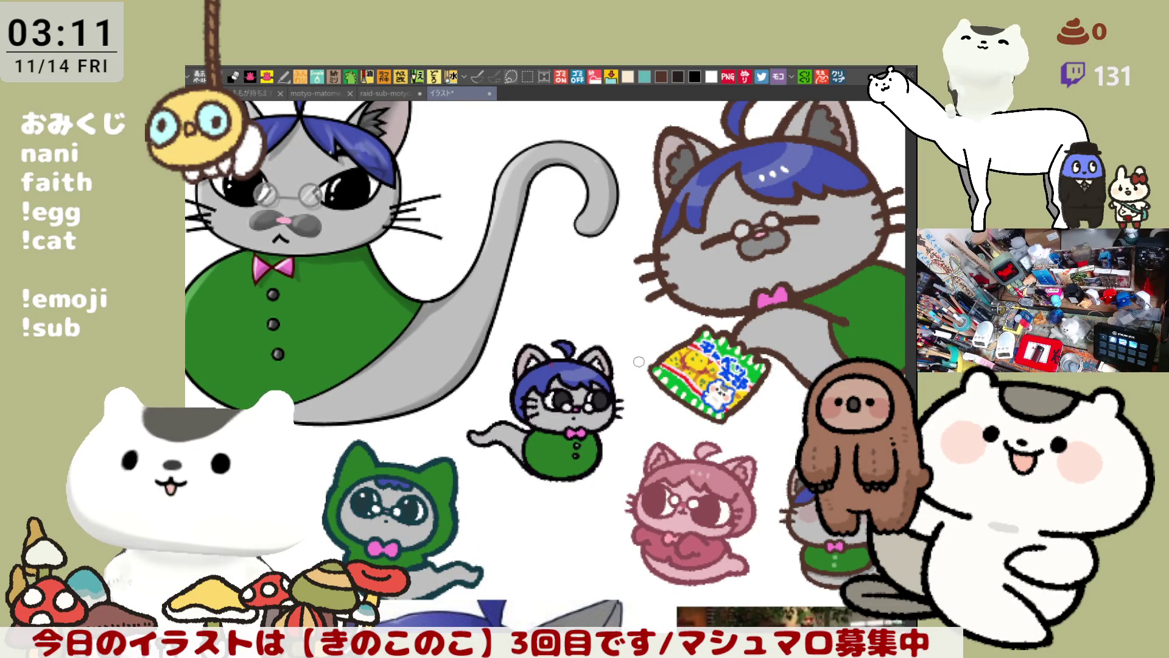
scroll(639, 360, down, 1)
scroll(631, 394, down, 3)
scroll(623, 429, down, 2)
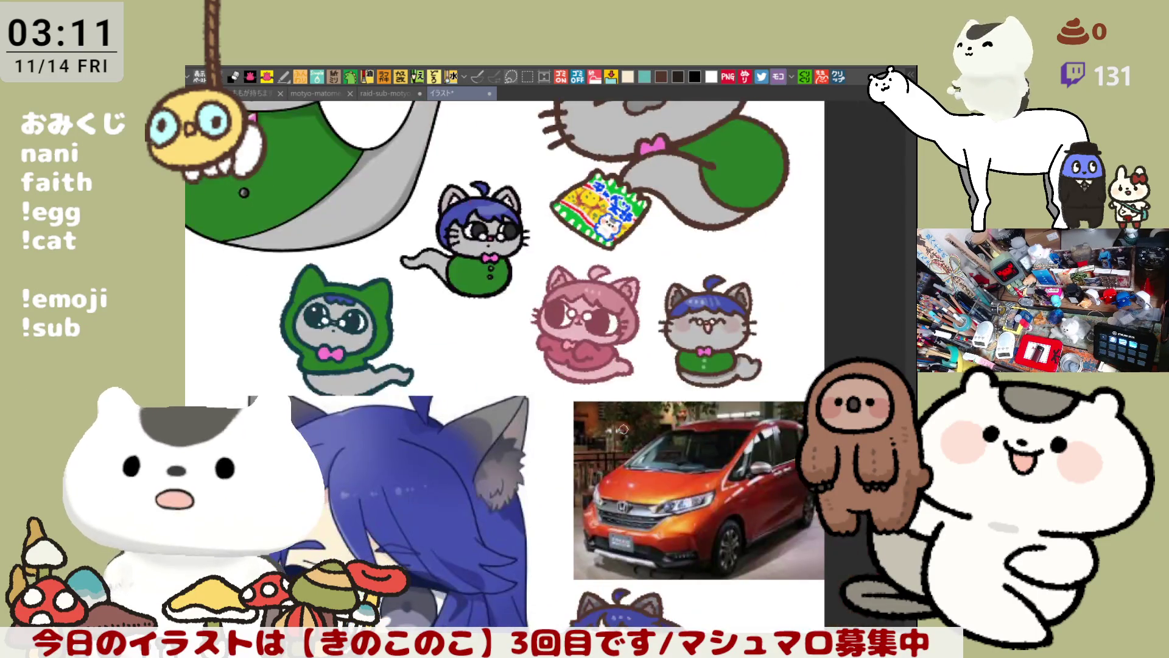
scroll(603, 403, up, 3)
scroll(593, 363, up, 1)
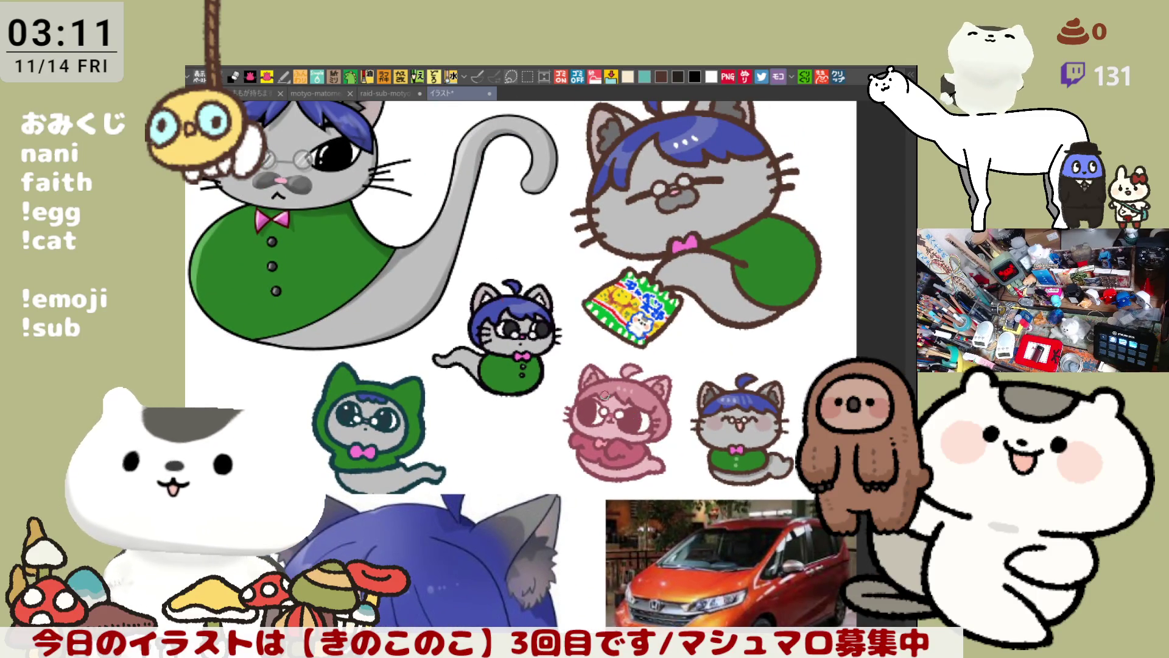
scroll(604, 394, up, 2)
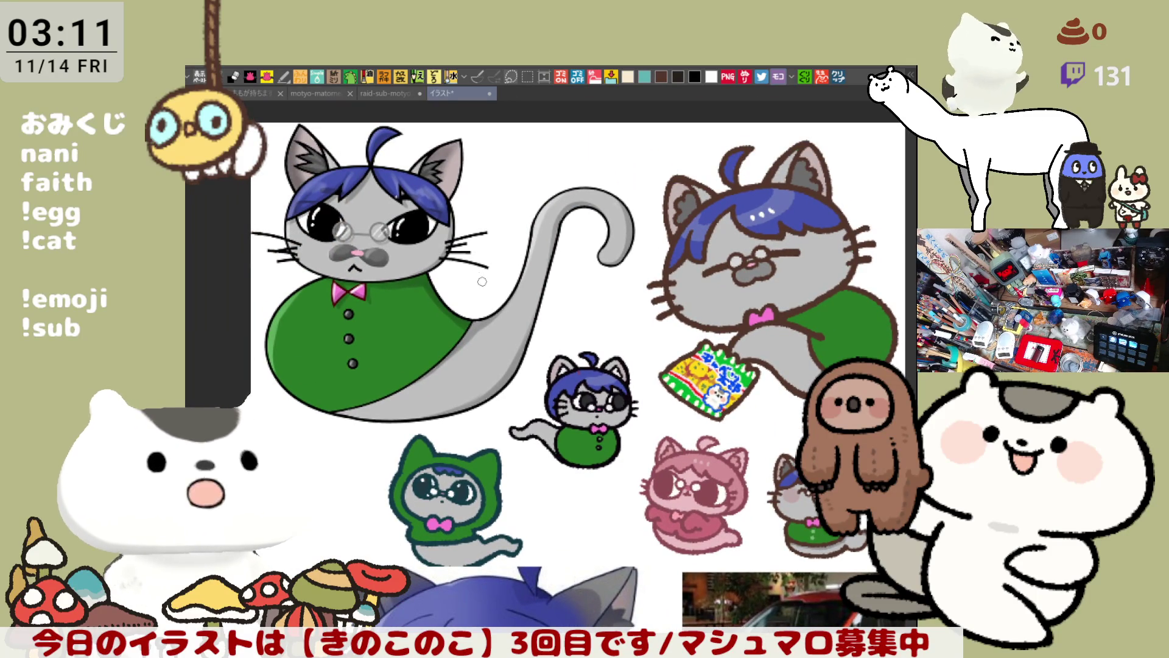
scroll(533, 302, down, 1)
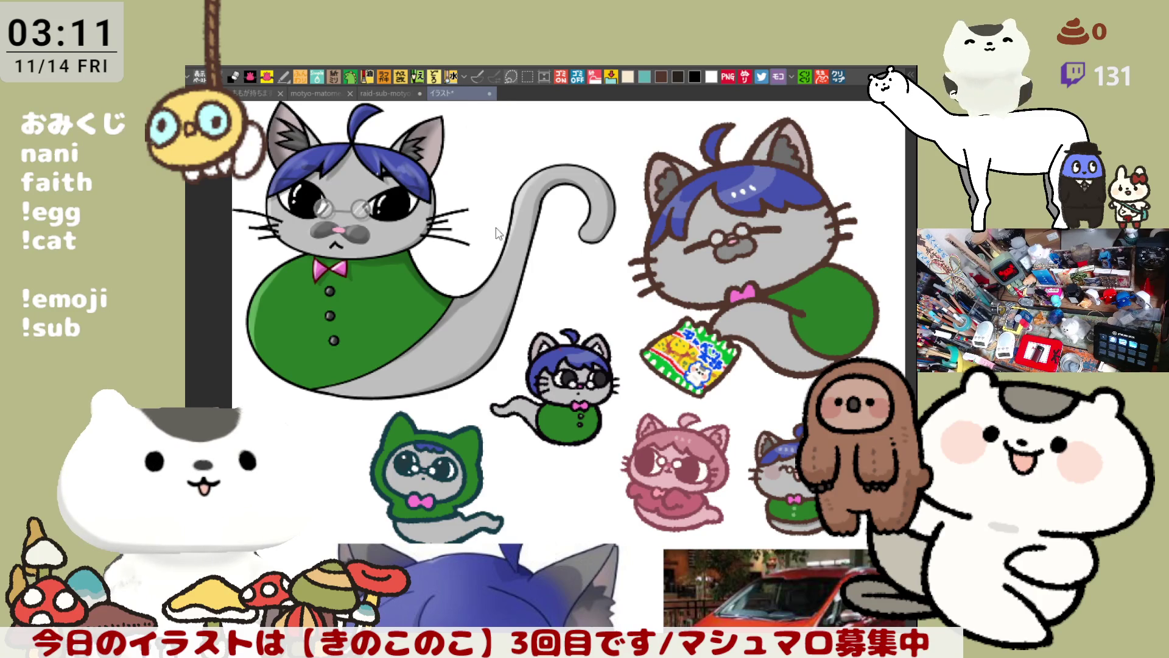
Make the mushroom subscriber sheet active and bring the unlabelled mushroom rows into view.
click(393, 93)
drag(514, 311, 455, 412)
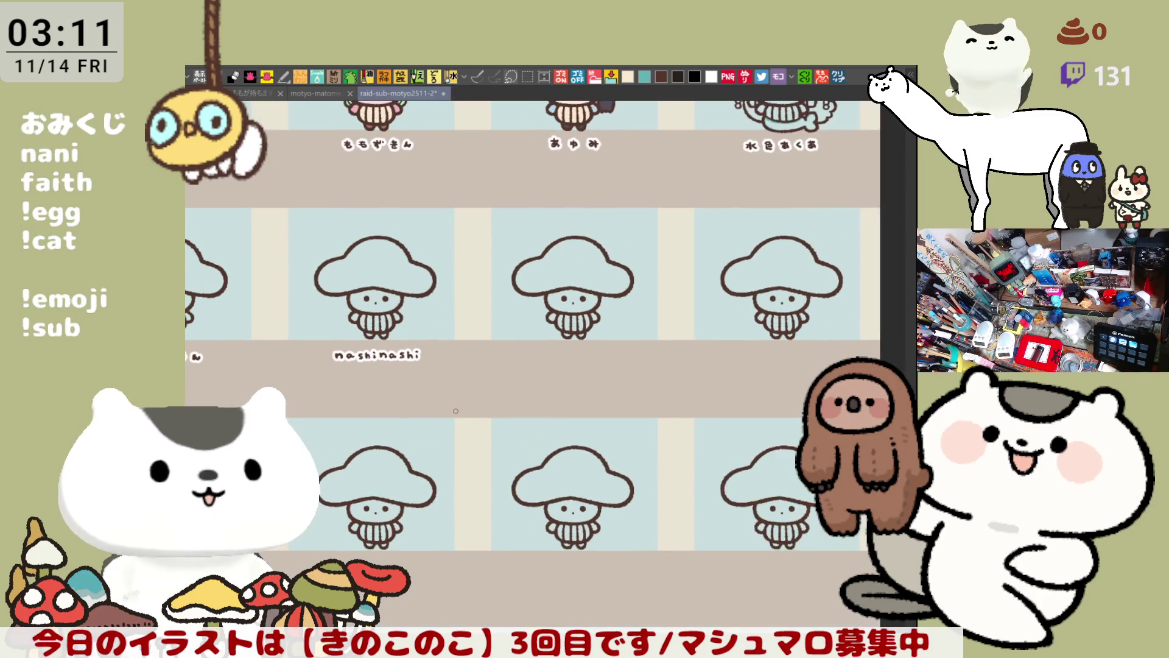
scroll(753, 416, up, 5)
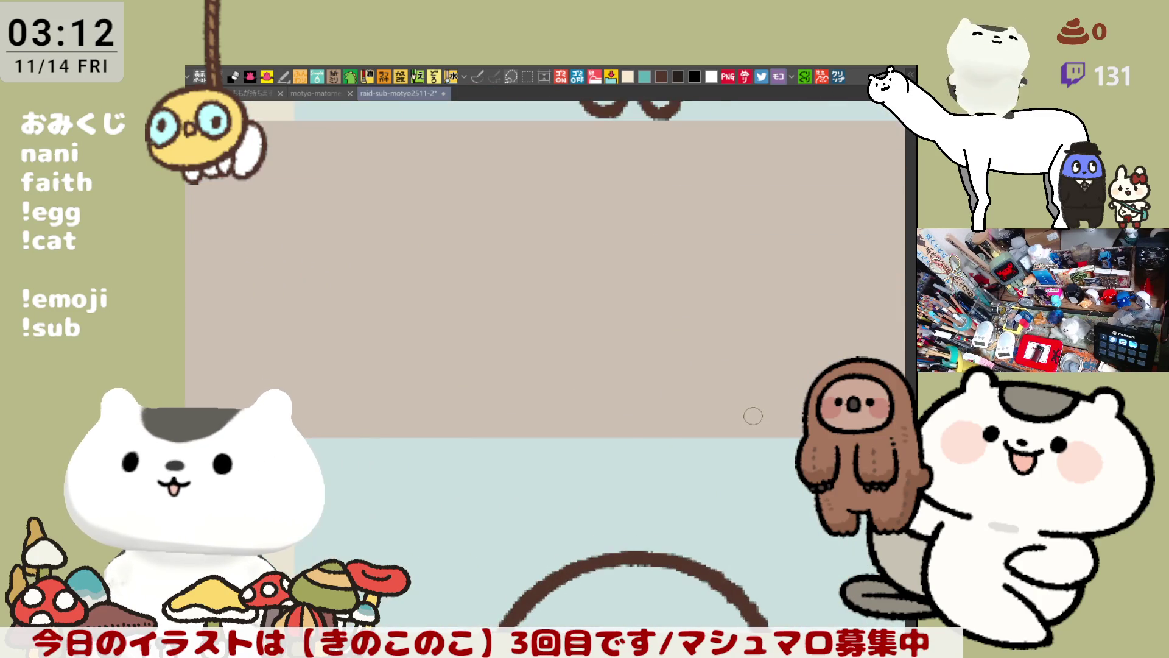
scroll(752, 416, down, 1)
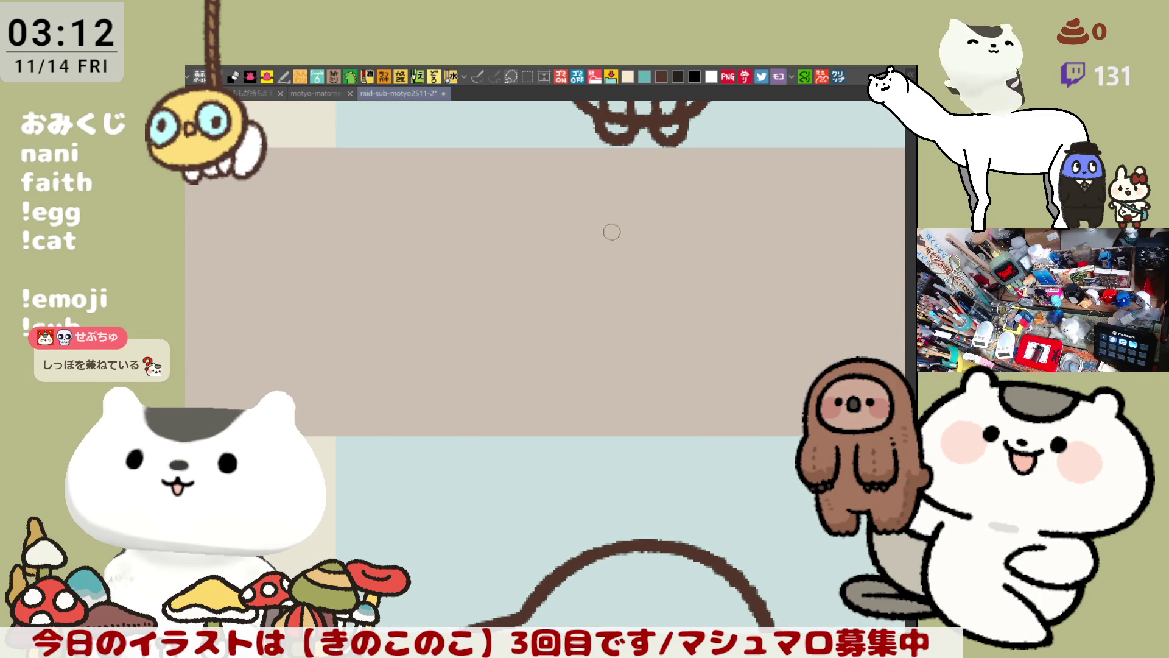
Letter し and あ in brown under the blank mushroom beside the nashinashi label.
drag(569, 190, 594, 203)
key(ctrl+z)
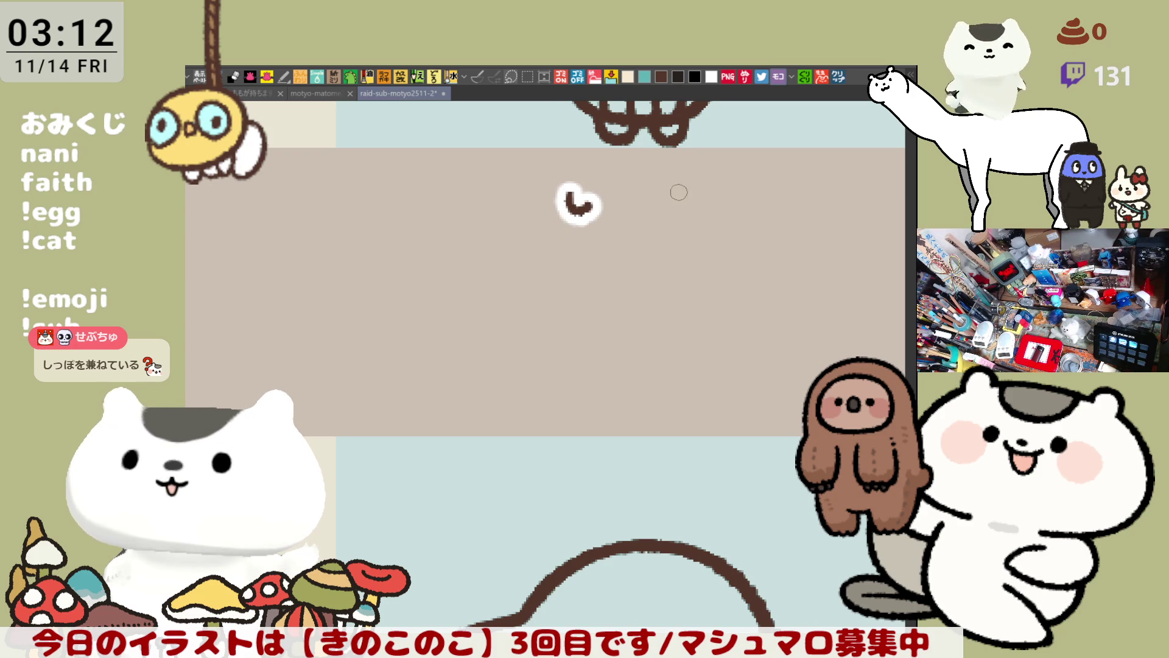
mouse_move(664, 196)
mouse_down()
mouse_move(704, 193)
mouse_move(678, 227)
mouse_up()
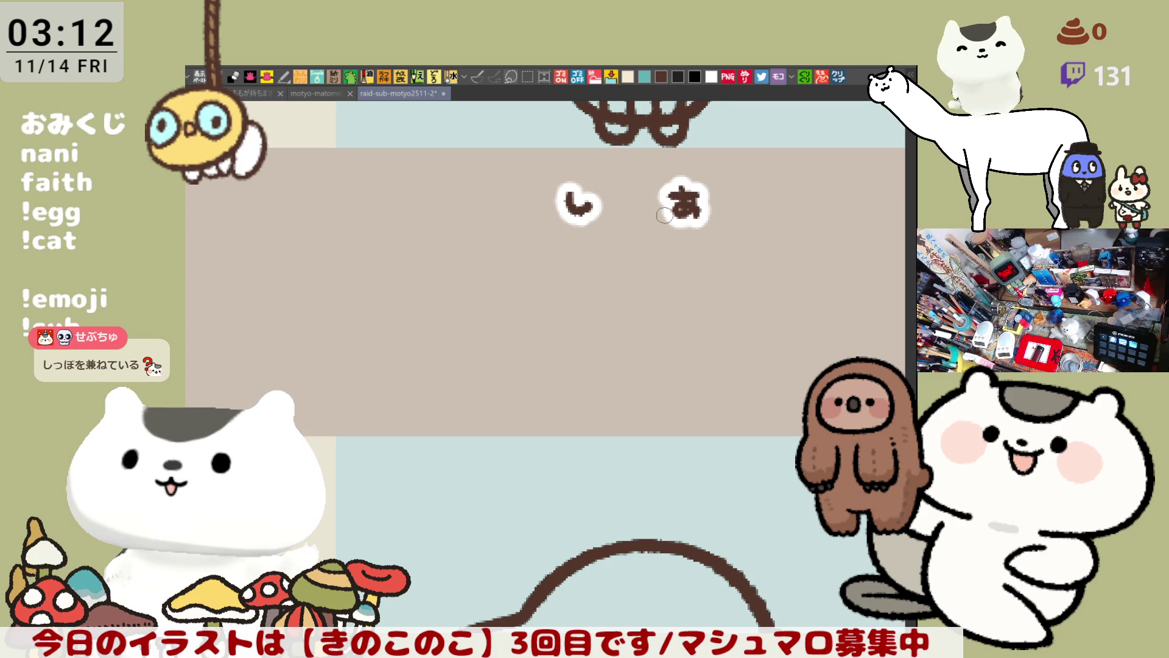
scroll(640, 204, down, 3)
scroll(567, 182, down, 2)
scroll(512, 170, down, 2)
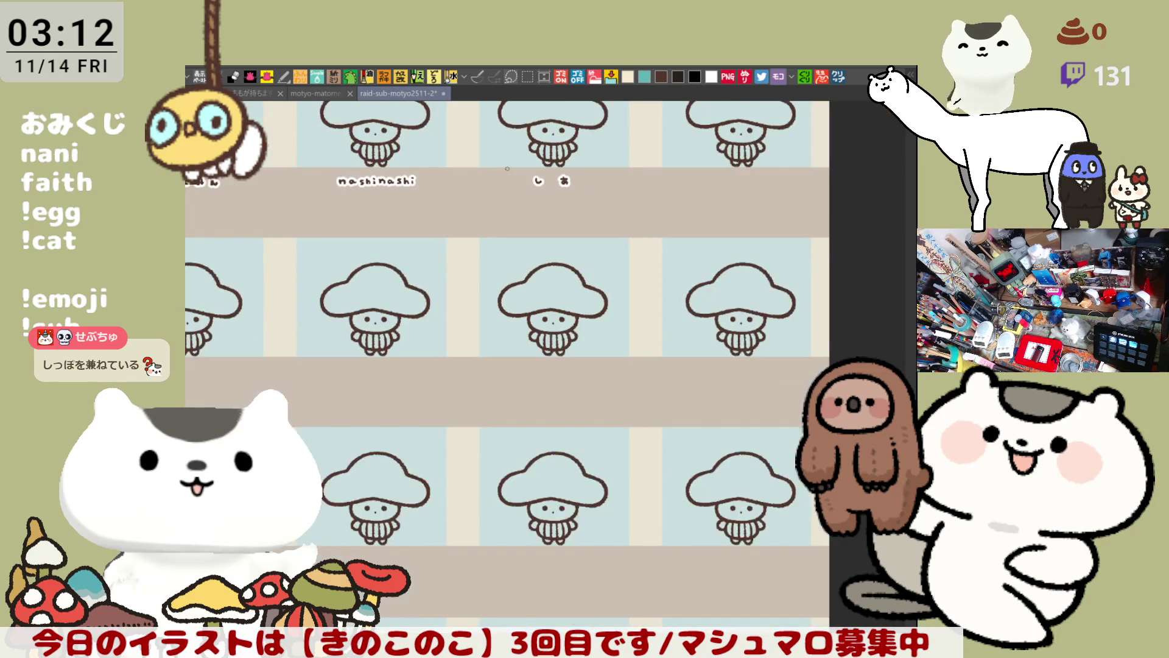
scroll(507, 169, down, 2)
drag(507, 168, 589, 386)
scroll(589, 387, up, 2)
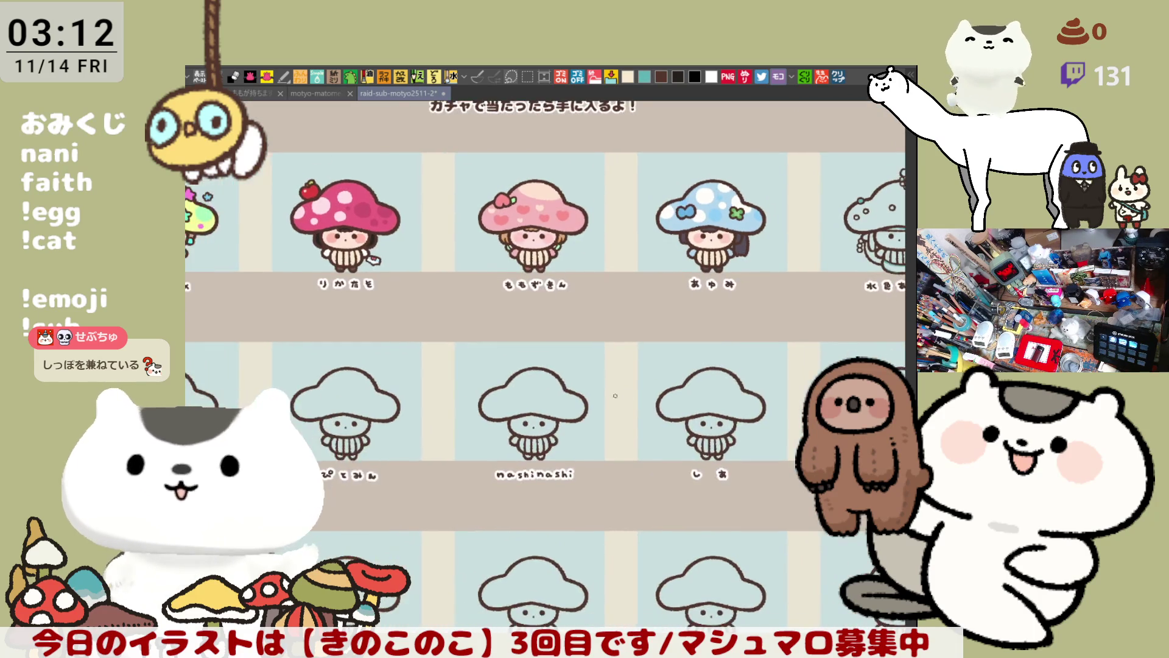
scroll(589, 386, up, 1)
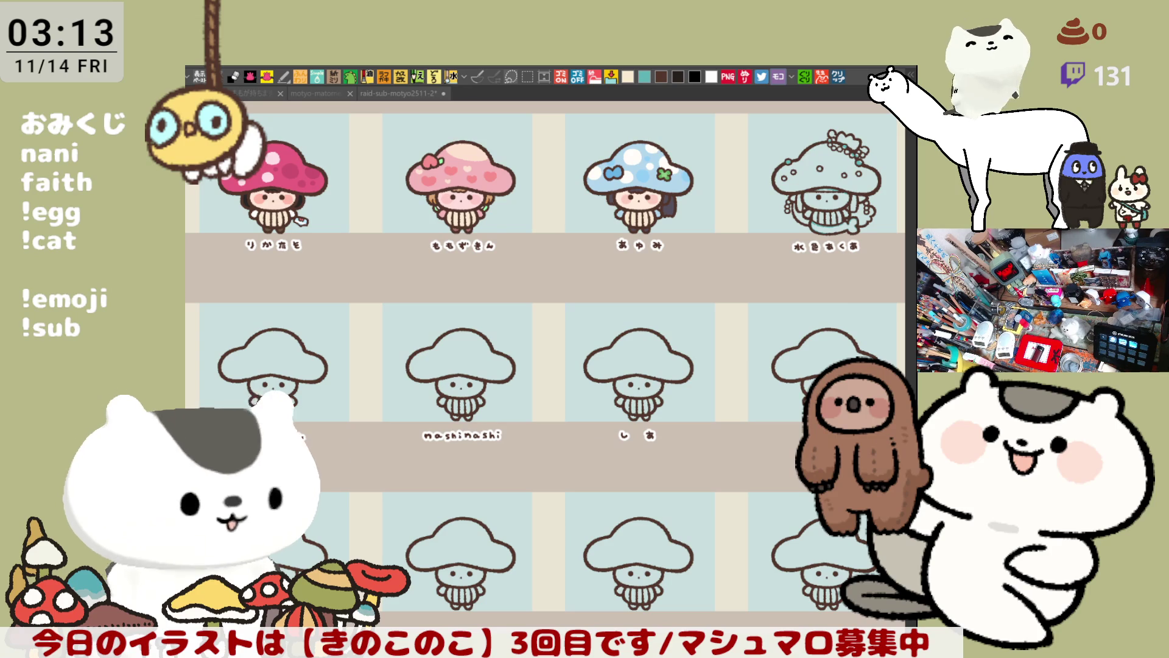
scroll(567, 355, up, 2)
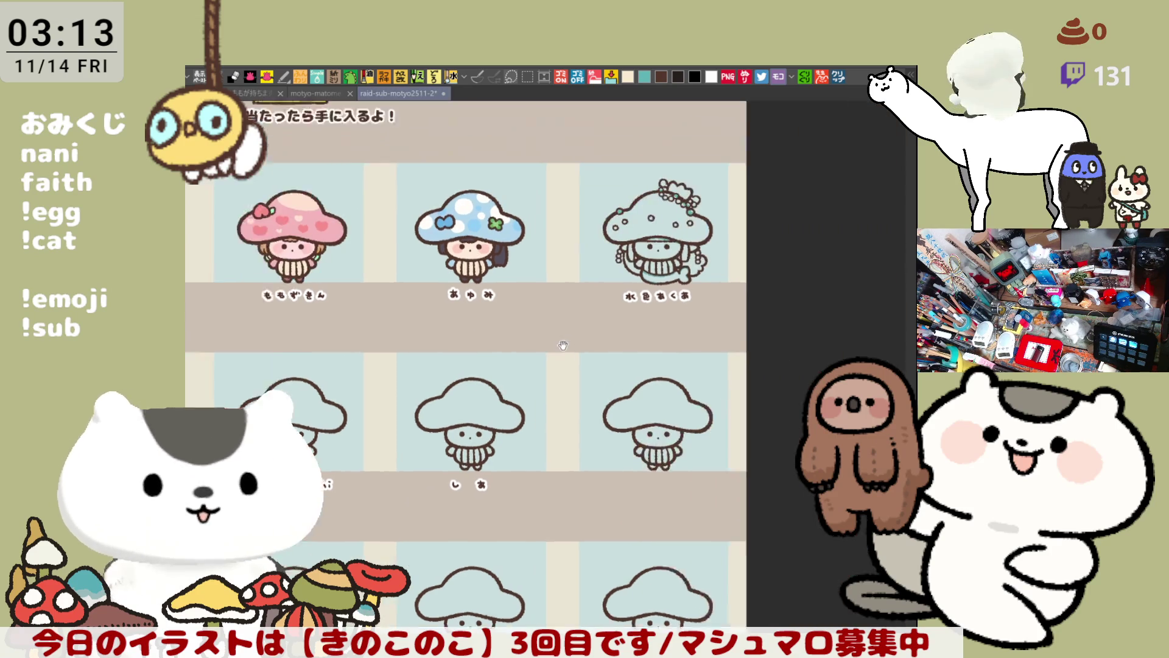
scroll(585, 343, up, 2)
scroll(603, 334, up, 2)
scroll(627, 321, up, 2)
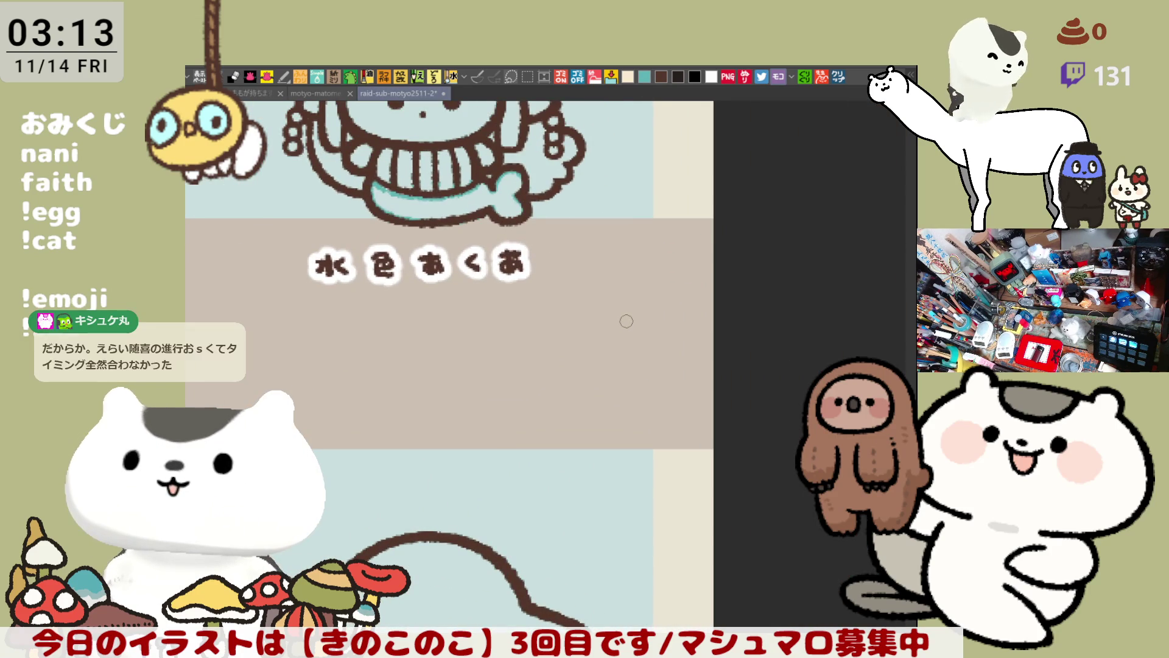
drag(626, 321, 616, 469)
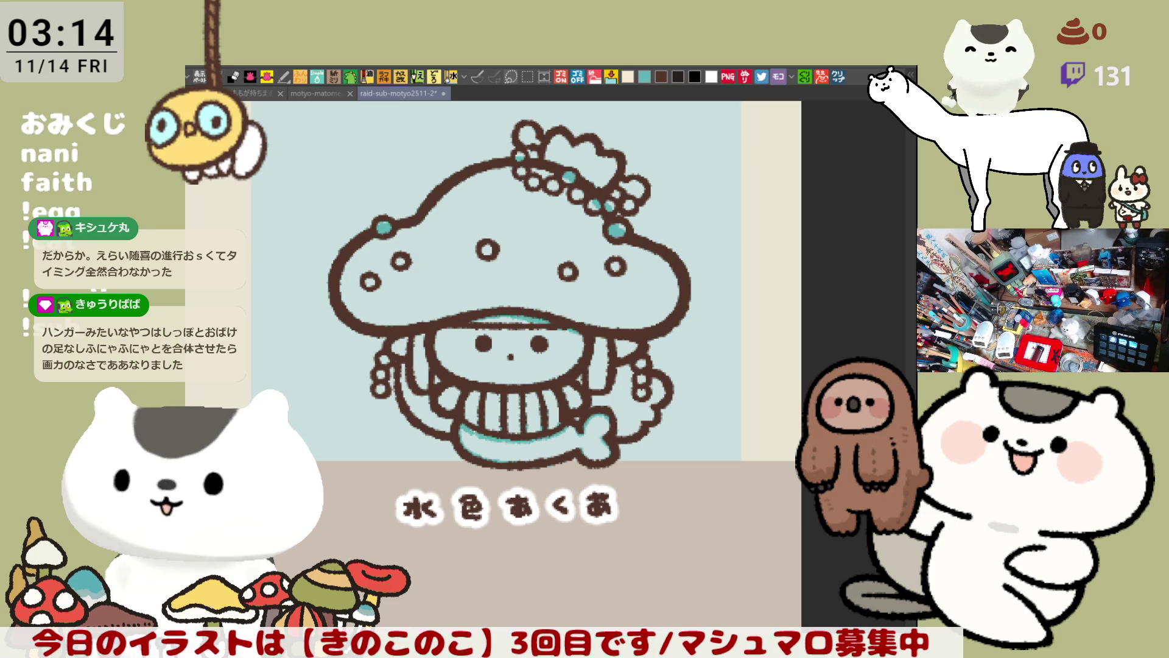
Paint teal along the 水色あくあ cap's upper-left edge and fill a bubble there with teal.
drag(718, 421, 748, 488)
scroll(748, 487, up, 1)
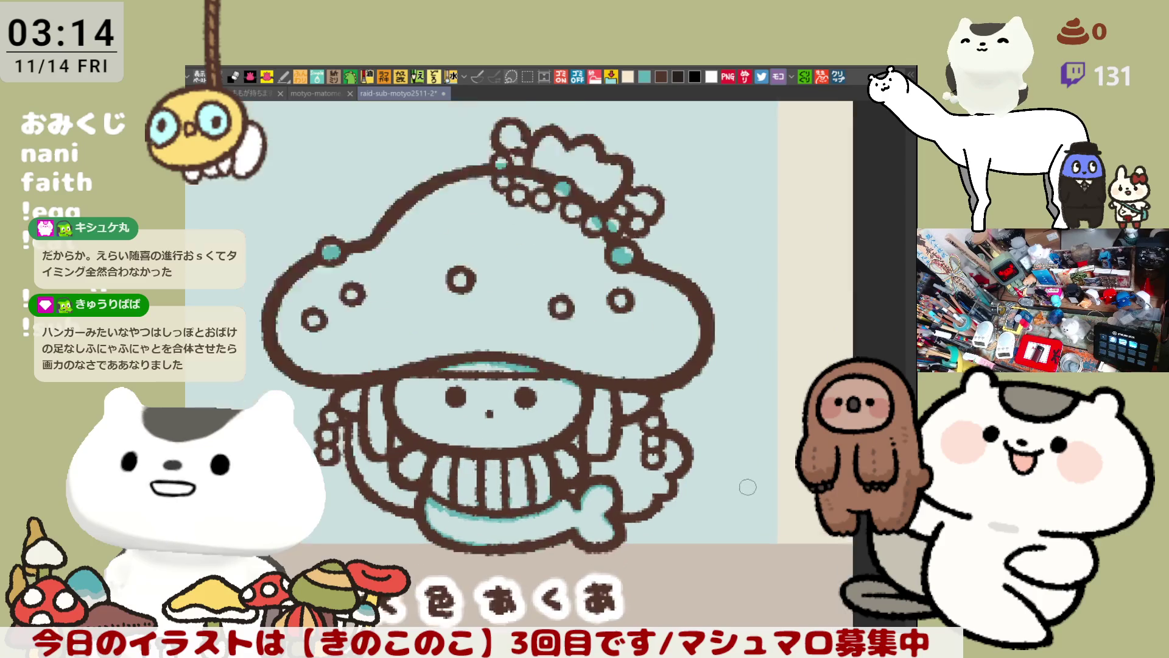
scroll(741, 481, up, 1)
scroll(741, 481, down, 1)
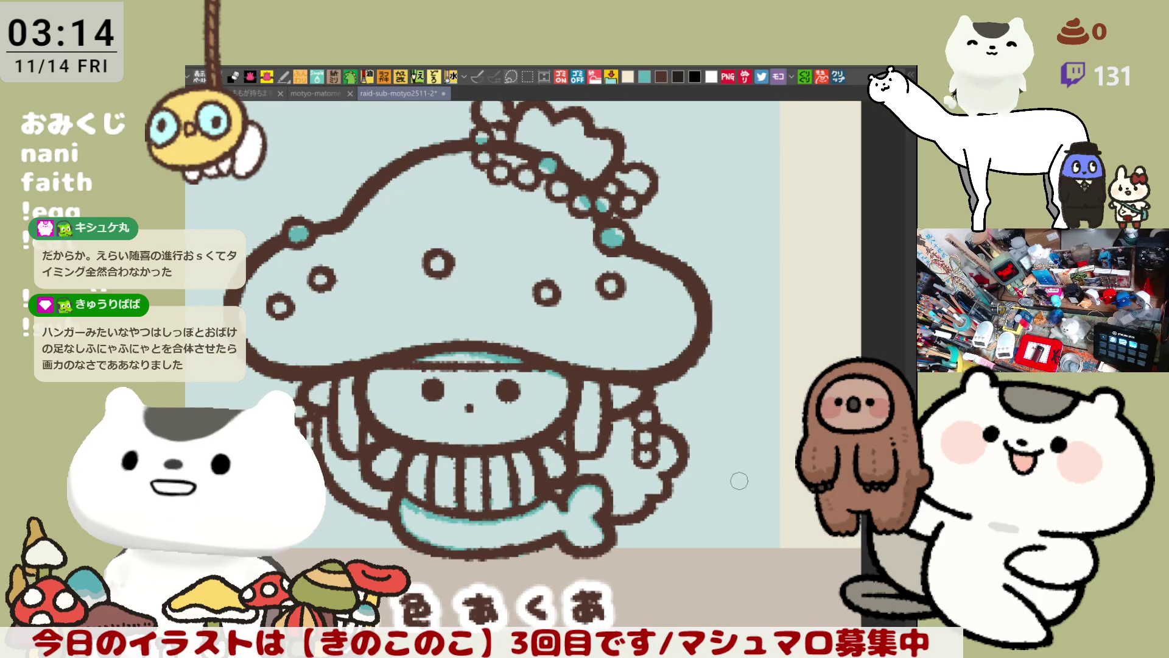
scroll(740, 481, down, 1)
scroll(480, 312, up, 1)
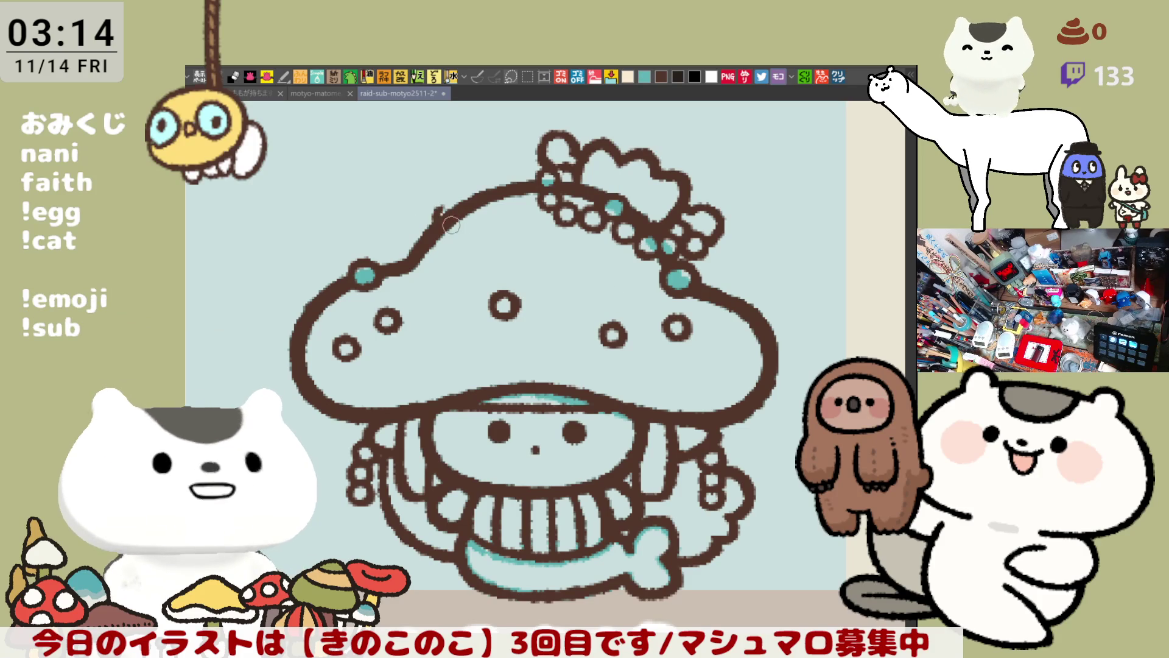
drag(464, 211, 432, 228)
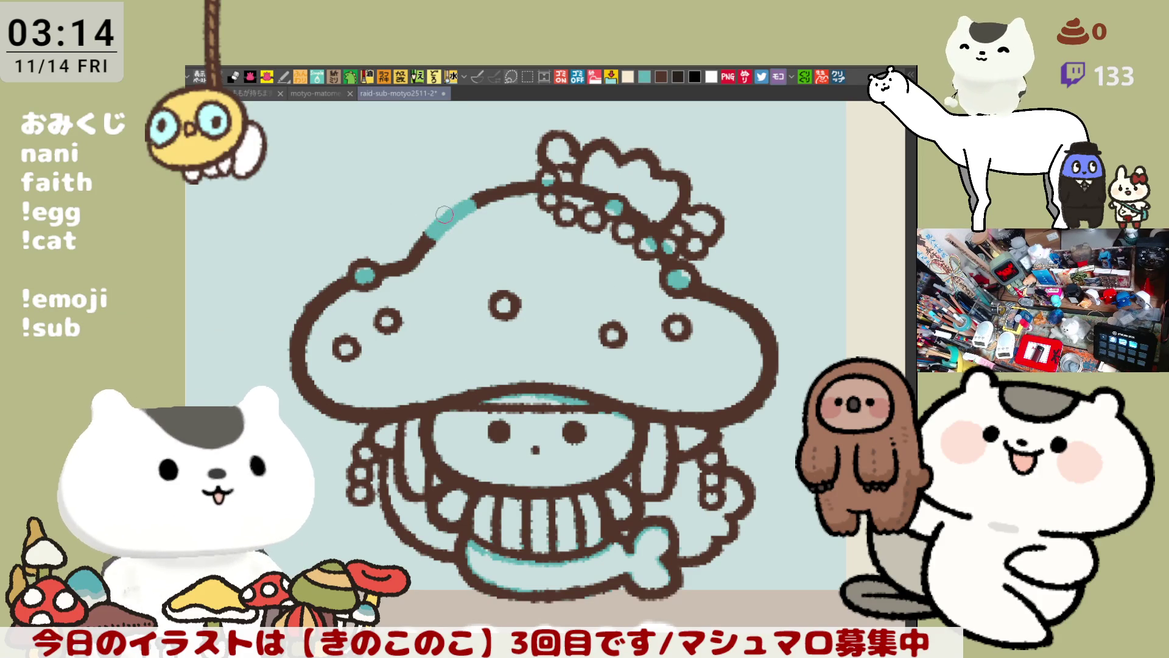
mouse_move(441, 220)
mouse_down()
mouse_move(470, 213)
mouse_move(447, 183)
mouse_move(471, 213)
mouse_up()
key(ctrl+z)
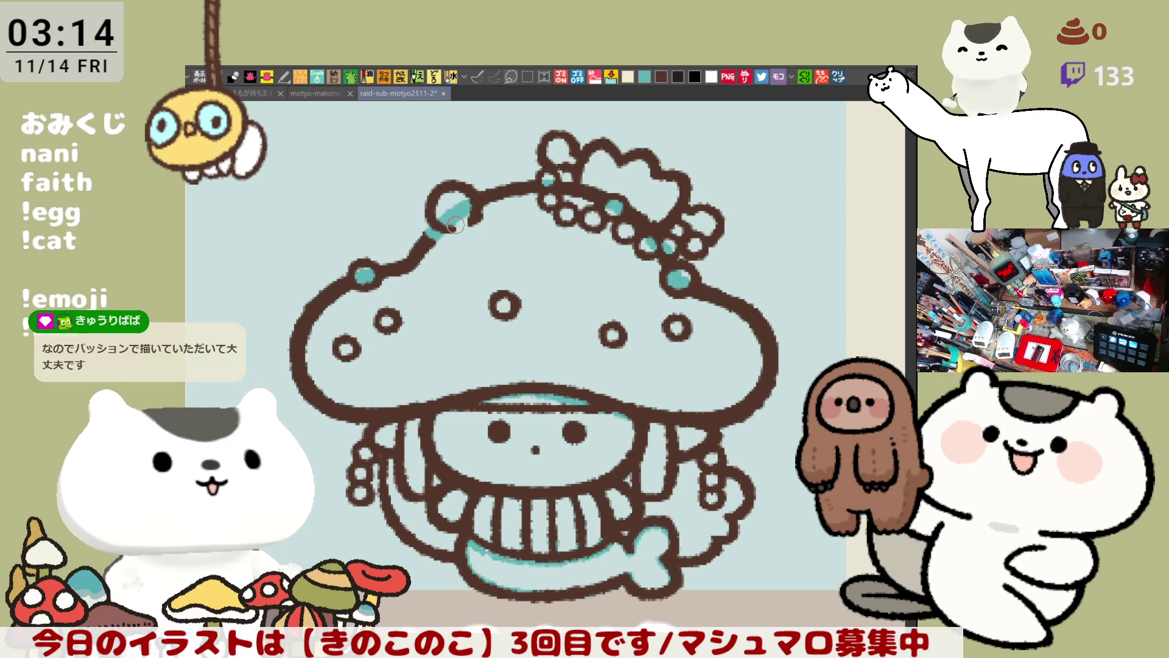
mouse_move(466, 206)
mouse_down()
mouse_move(442, 226)
mouse_move(472, 210)
mouse_up()
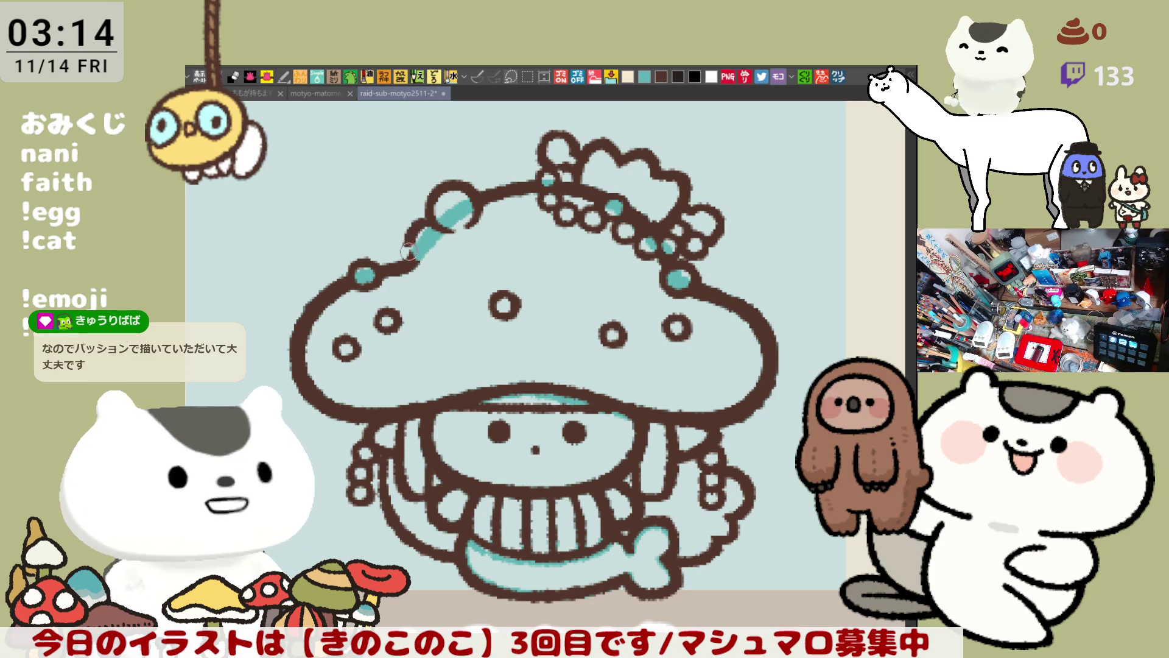
Redraw the brown outline arc around the upper-left cap bubble, undoing misshapen attempts.
drag(408, 234, 448, 263)
key(ctrl+z)
drag(409, 228, 450, 260)
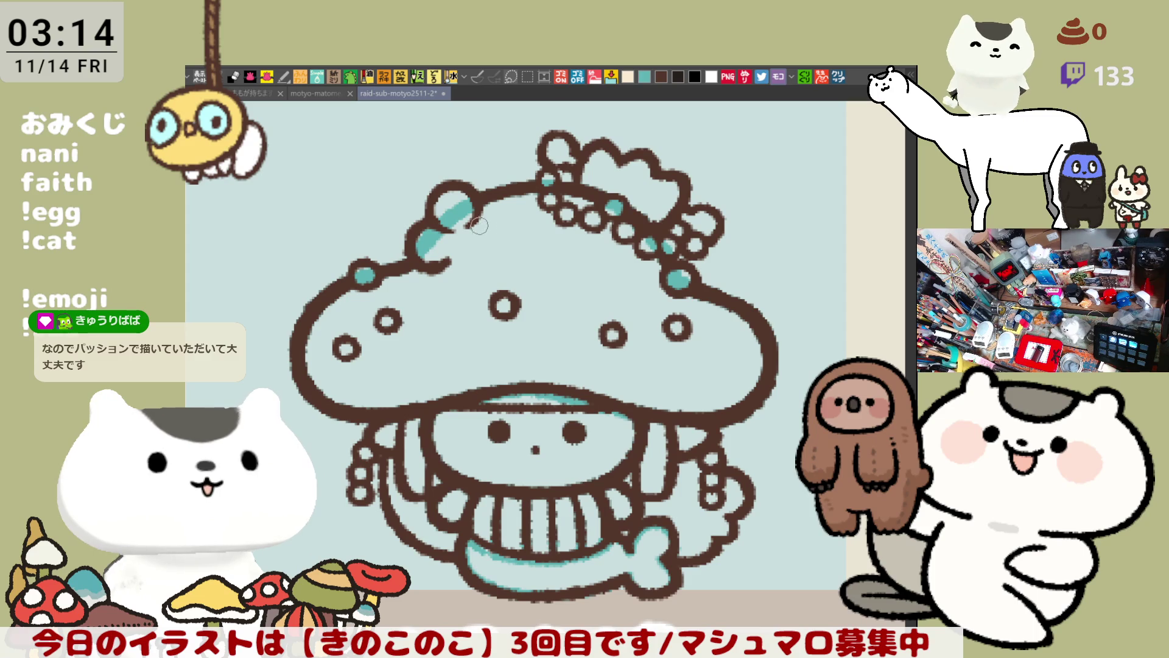
key(ctrl+z)
drag(422, 220, 446, 266)
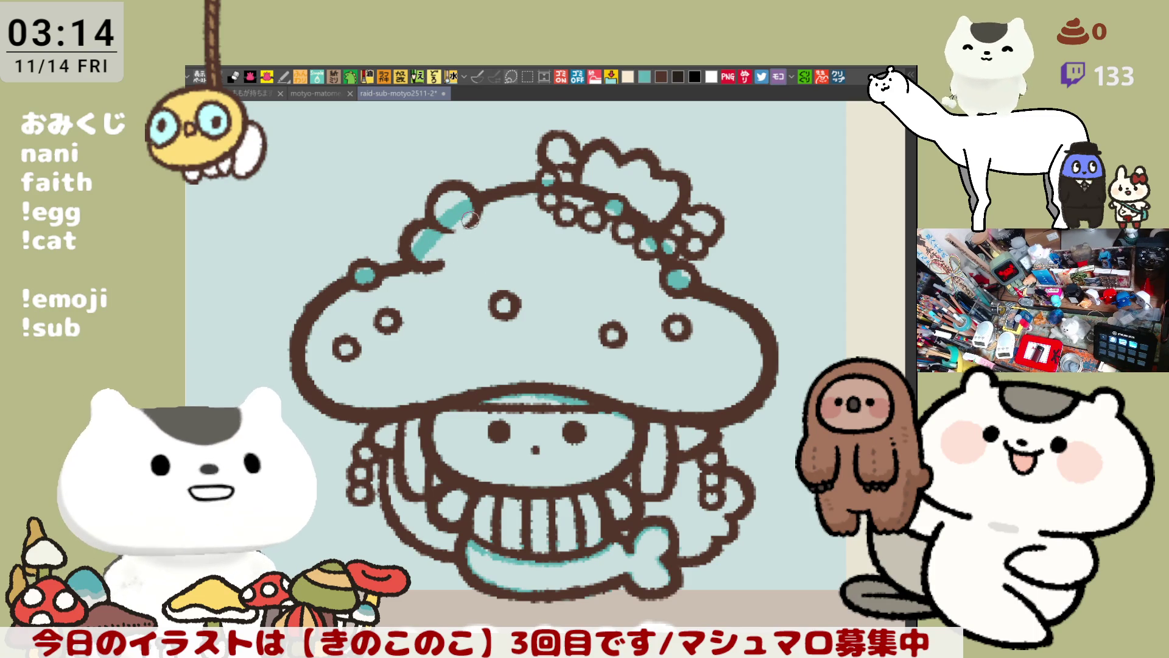
Retry the arc beside the bubble until it sits right and close the bubble into a rounded shape.
drag(478, 208, 476, 259)
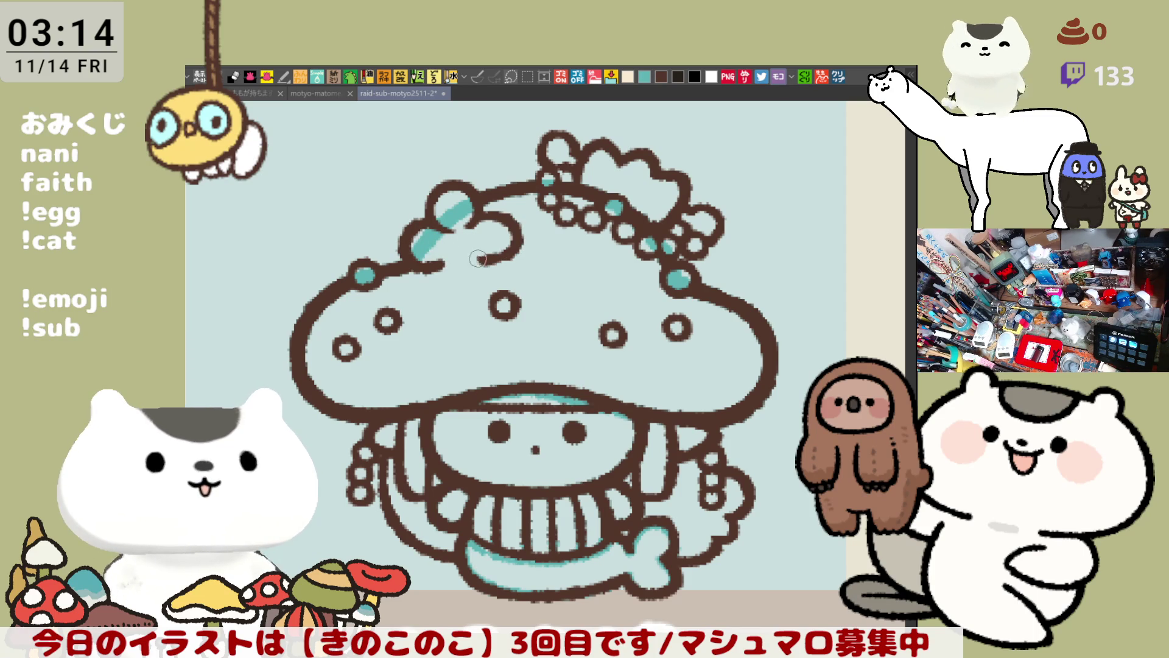
key(ctrl+z)
drag(477, 206, 480, 259)
key(ctrl+z)
drag(473, 212, 479, 259)
key(ctrl+z)
drag(477, 206, 479, 259)
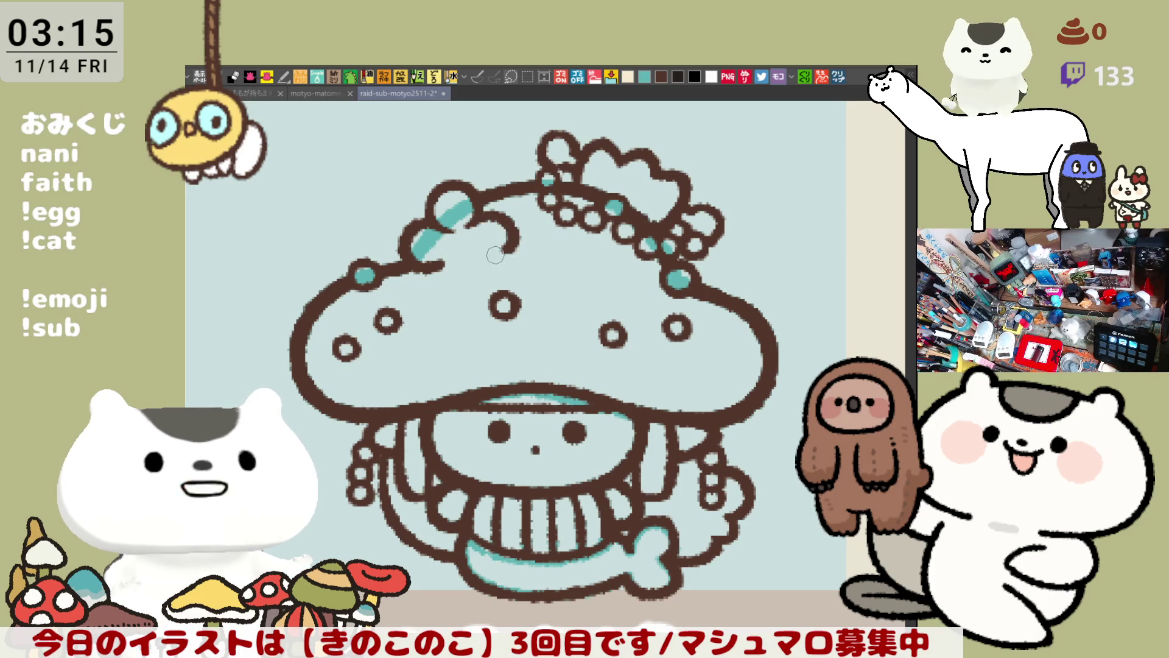
key(ctrl+z)
drag(477, 209, 479, 259)
key(ctrl+z)
mouse_move(477, 209)
mouse_down()
mouse_move(508, 223)
mouse_move(470, 258)
mouse_up()
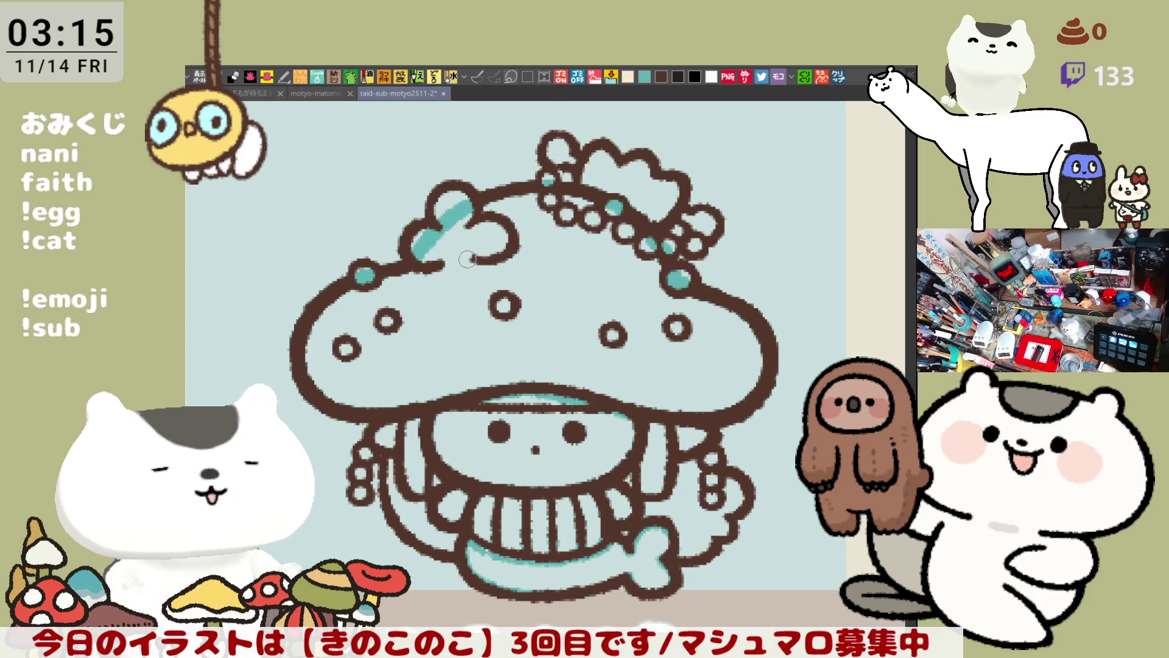
mouse_move(457, 234)
mouse_down()
mouse_move(446, 266)
mouse_move(439, 245)
mouse_up()
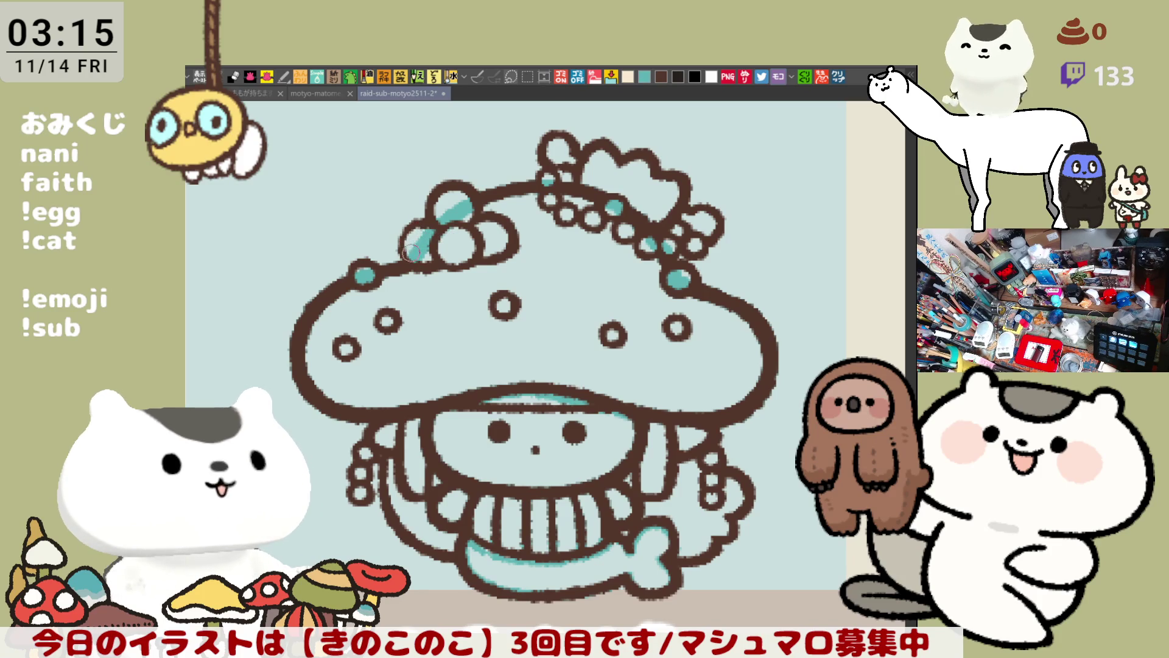
Paint a thicker teal highlight across the left bubble, then move to the other open document.
mouse_move(422, 228)
mouse_down()
mouse_move(402, 260)
mouse_move(423, 267)
mouse_move(432, 233)
mouse_up()
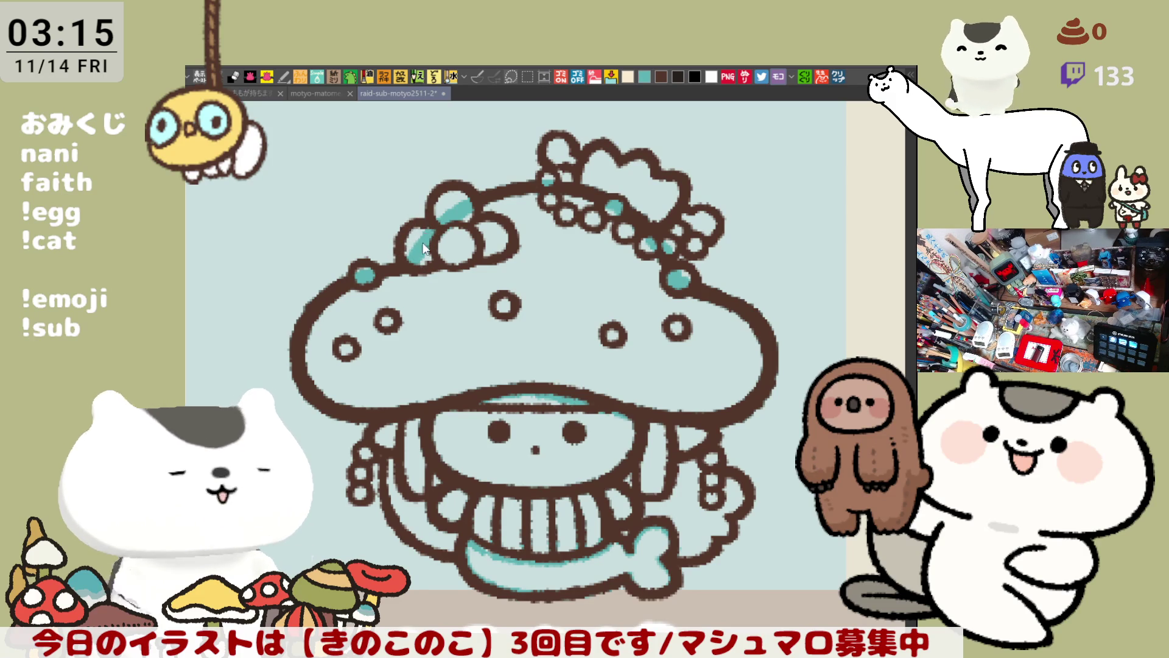
drag(422, 259, 431, 265)
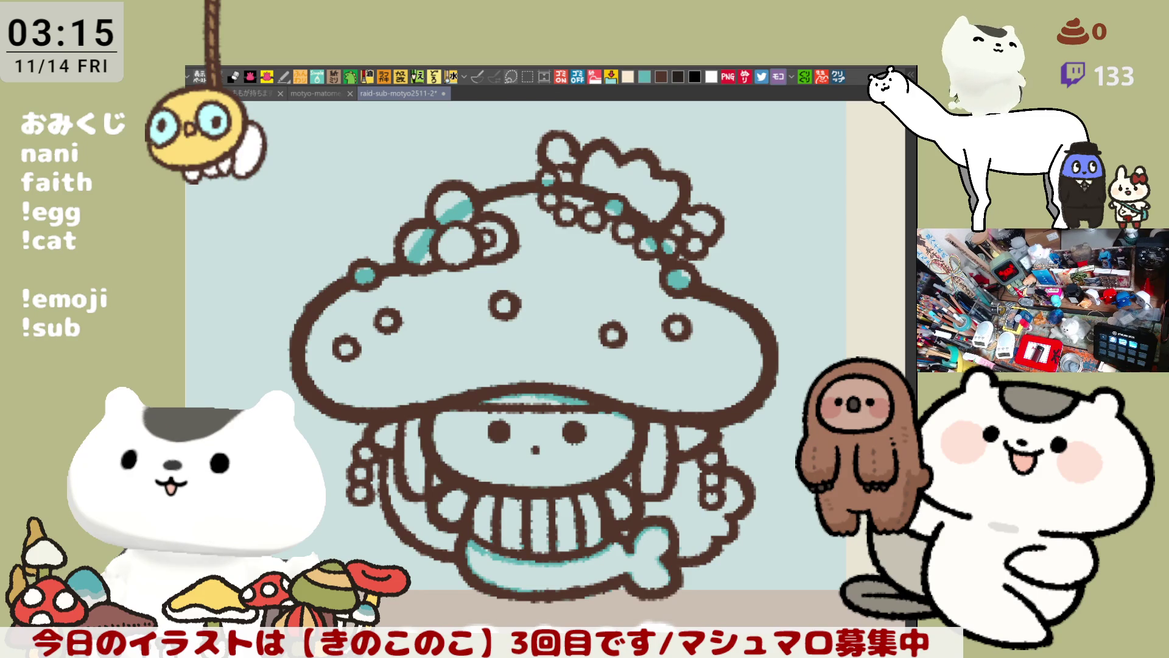
drag(821, 252, 491, 329)
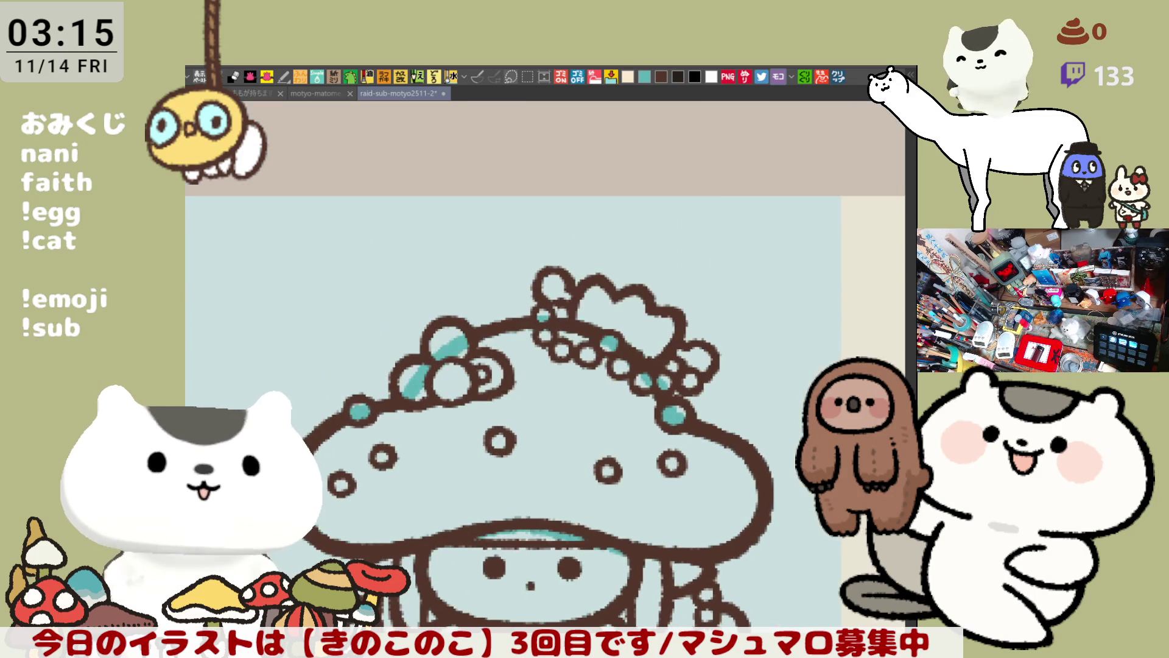
key(ctrl+Tab)
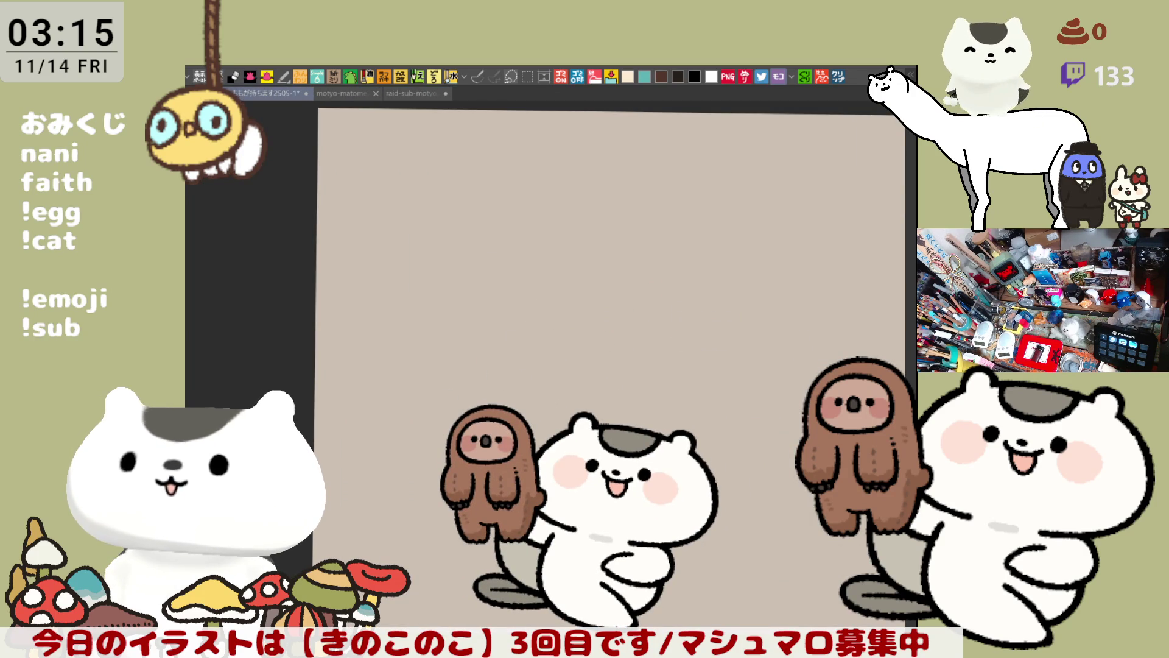
Draw and fill a magenta test blob and a pink test blob on the blank scratch canvas.
drag(462, 363, 483, 378)
click(576, 264)
key(ctrl+z)
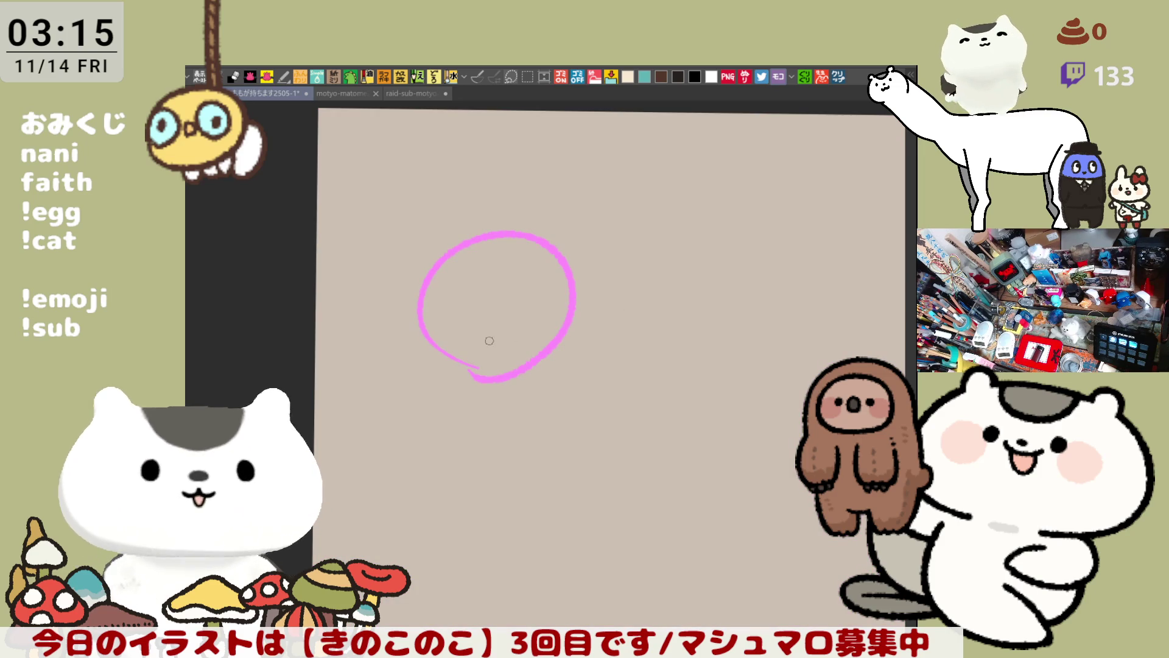
click(489, 340)
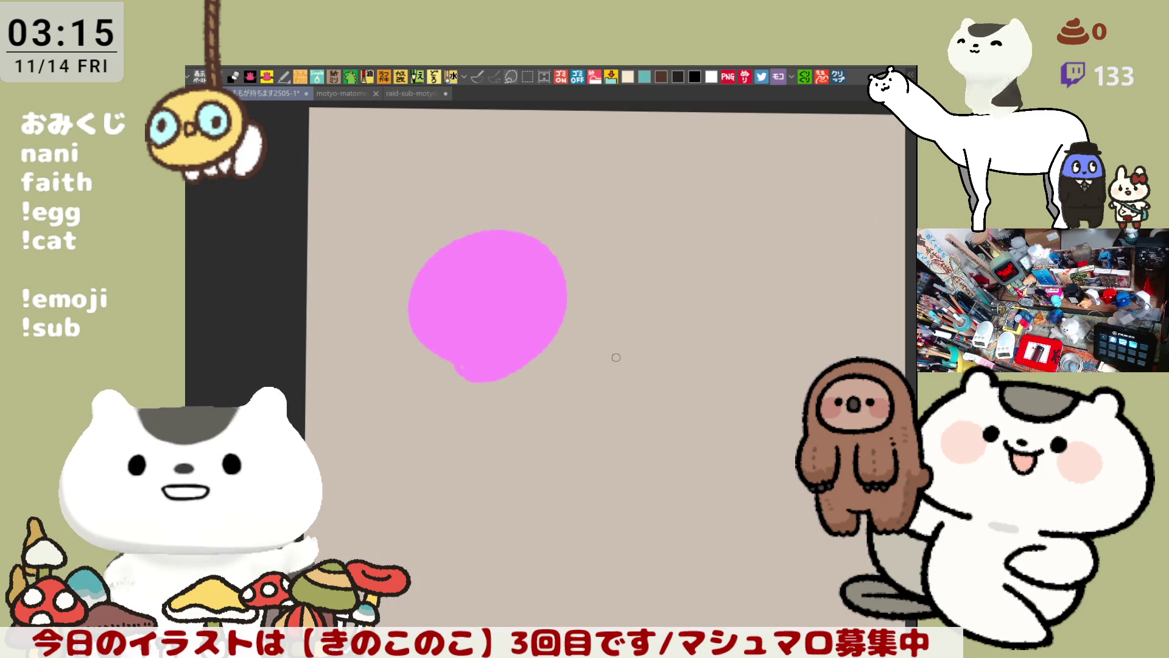
scroll(616, 358, up, 3)
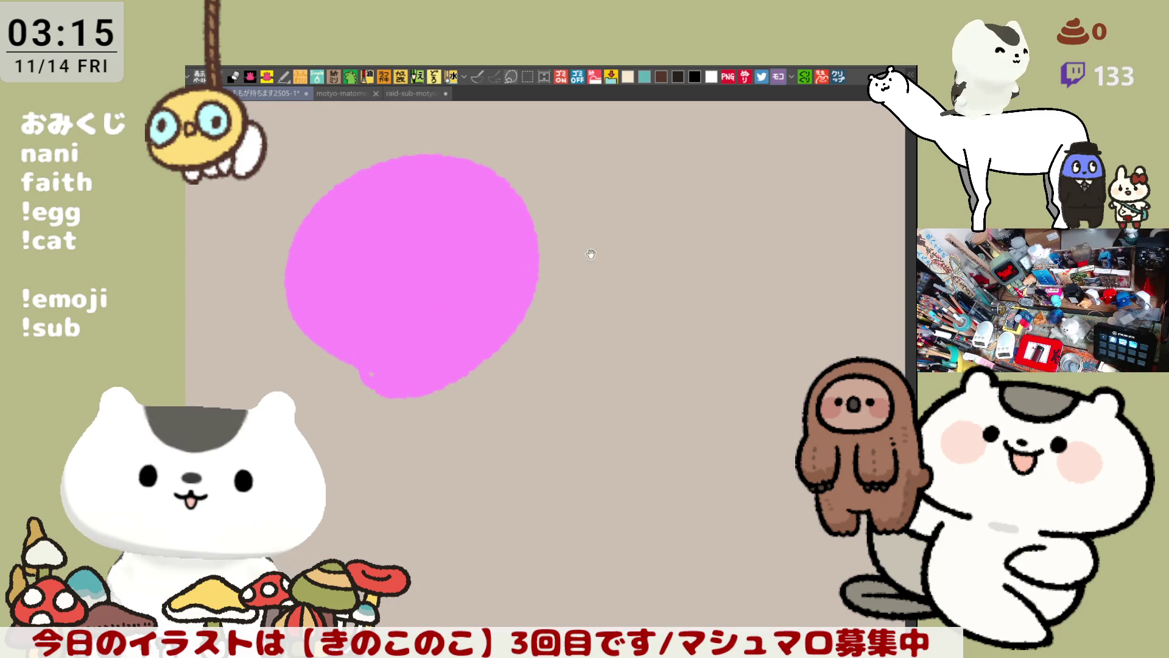
drag(590, 254, 605, 294)
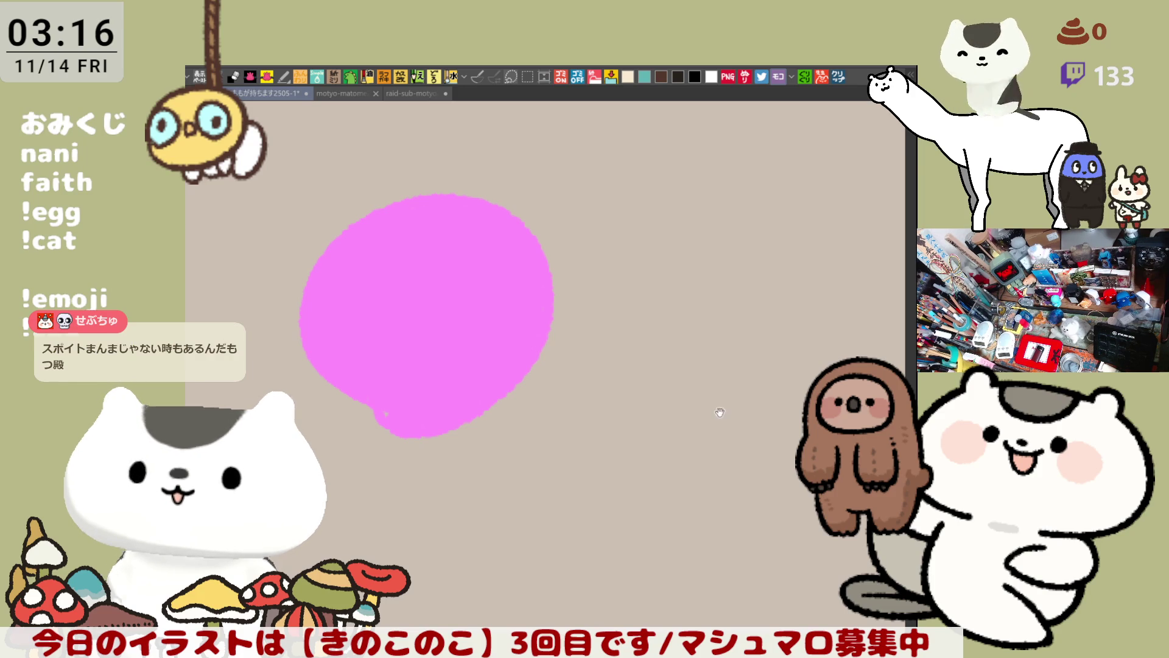
drag(745, 448, 707, 435)
click(672, 428)
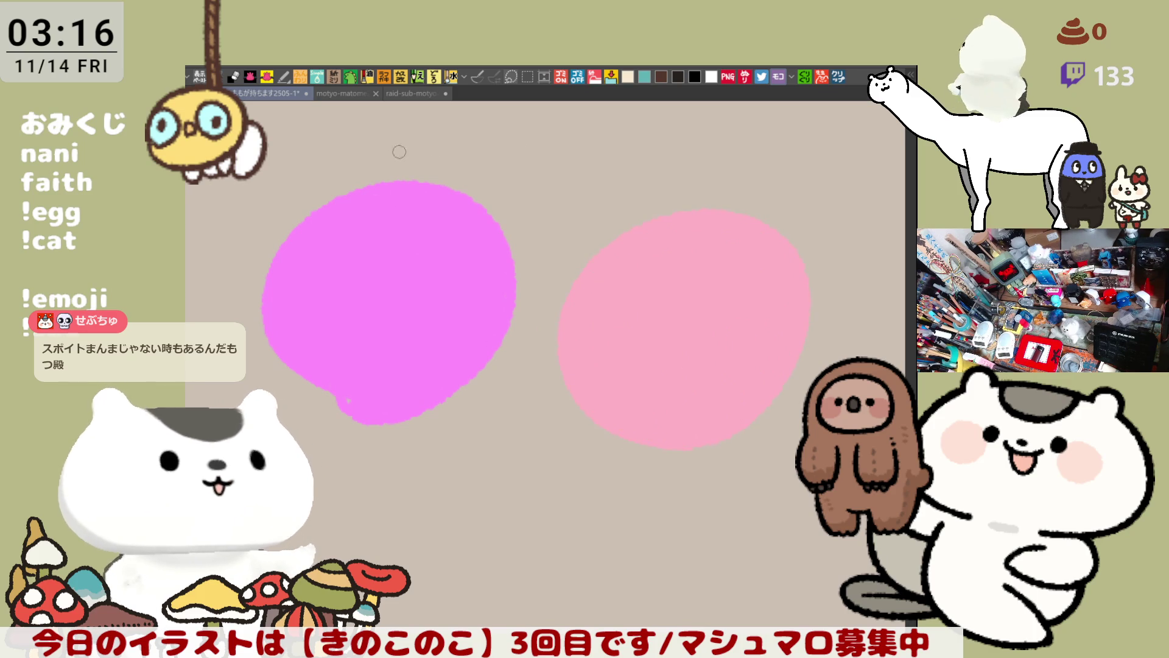
Try dark red outline loops and ellipses around the magenta blob, undoing each attempt.
drag(320, 388, 567, 330)
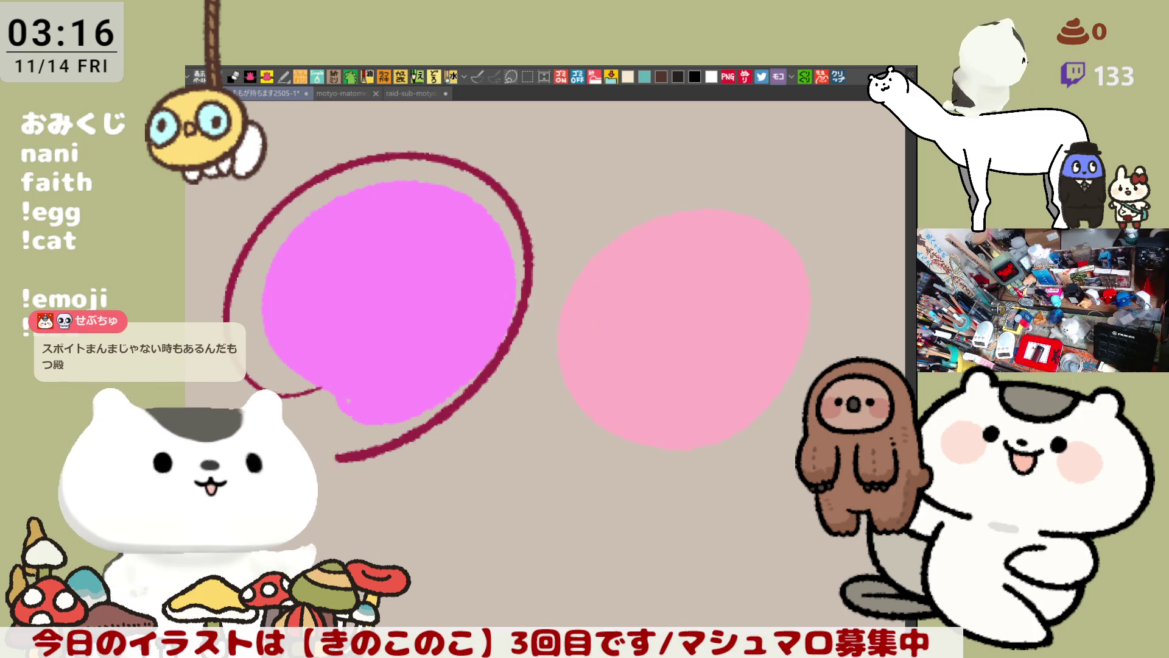
key(ctrl+z)
mouse_move(495, 525)
mouse_down()
mouse_move(541, 497)
mouse_move(565, 521)
mouse_up()
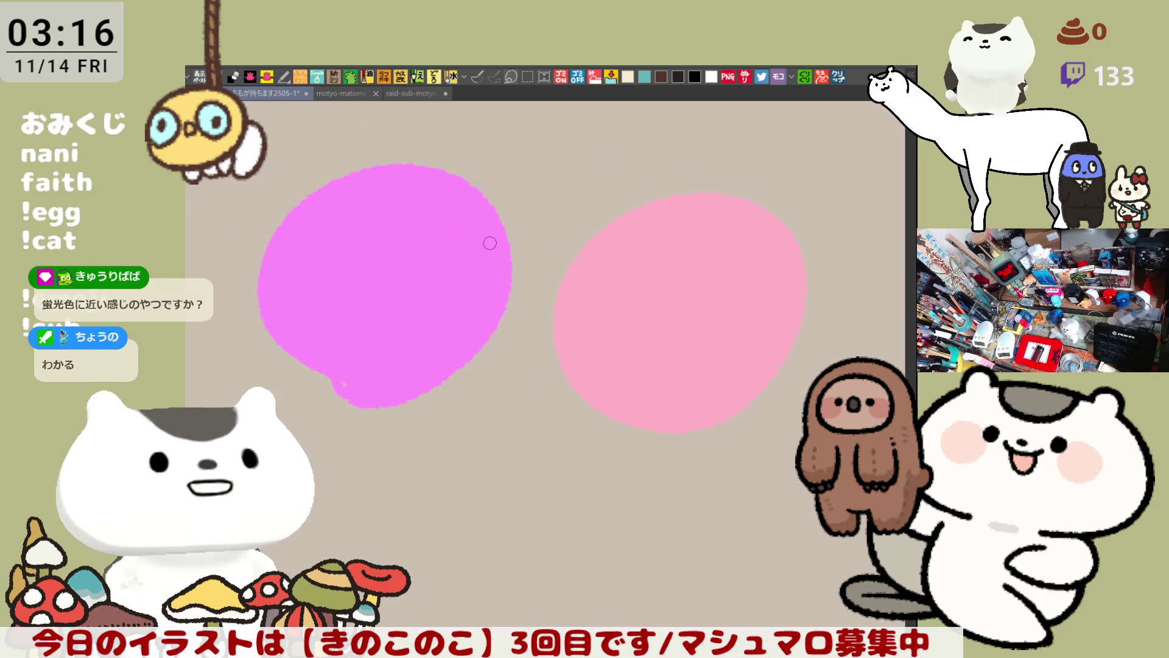
mouse_move(329, 425)
mouse_down()
mouse_move(277, 226)
mouse_move(442, 422)
mouse_up()
key(ctrl+z)
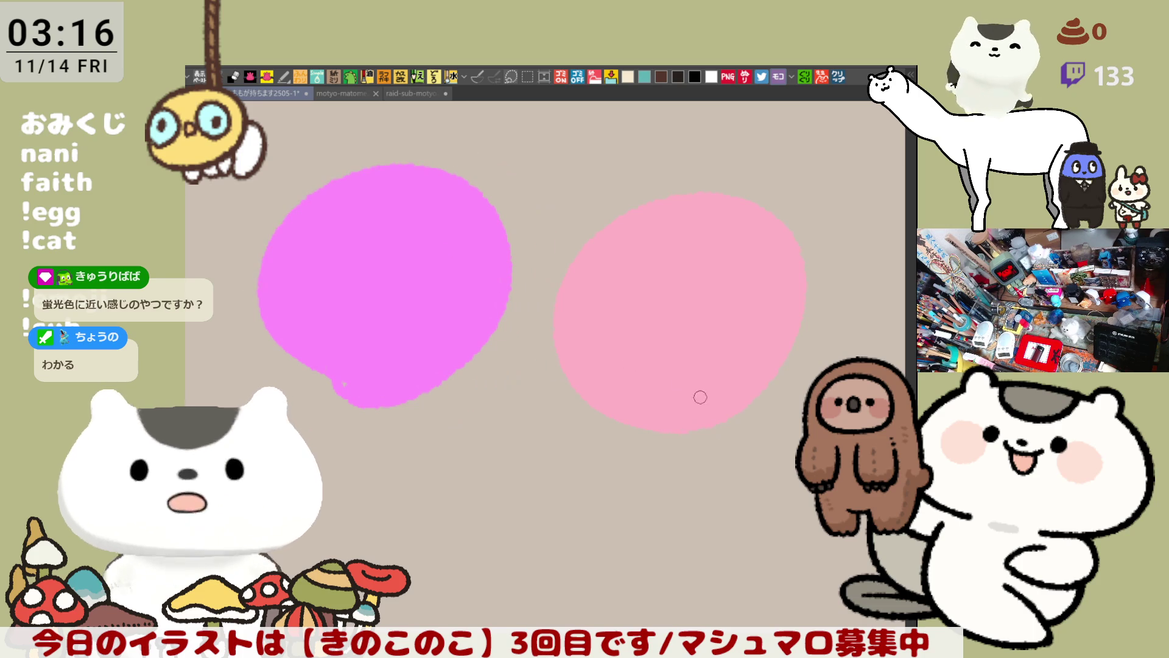
mouse_move(188, 274)
mouse_down()
mouse_move(300, 436)
mouse_move(448, 404)
mouse_move(352, 424)
mouse_up()
key(ctrl+z)
mouse_move(407, 453)
mouse_down()
mouse_move(281, 165)
mouse_move(382, 468)
mouse_up()
key(ctrl+z)
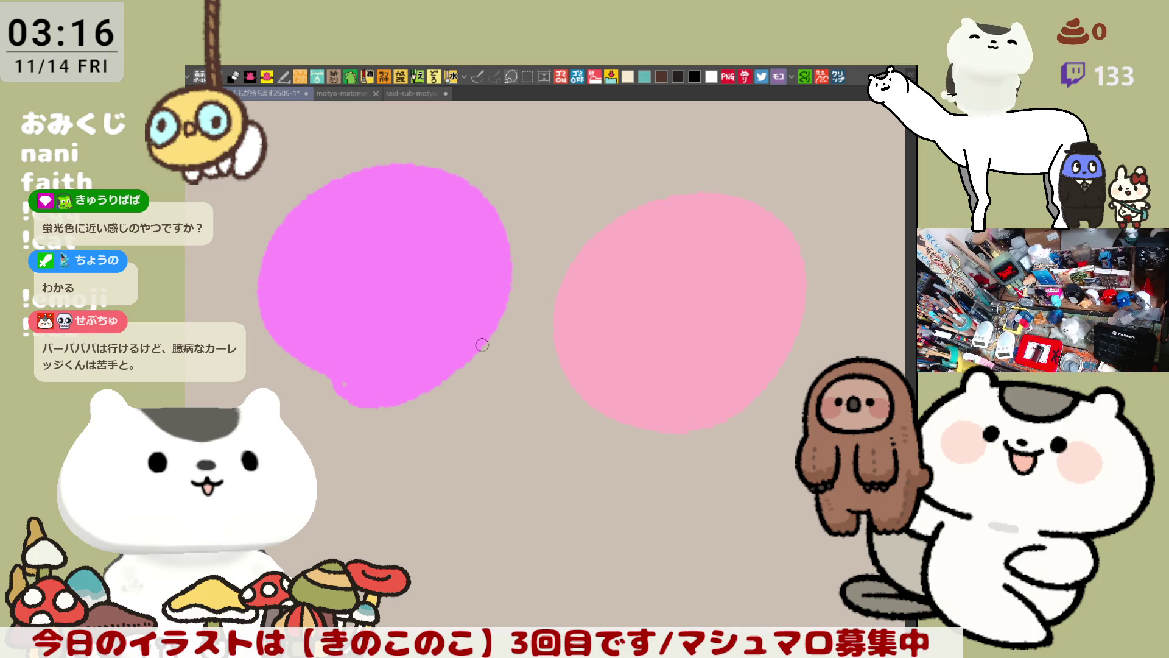
Try dark red rings around both blobs, undo them, and clear the canvas blank again.
mouse_move(644, 471)
mouse_down()
mouse_move(577, 211)
mouse_move(628, 464)
mouse_up()
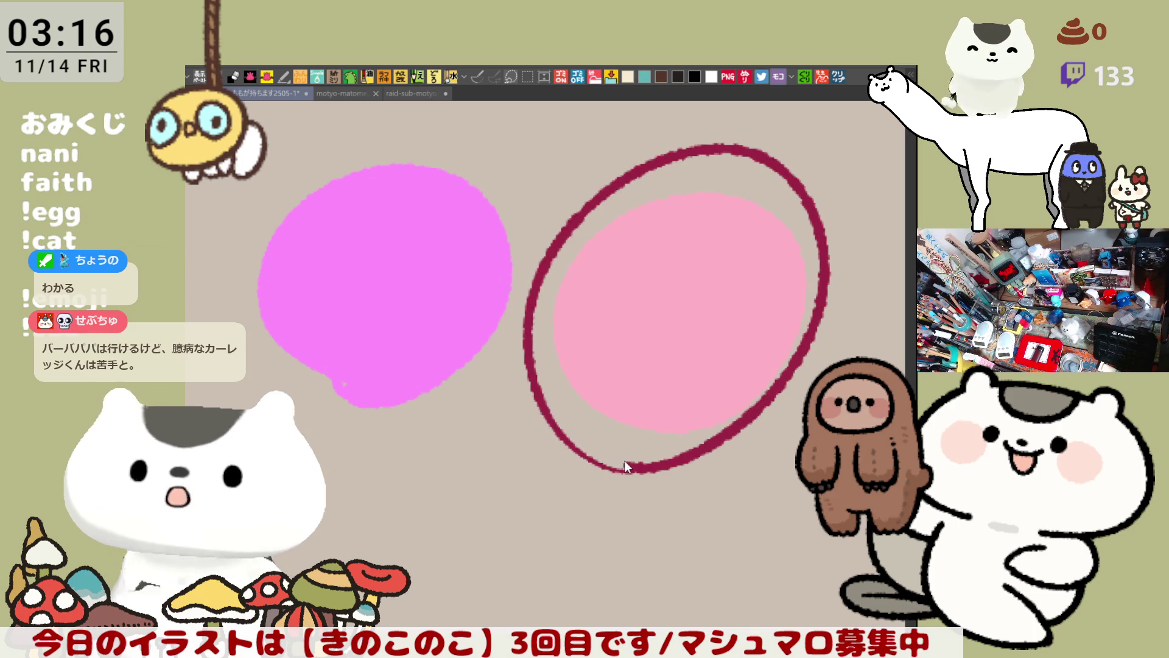
key(ctrl+z)
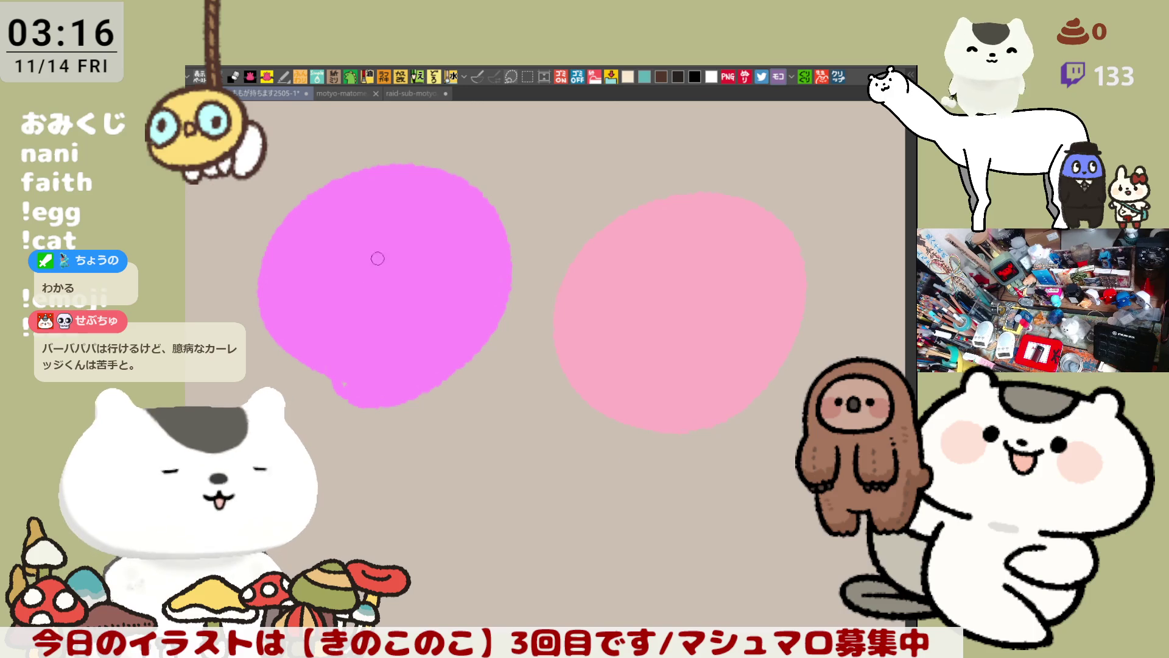
drag(397, 269, 445, 321)
drag(421, 362, 313, 327)
drag(286, 283, 305, 398)
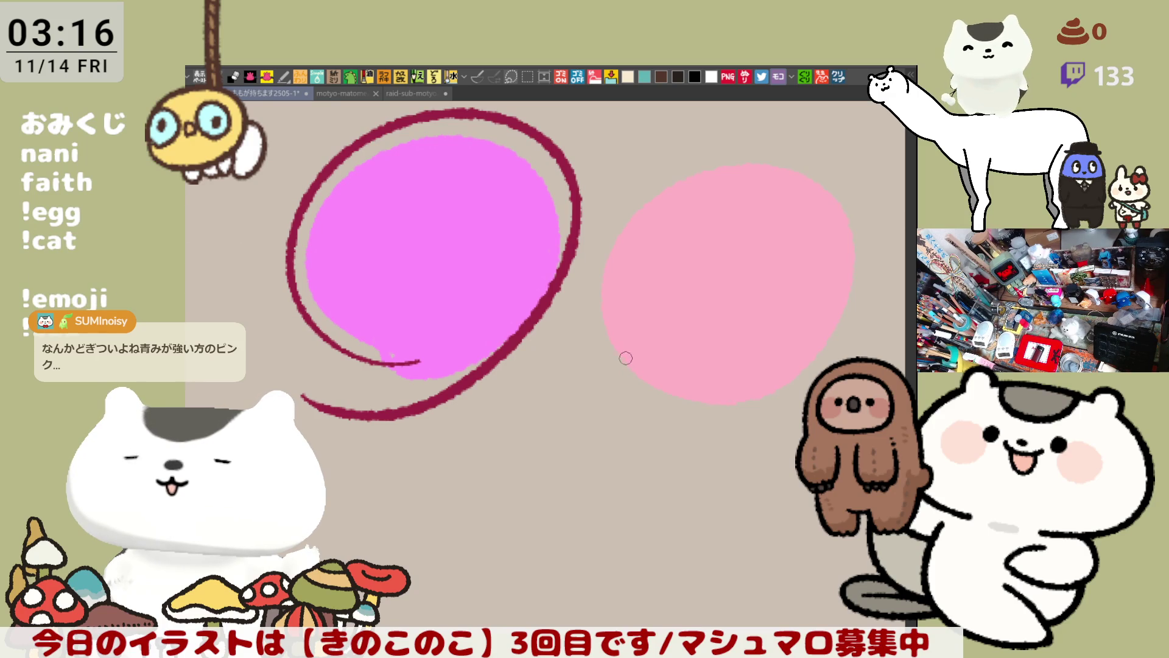
key(ctrl+z)
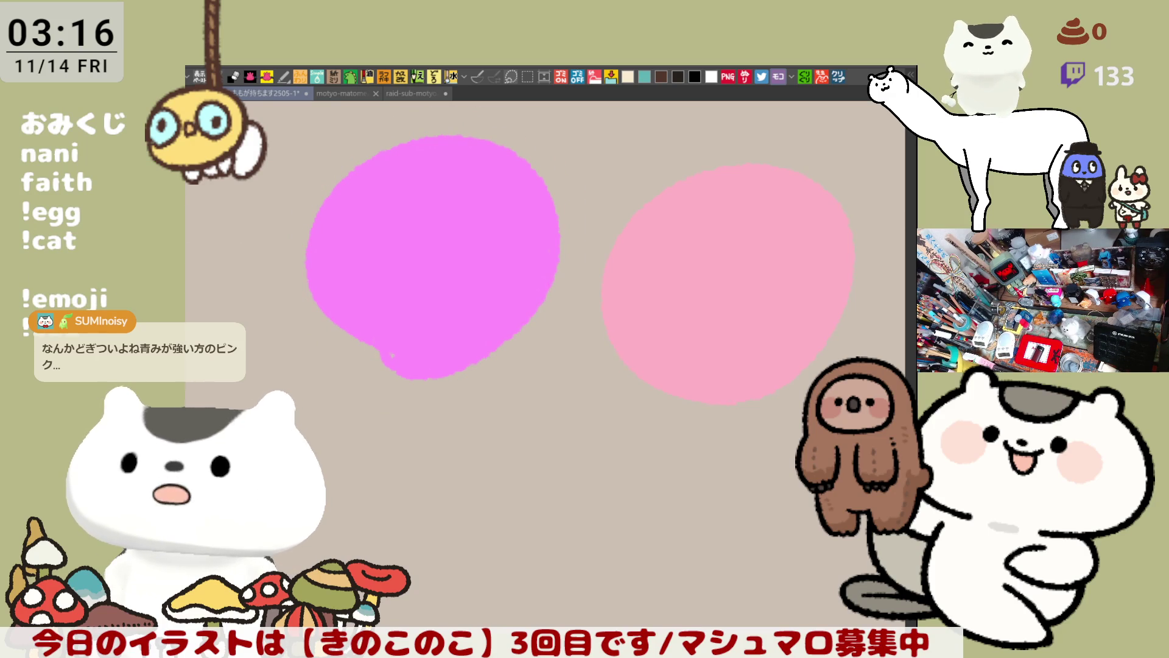
key(Delete)
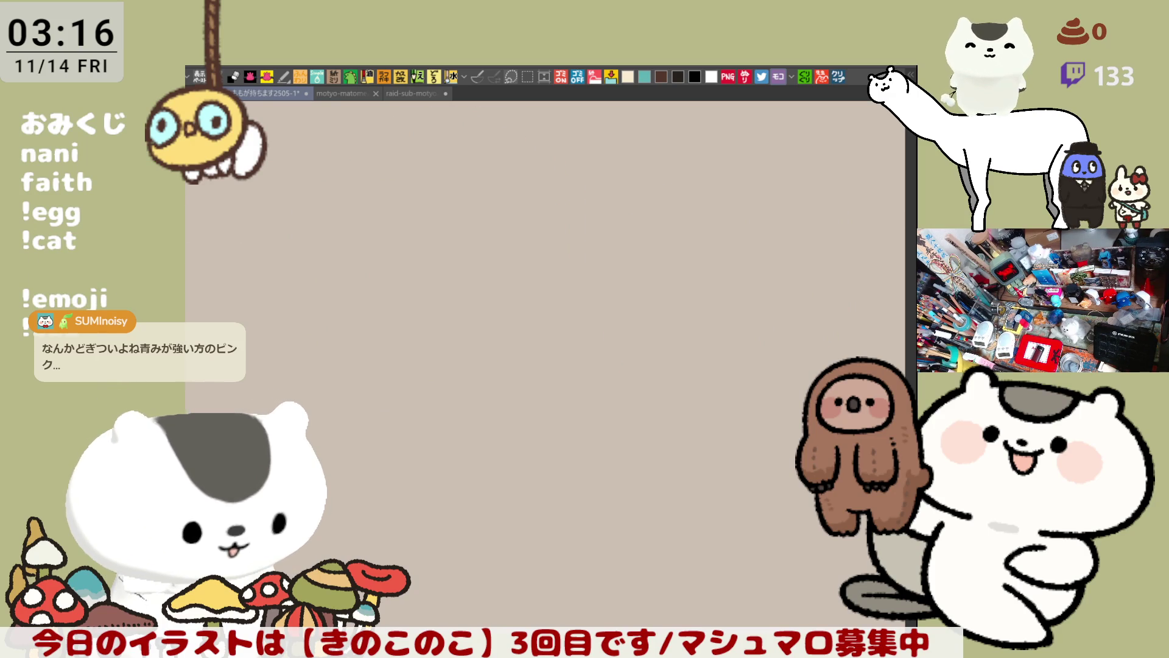
Return to the mushroom sheet and draw small brown rings inside the cap's upper-left bubbles.
click(411, 94)
scroll(490, 352, down, 2)
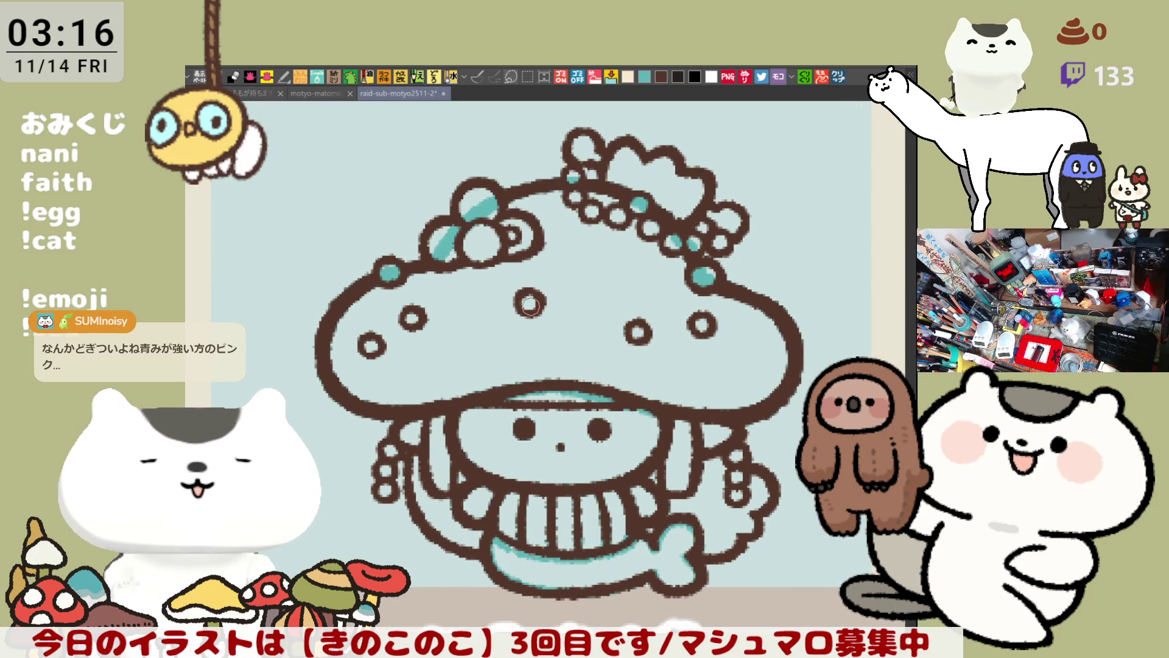
scroll(530, 309, up, 1)
scroll(529, 309, up, 1)
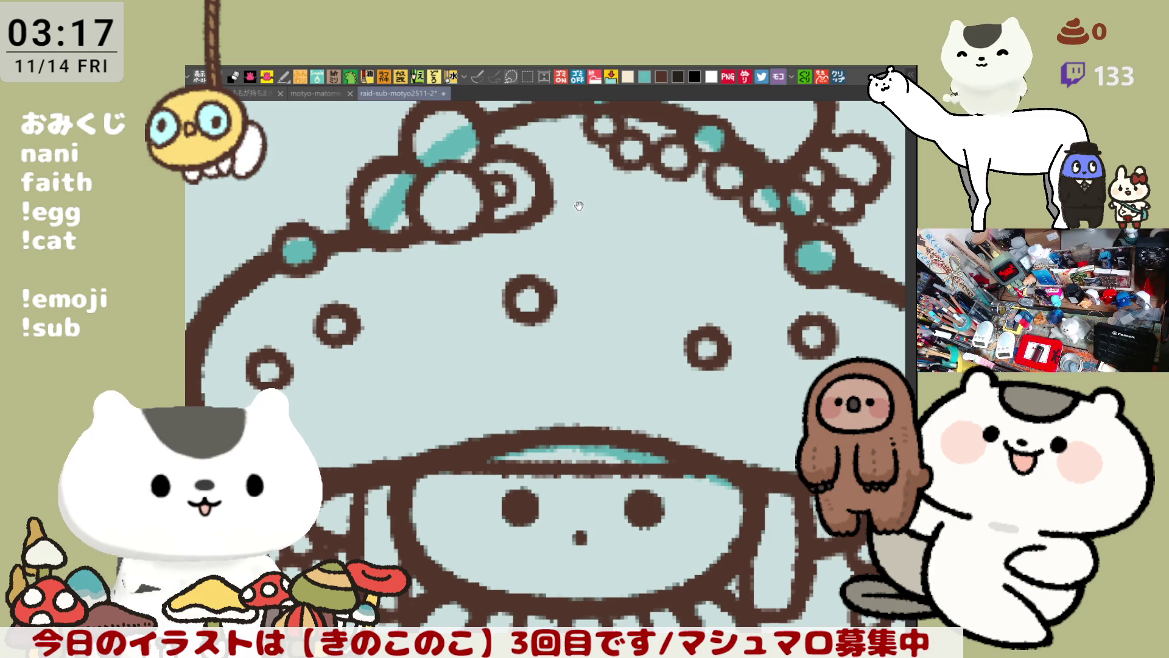
drag(490, 256, 537, 304)
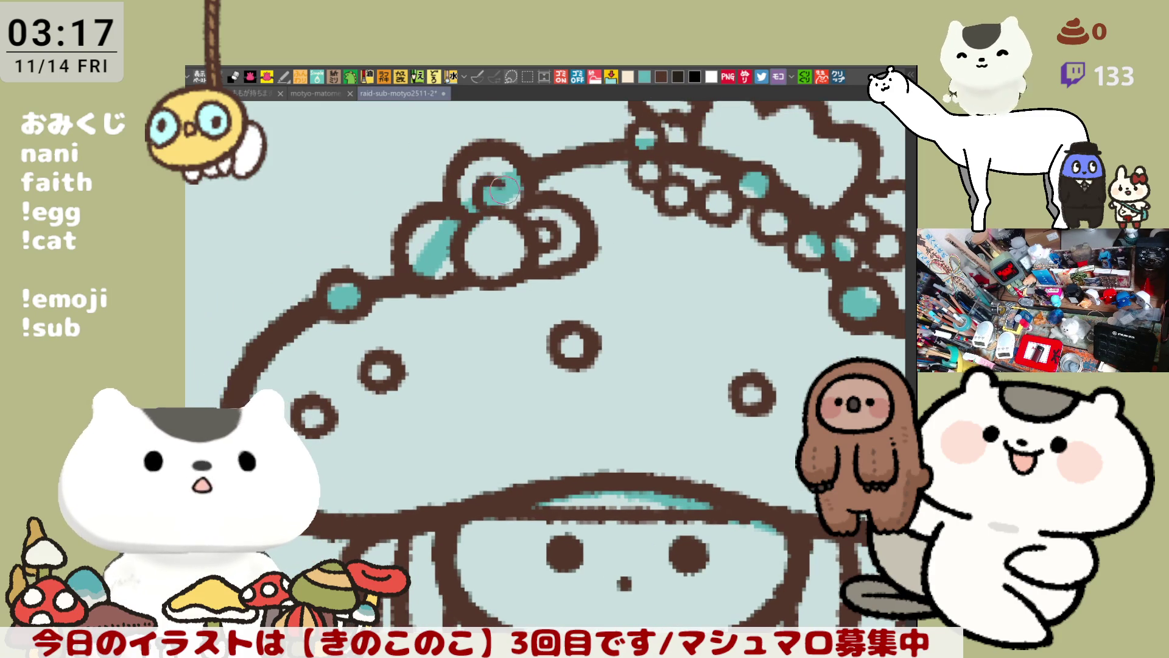
drag(476, 200, 491, 209)
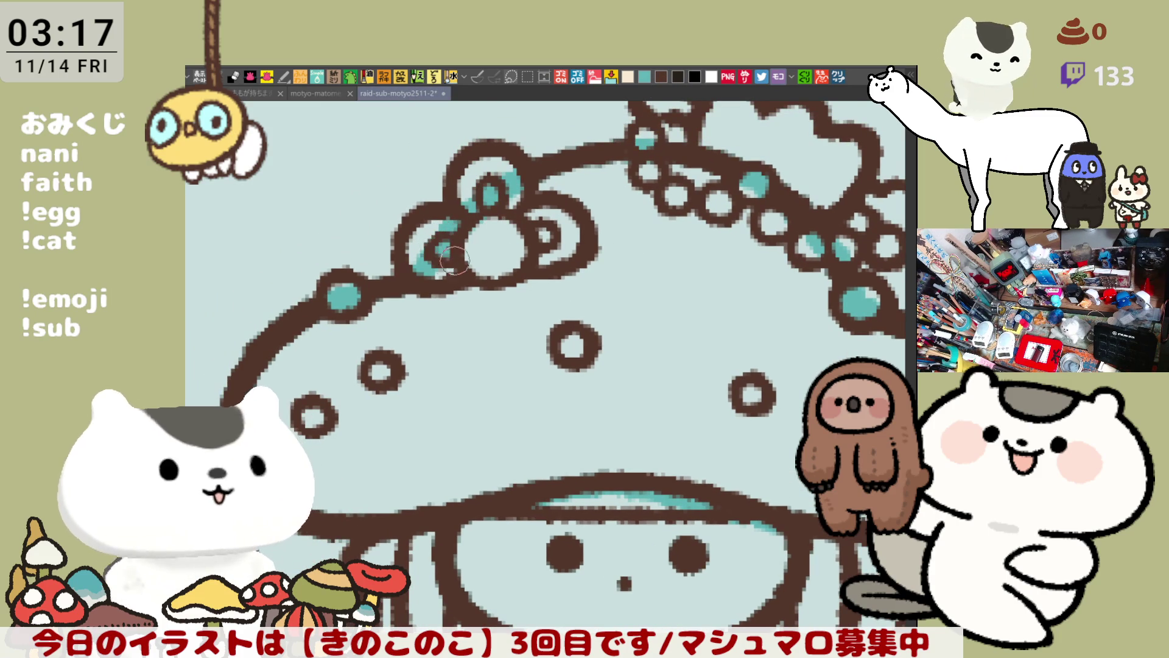
mouse_move(457, 248)
mouse_down()
mouse_move(421, 258)
mouse_move(461, 239)
mouse_up()
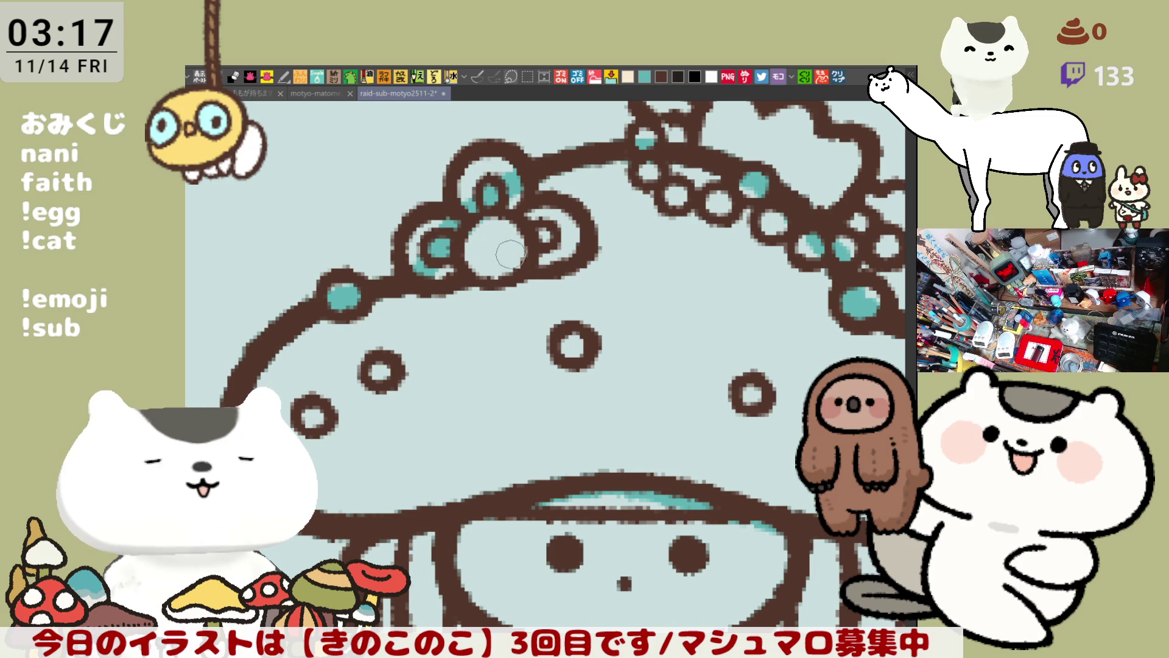